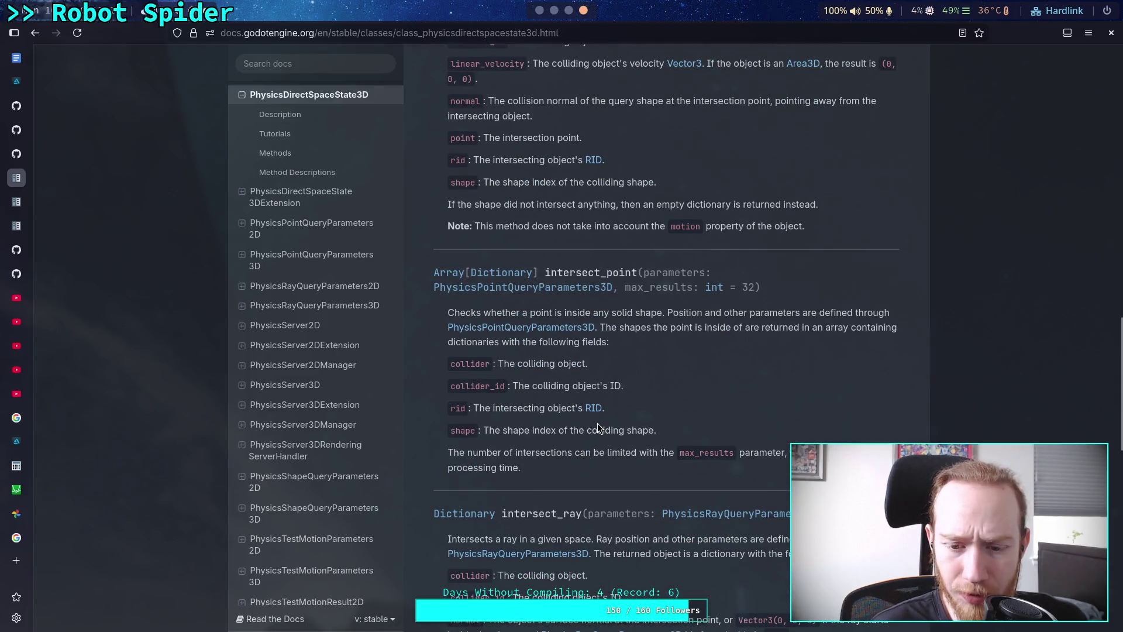
scroll(598, 427, down, 12)
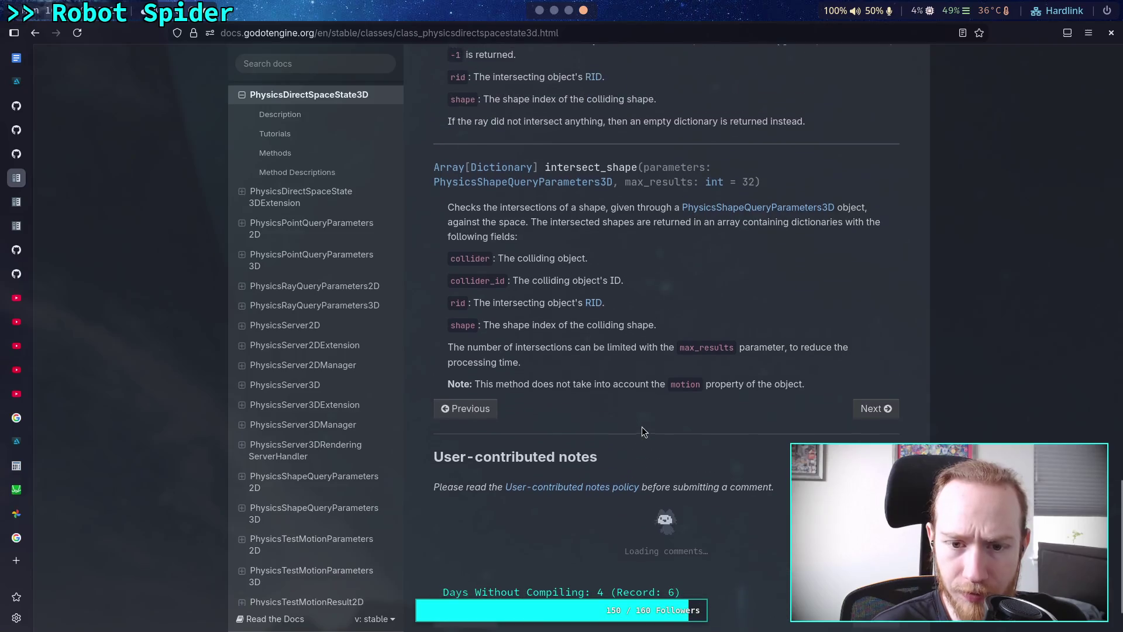
- Check the PhysicsShapeQueryParameters3D reference, then go back to the PhysicsDirectSpaceState3D page
scroll(638, 435, up, 2)
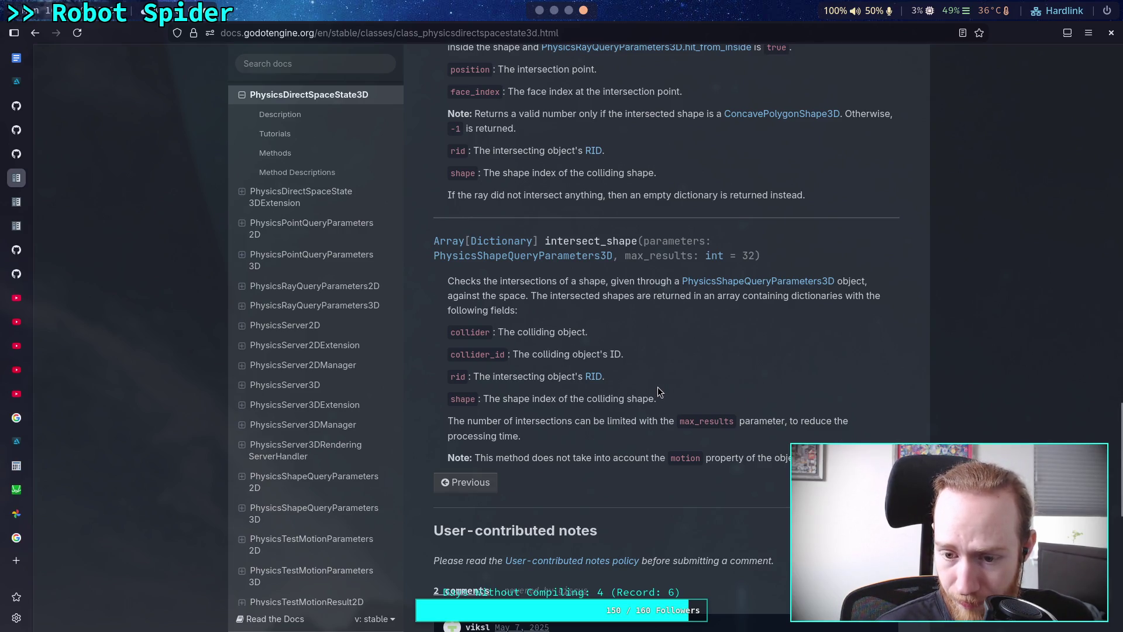
scroll(658, 386, up, 1)
scroll(658, 391, up, 10)
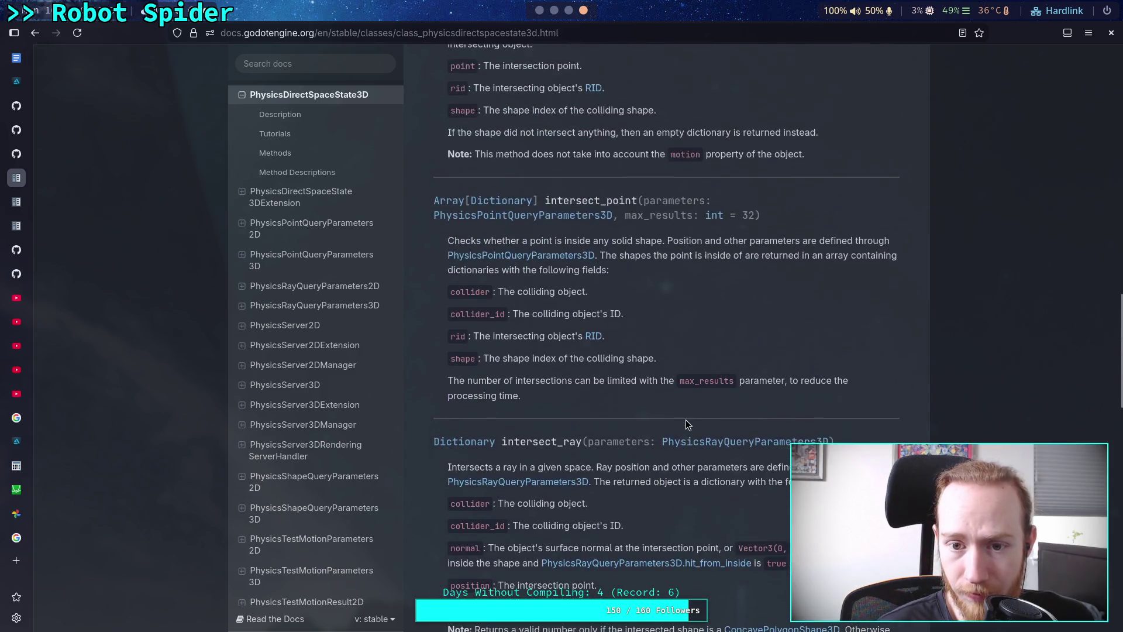
scroll(687, 424, up, 3)
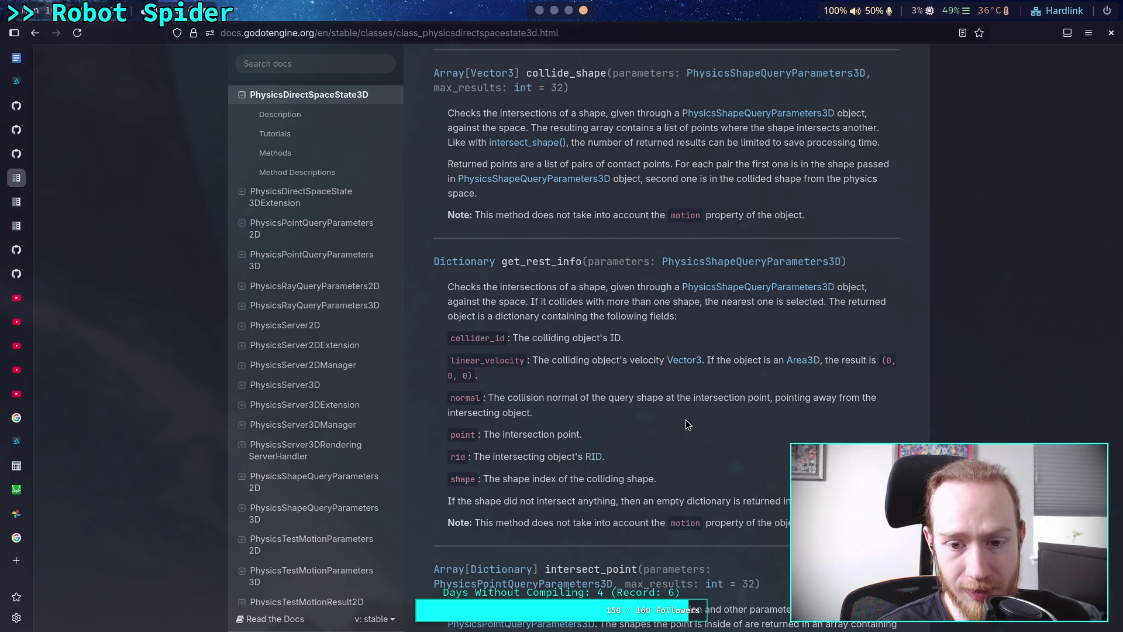
click(754, 262)
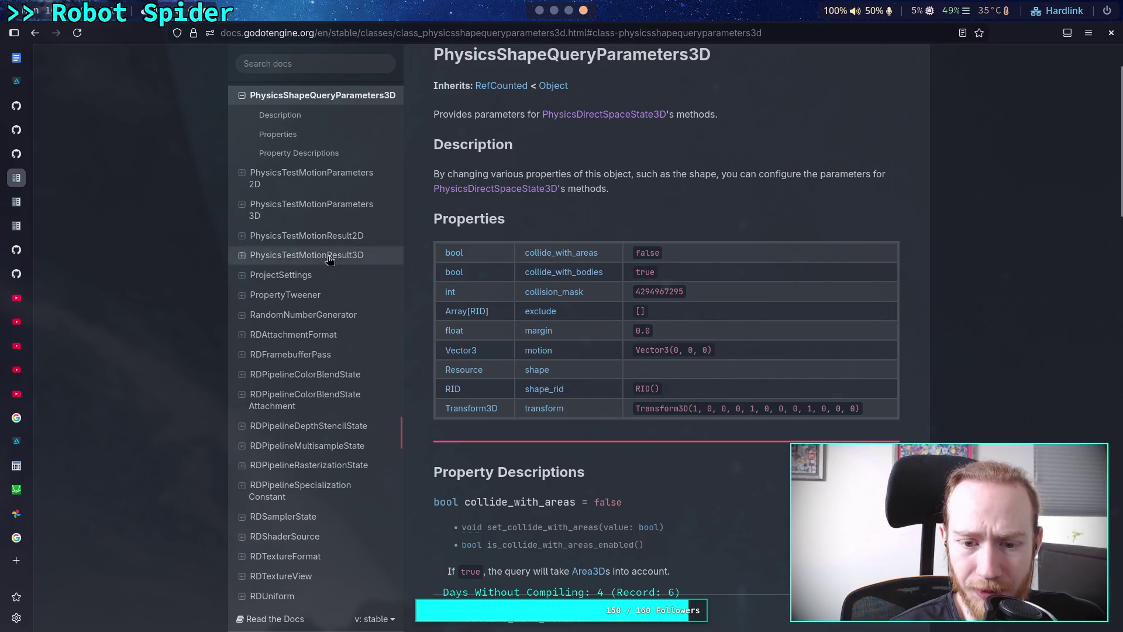
click(36, 33)
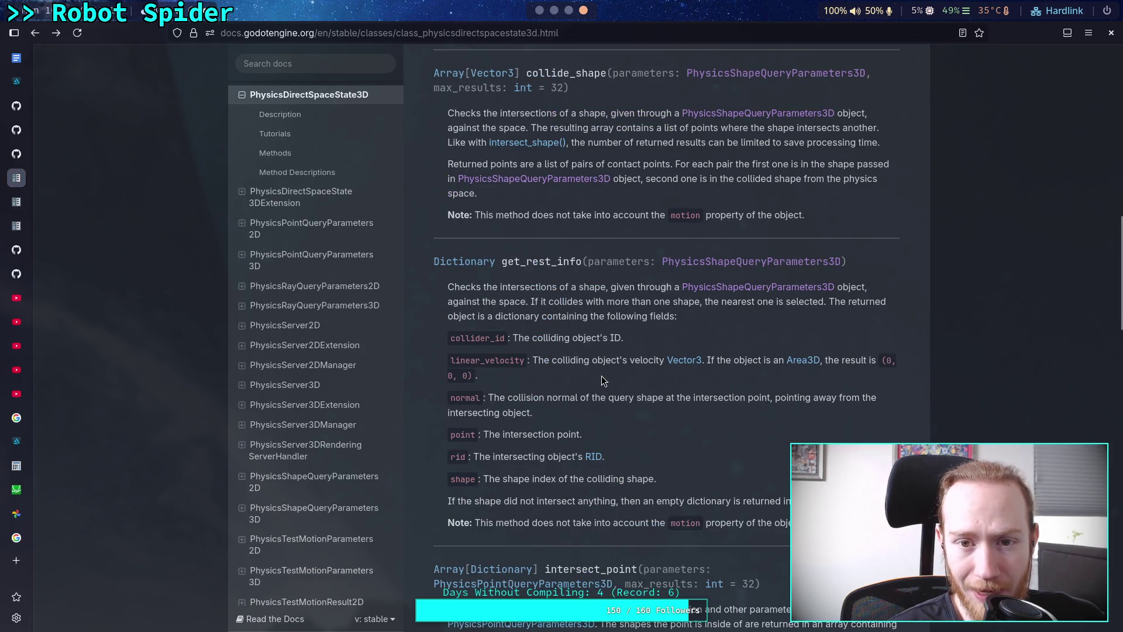
- Read through the PhysicsDirectSpaceState3D page, highlighting the shape field's description
scroll(601, 377, up, 3)
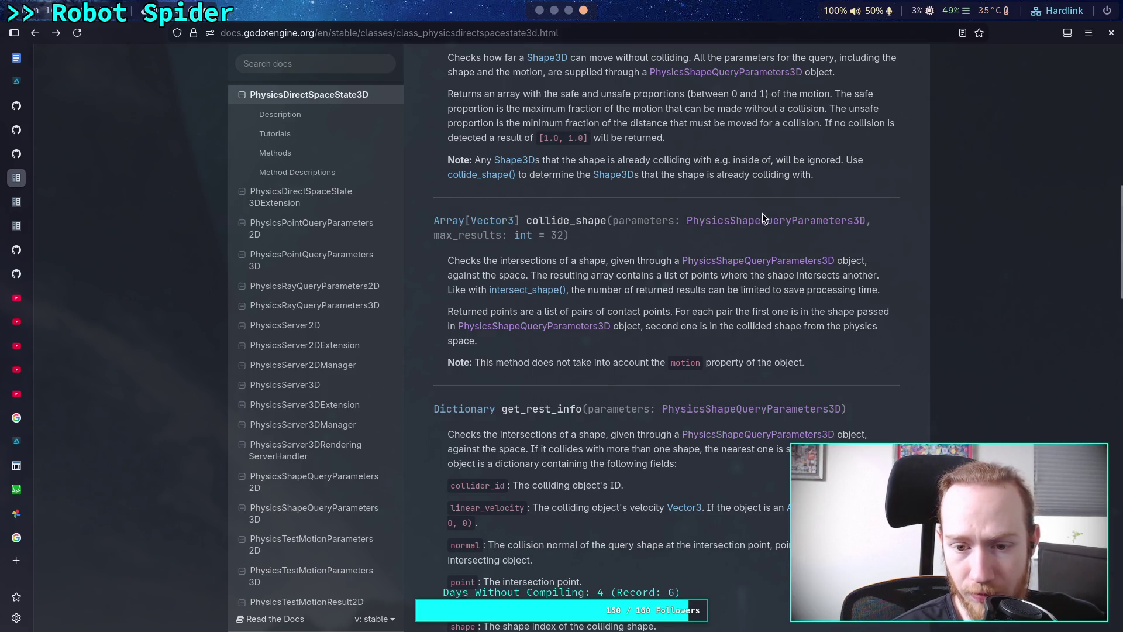
scroll(697, 309, up, 5)
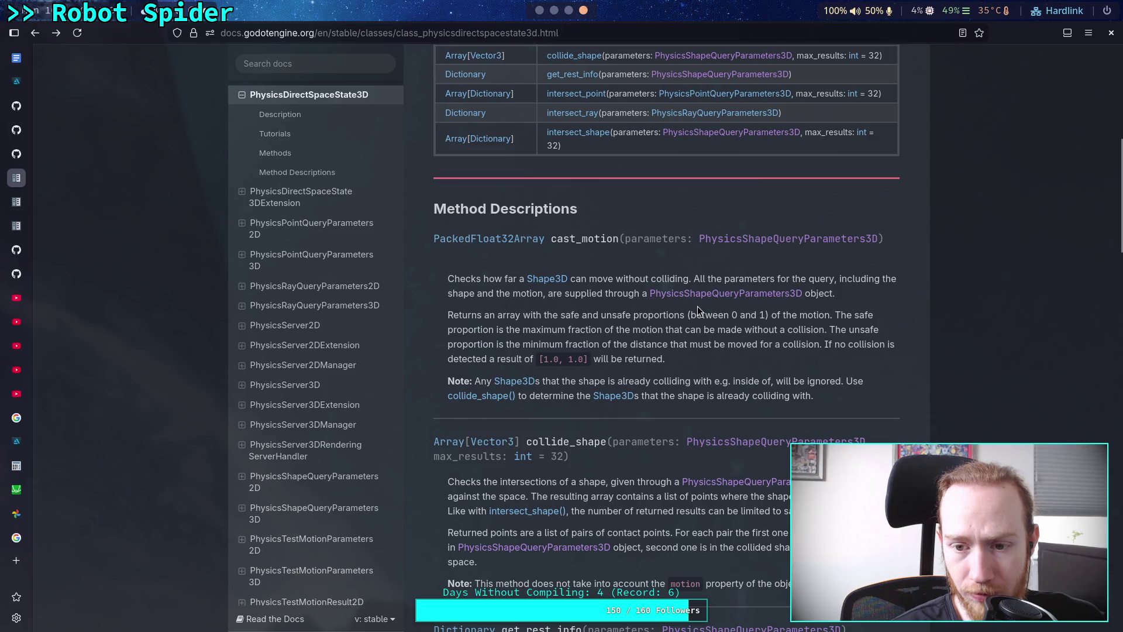
scroll(770, 382, down, 15)
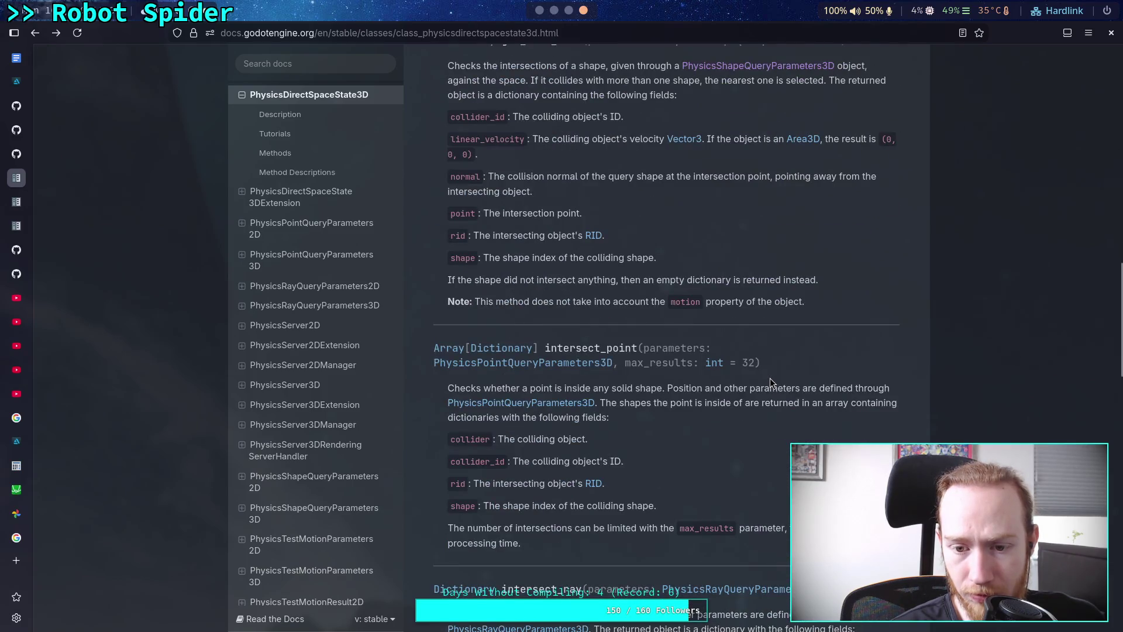
scroll(771, 382, down, 8)
scroll(770, 383, down, 6)
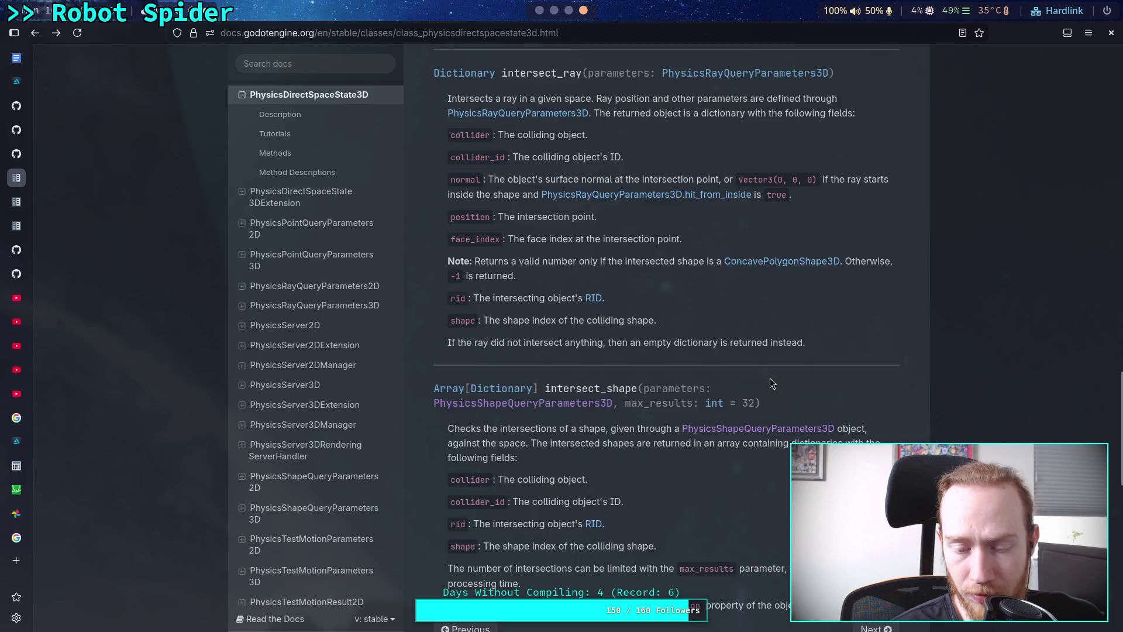
scroll(770, 382, down, 8)
scroll(771, 383, up, 4)
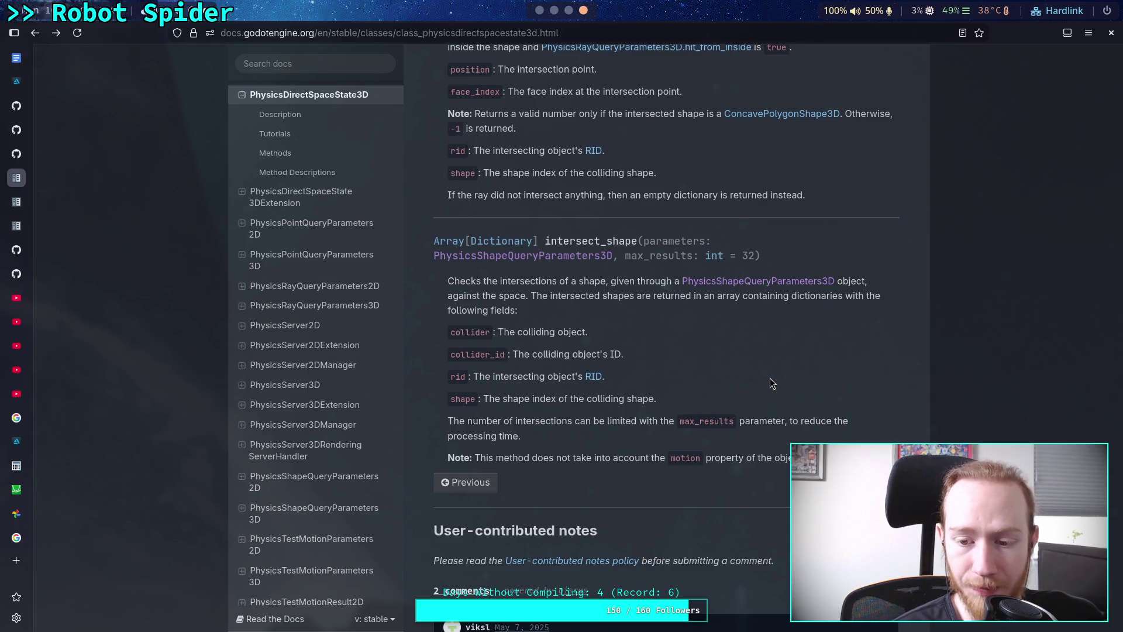
scroll(706, 386, up, 3)
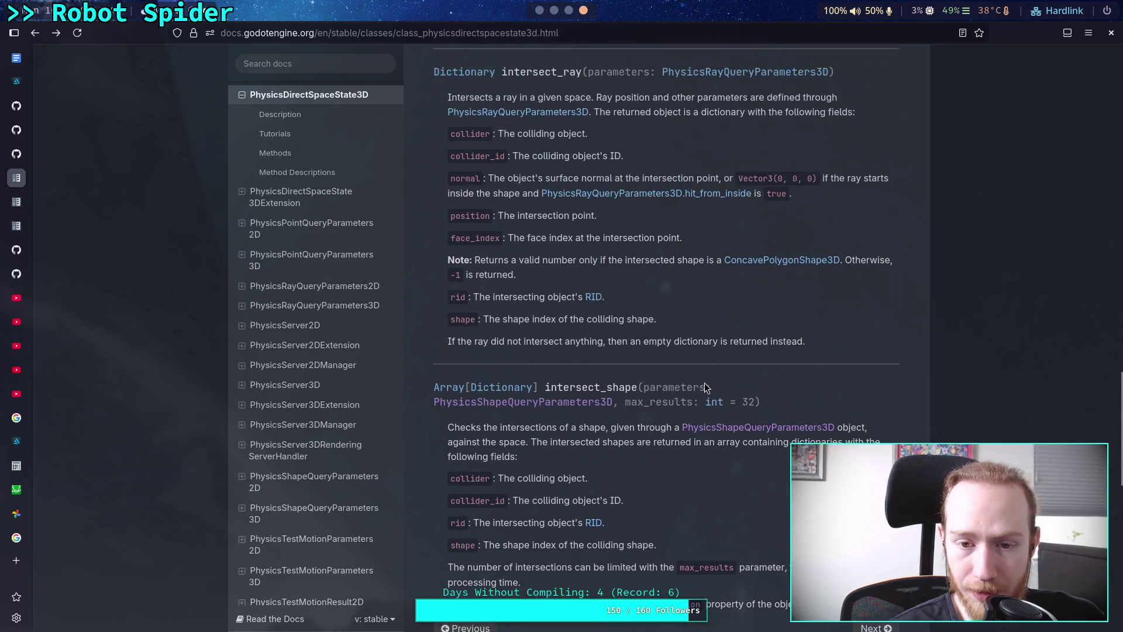
scroll(704, 383, up, 15)
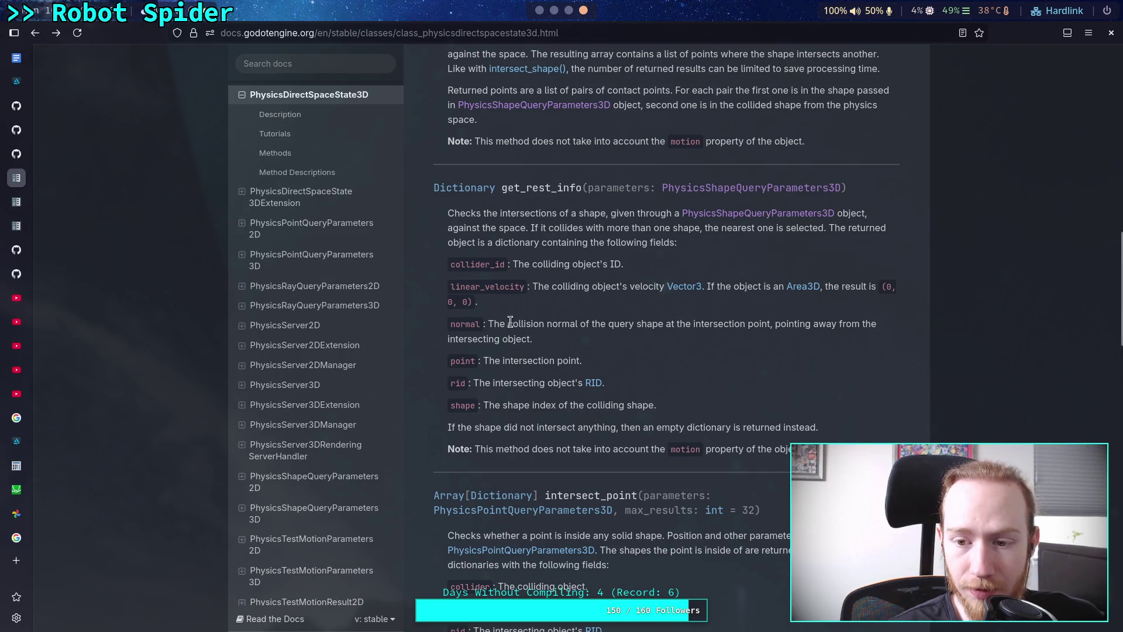
scroll(522, 325, down, 14)
drag(616, 480, 617, 343)
click(616, 342)
scroll(654, 368, up, 4)
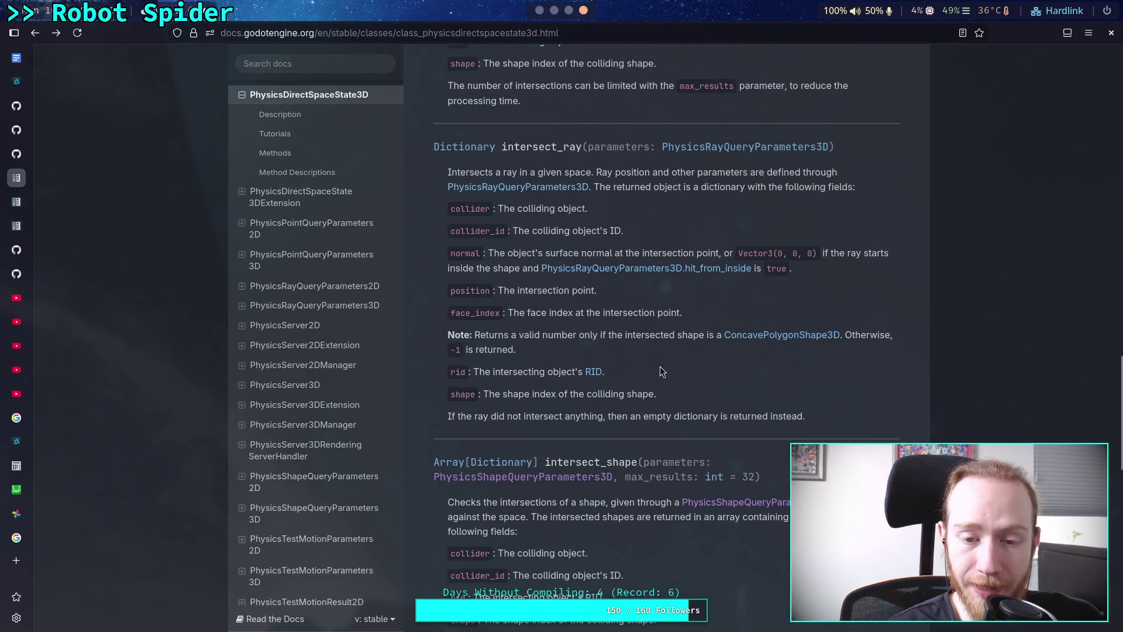
scroll(659, 366, up, 4)
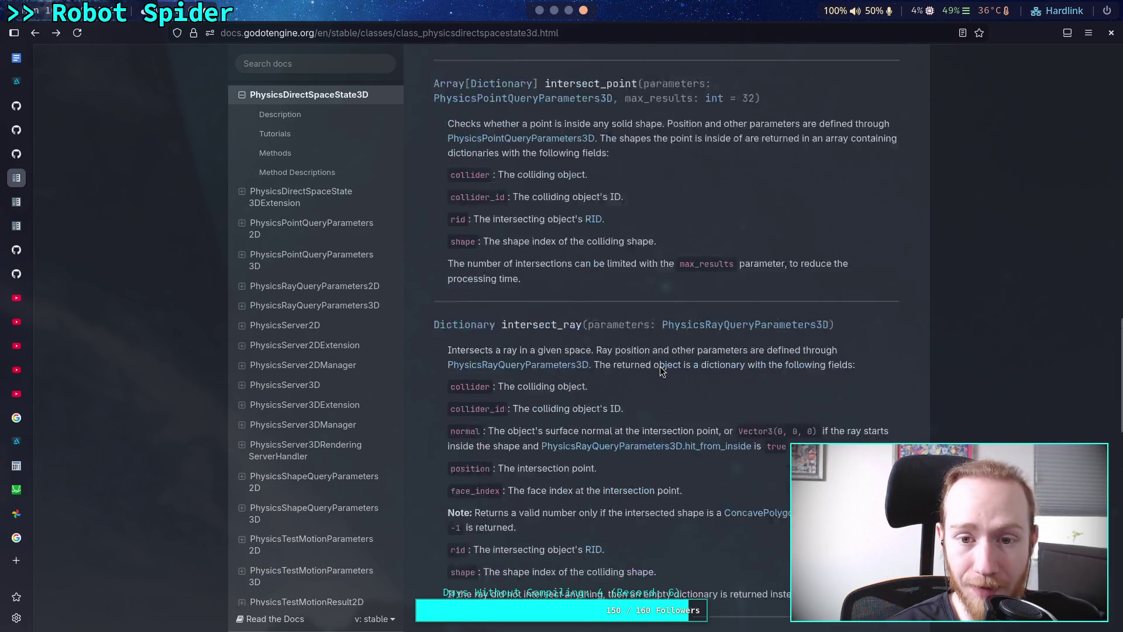
scroll(660, 366, up, 5)
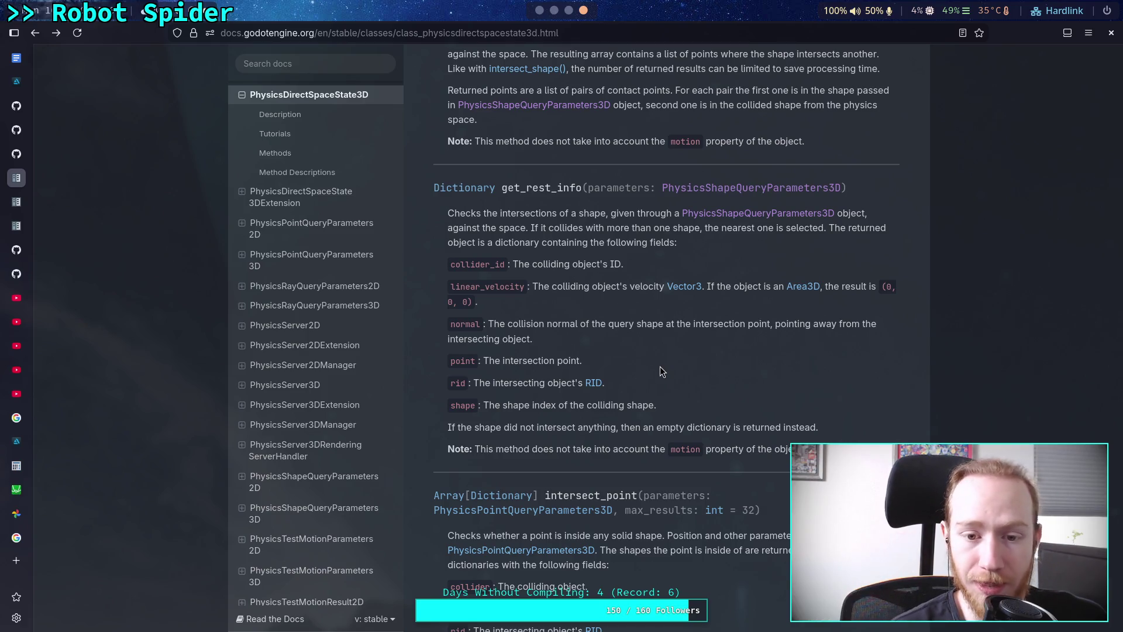
drag(657, 406, 483, 405)
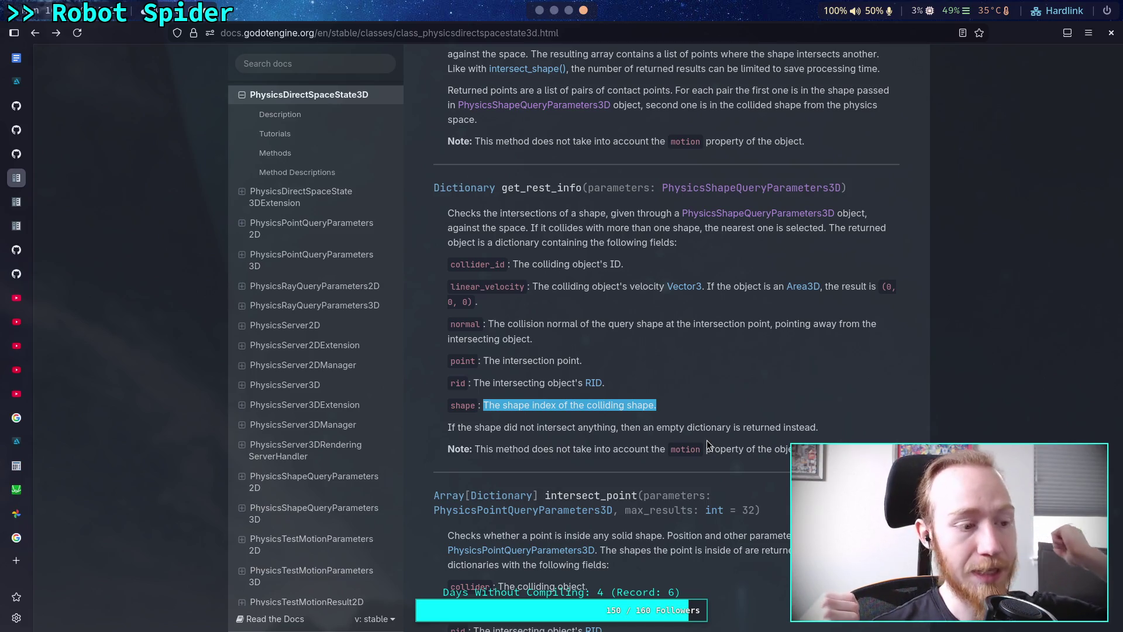
click(692, 402)
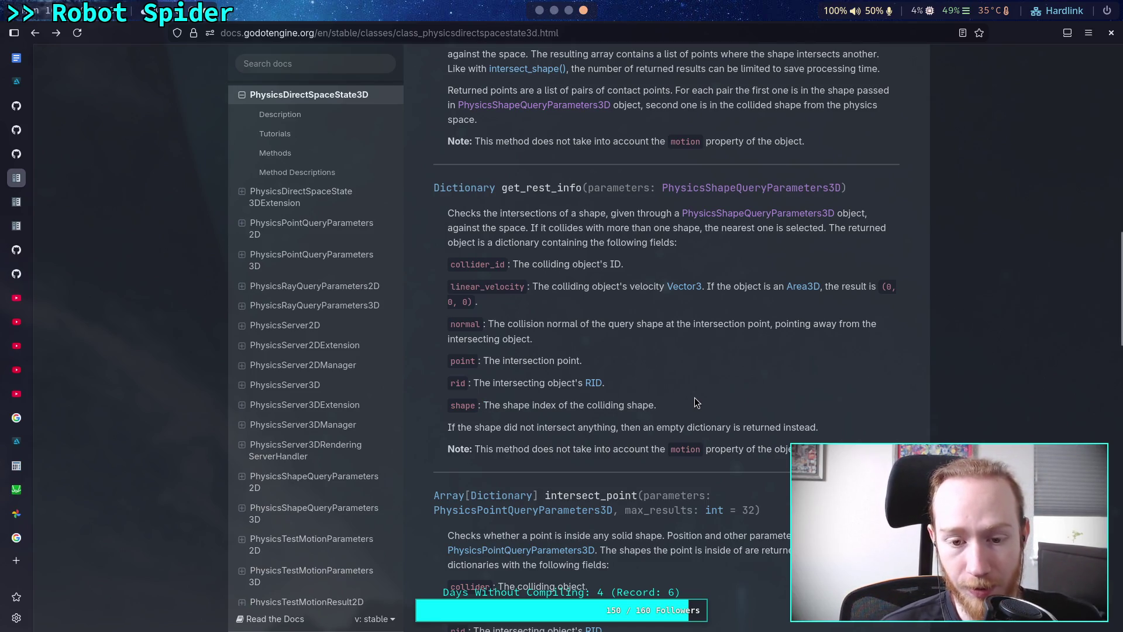
scroll(692, 402, up, 2)
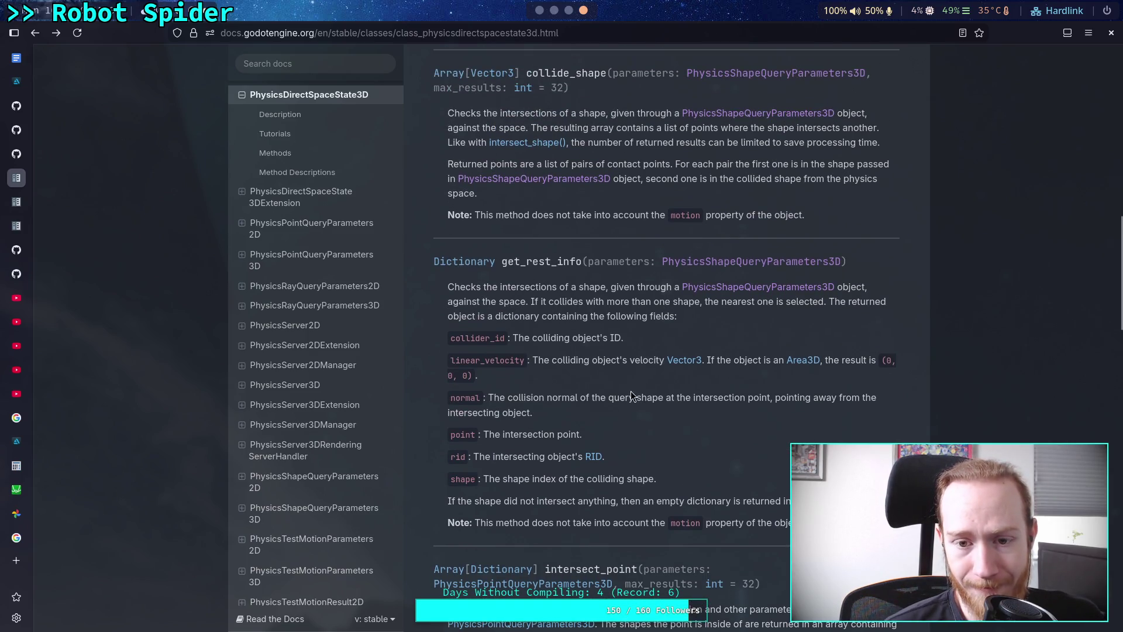
- Revisit the PhysicsShapeQueryParameters3D reference and return to PhysicsDirectSpaceState3D
click(732, 288)
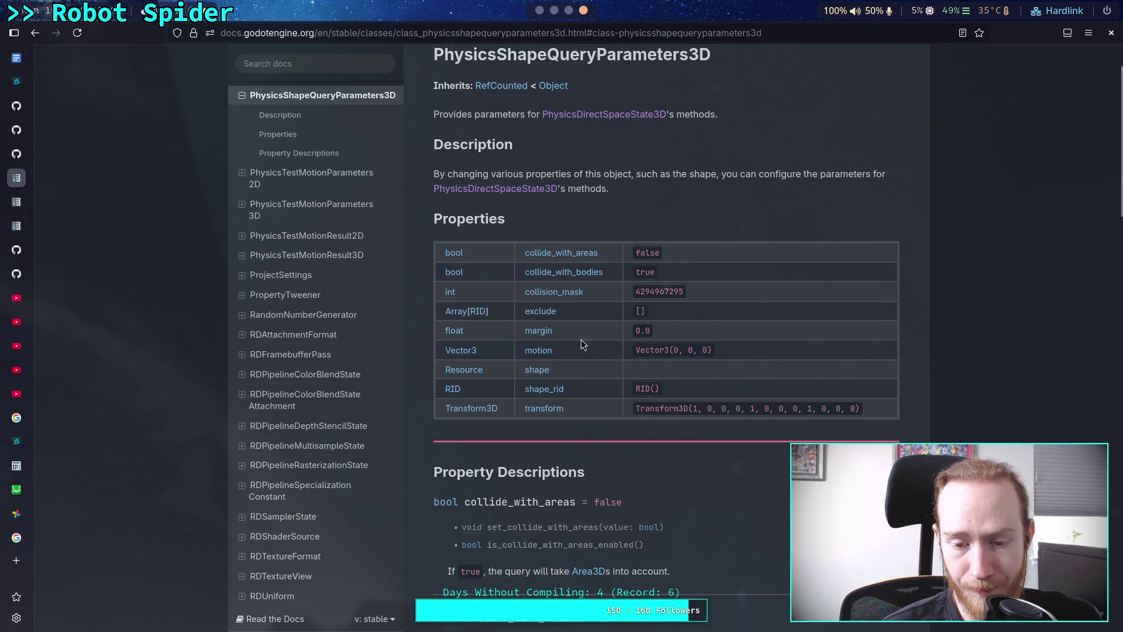
click(36, 34)
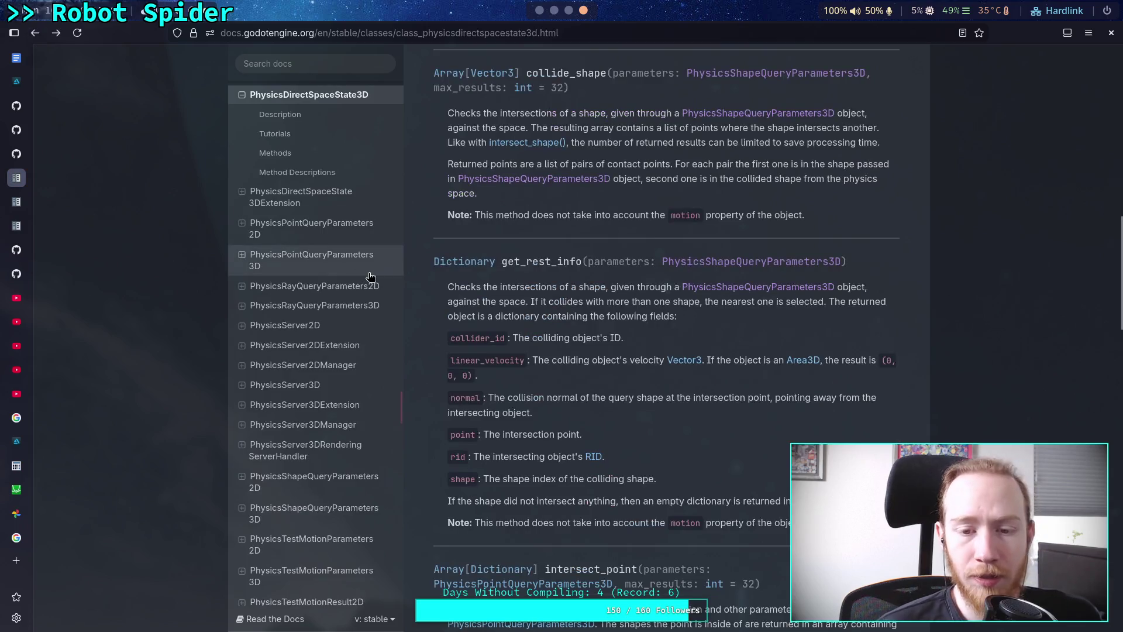
scroll(325, 289, up, 3)
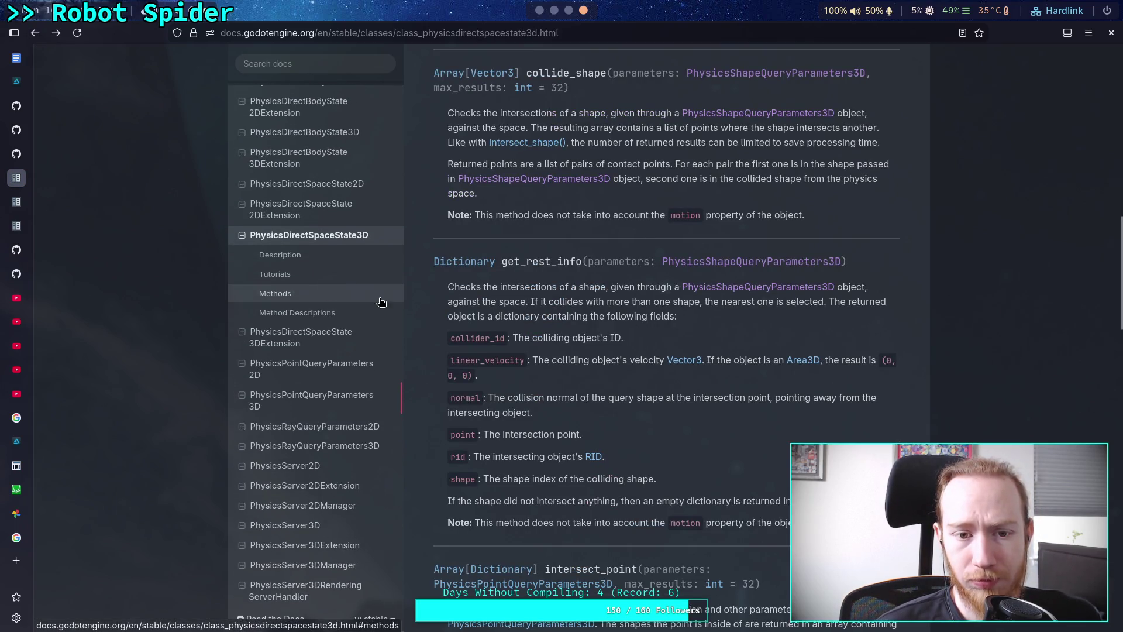
scroll(344, 297, up, 1)
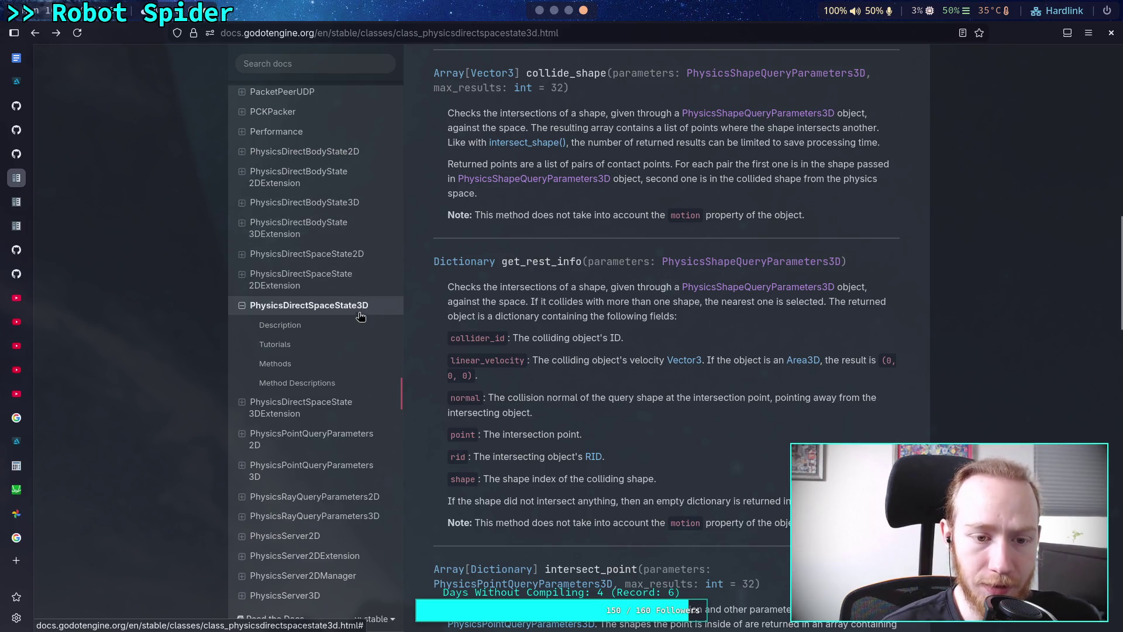
scroll(348, 398, down, 2)
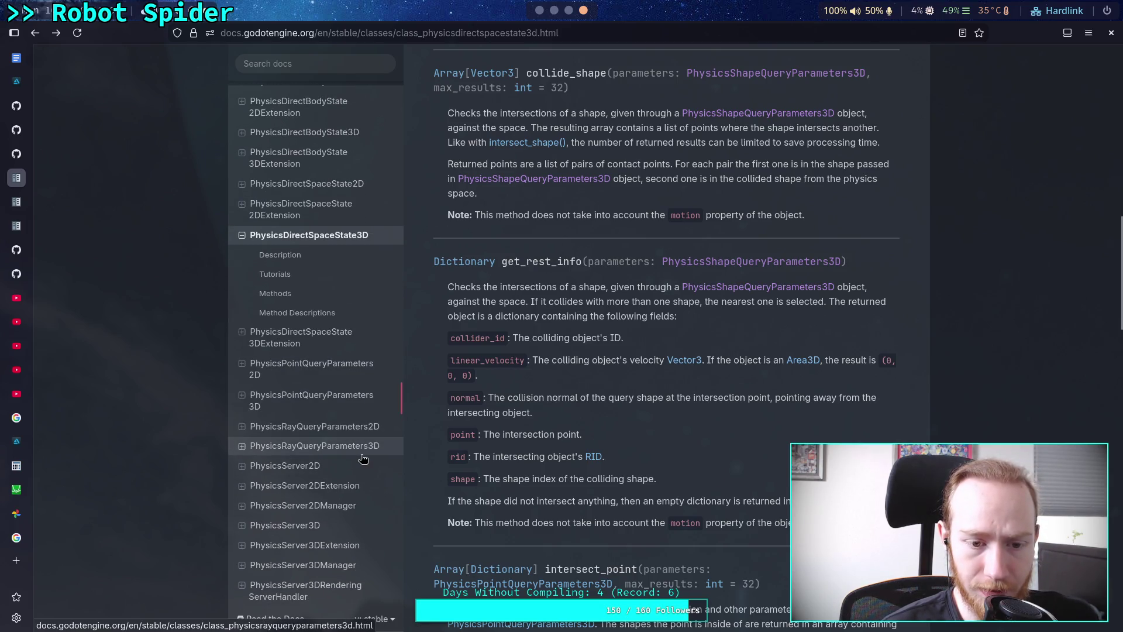
scroll(355, 388, down, 2)
scroll(358, 348, down, 2)
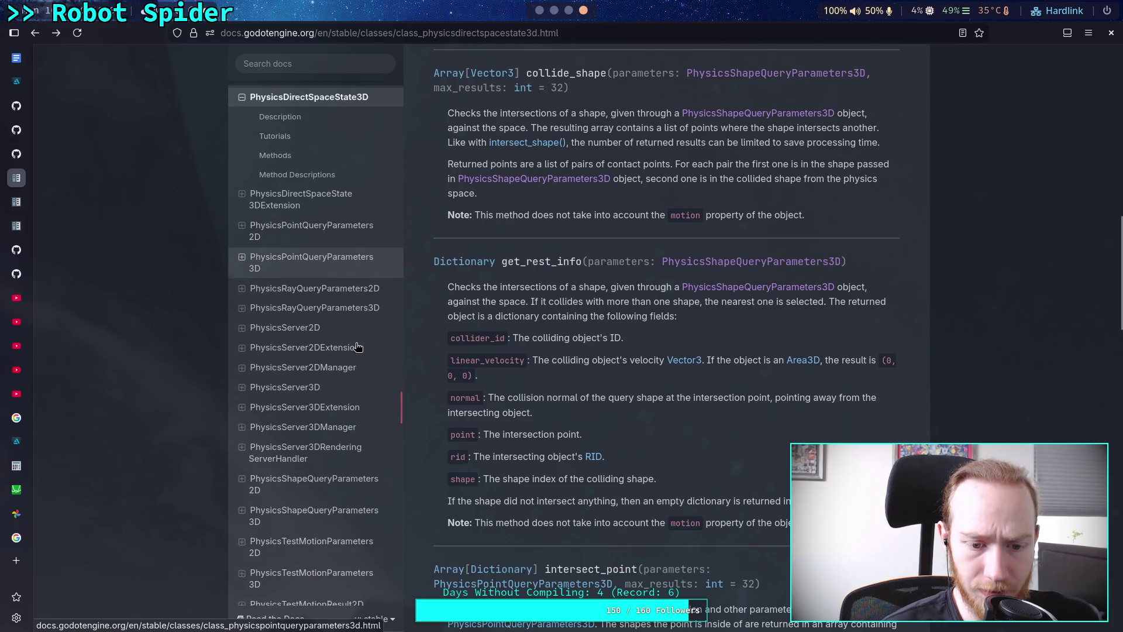
scroll(357, 355, up, 5)
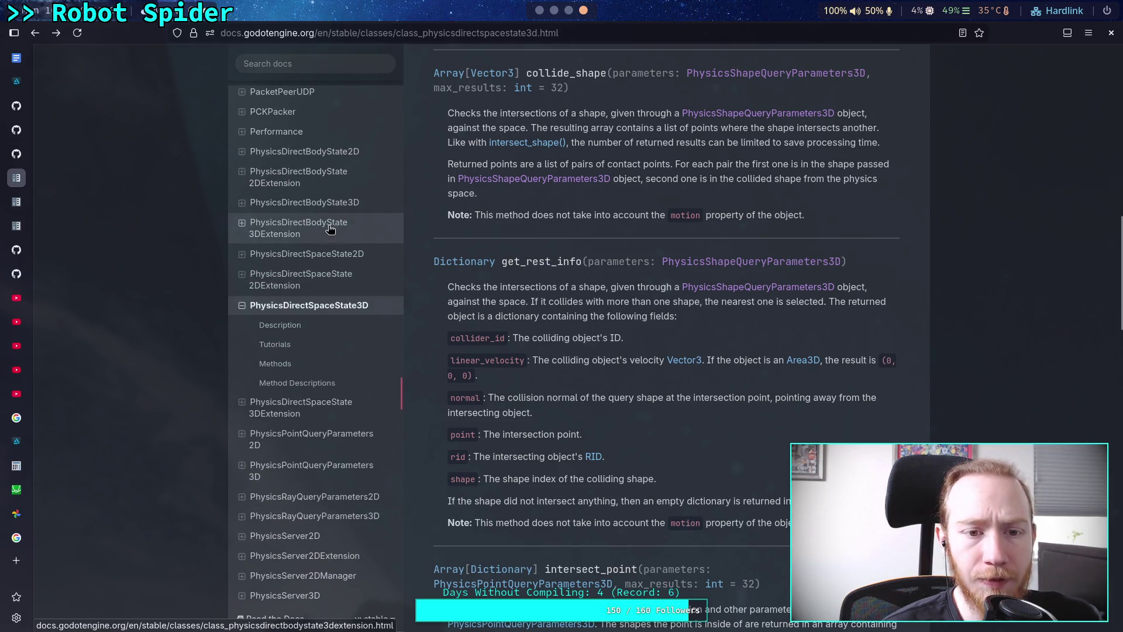
- Open and skim the PhysicsDirectBodyState3D class reference
click(358, 202)
scroll(594, 331, down, 4)
scroll(597, 327, down, 7)
scroll(568, 317, up, 1)
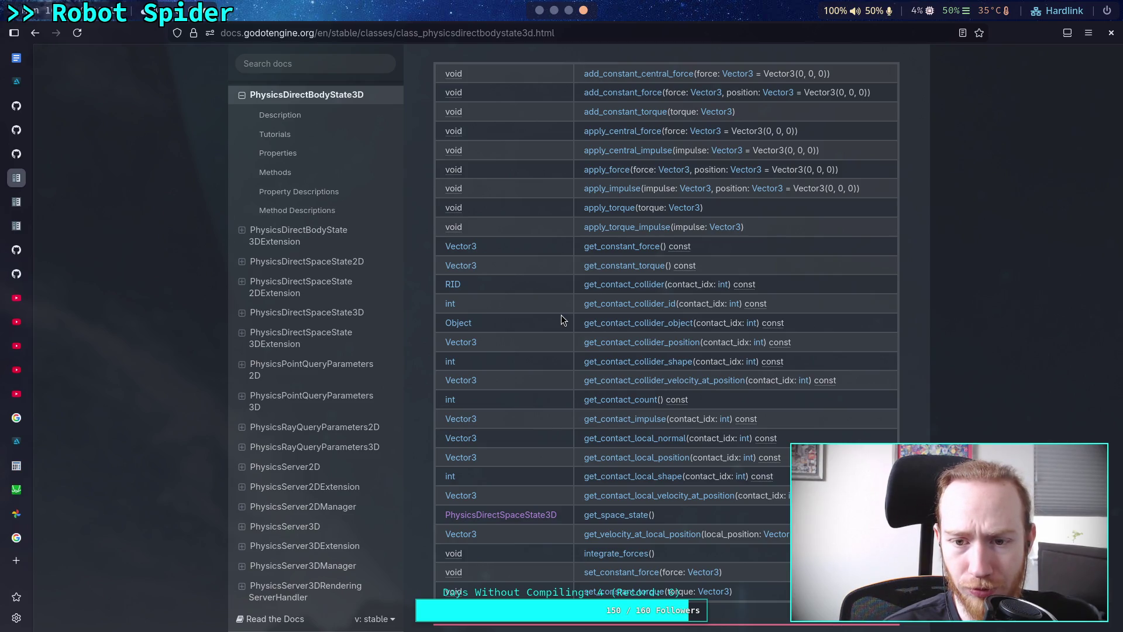
scroll(560, 314, up, 7)
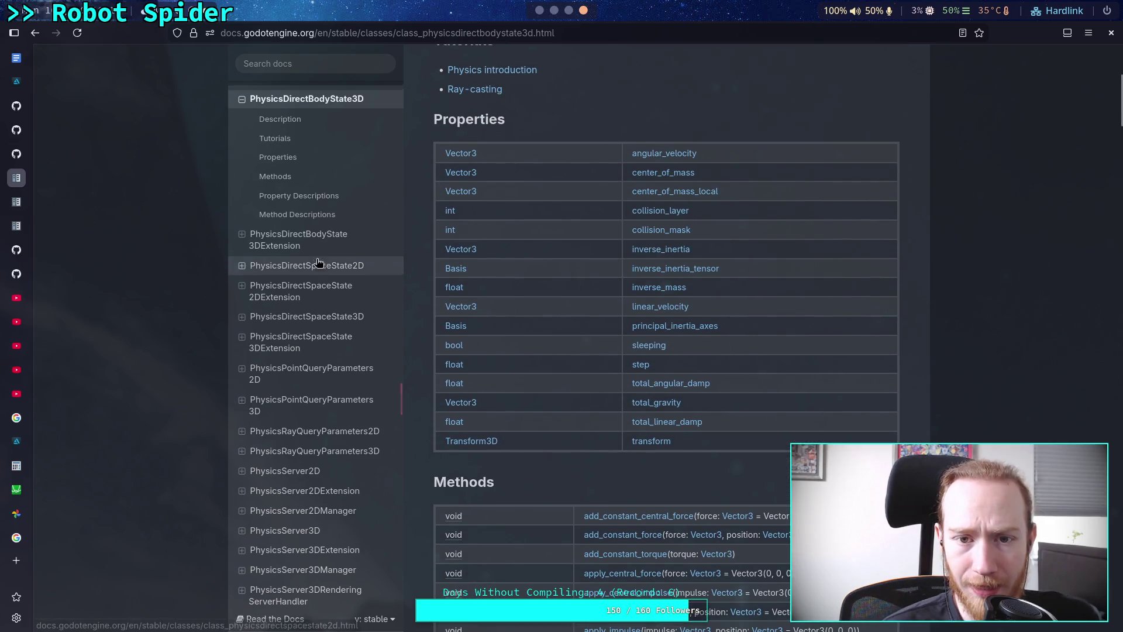
scroll(602, 316, down, 5)
scroll(602, 318, down, 3)
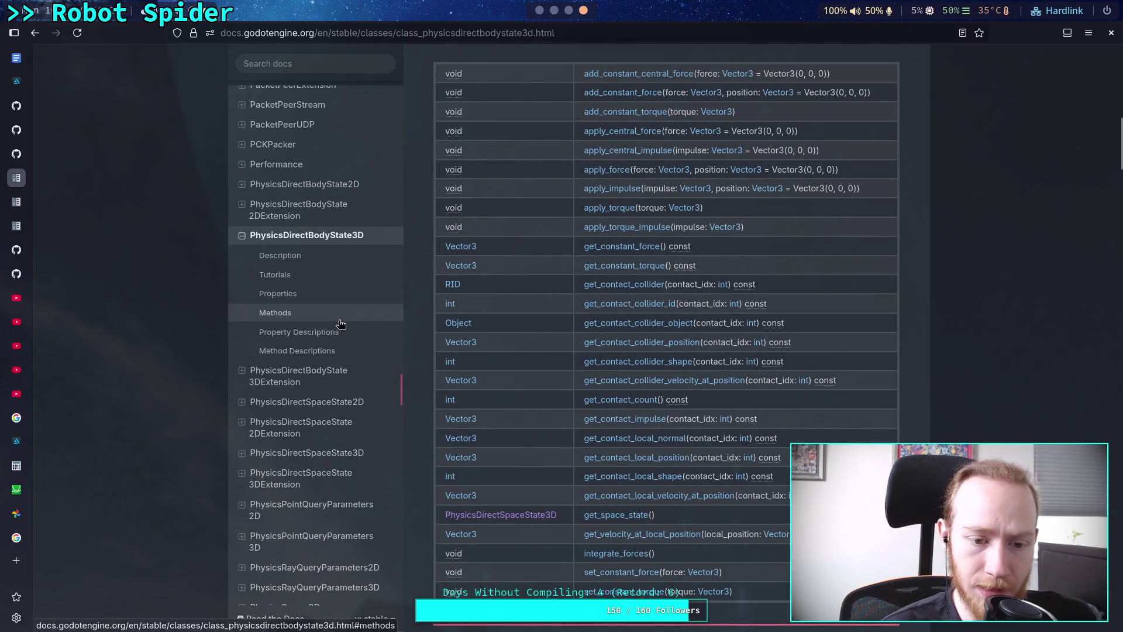
- Search the docs for 'CollisionObject', which returns no results
click(329, 61)
text(CollisionO)
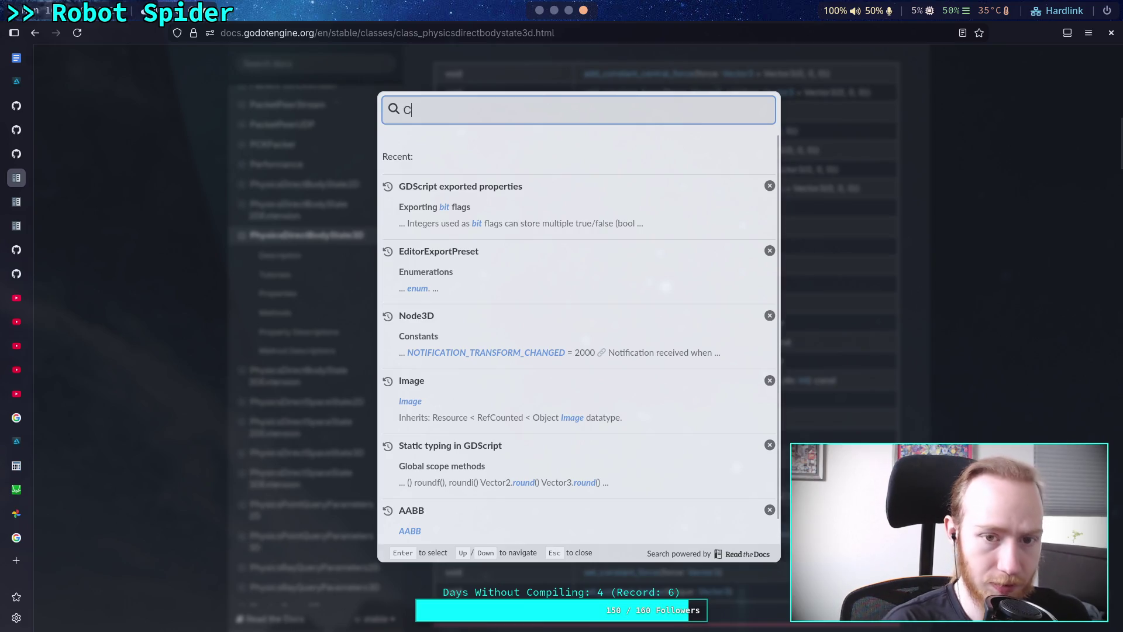
text(bjuc)
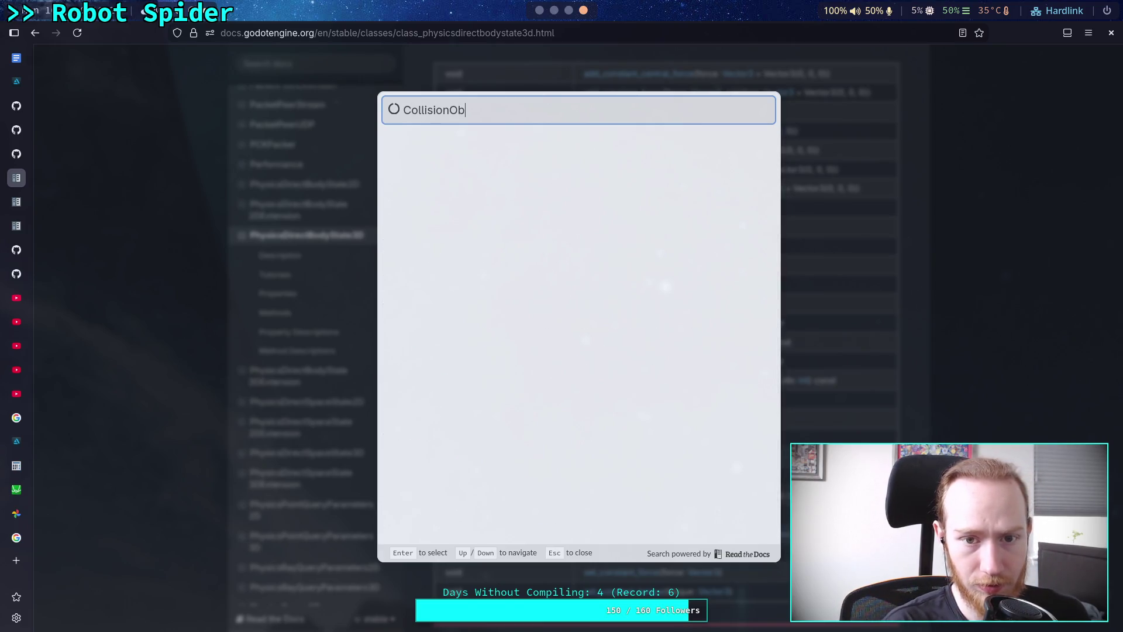
key(BackSpace)
key(BackSpace)
text(ect)
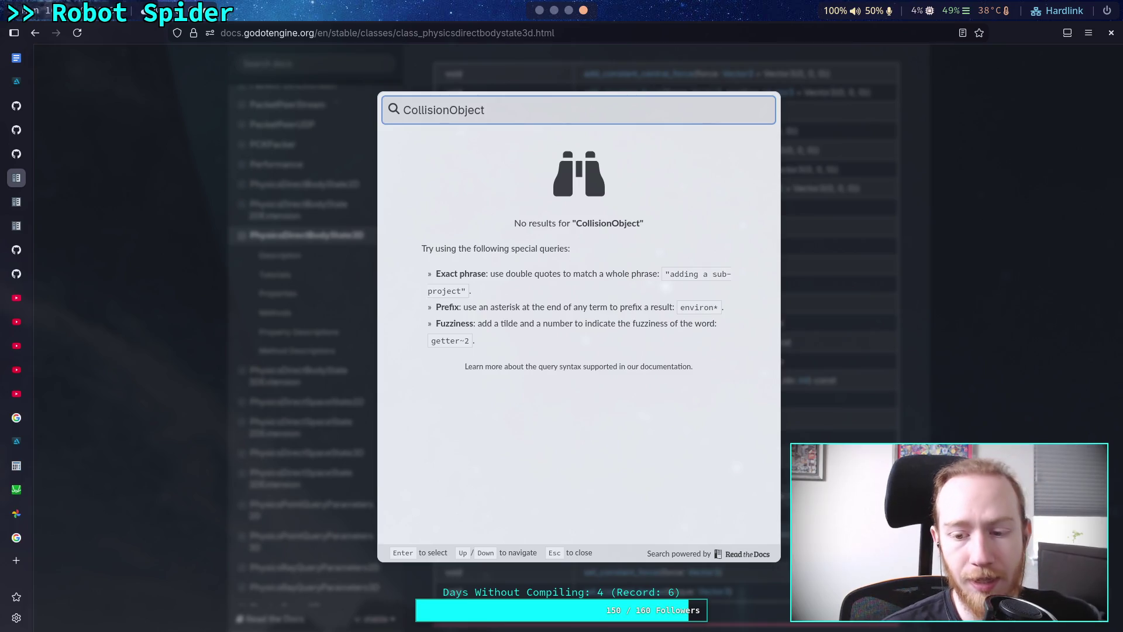
click(899, 247)
key(alt+Tab)
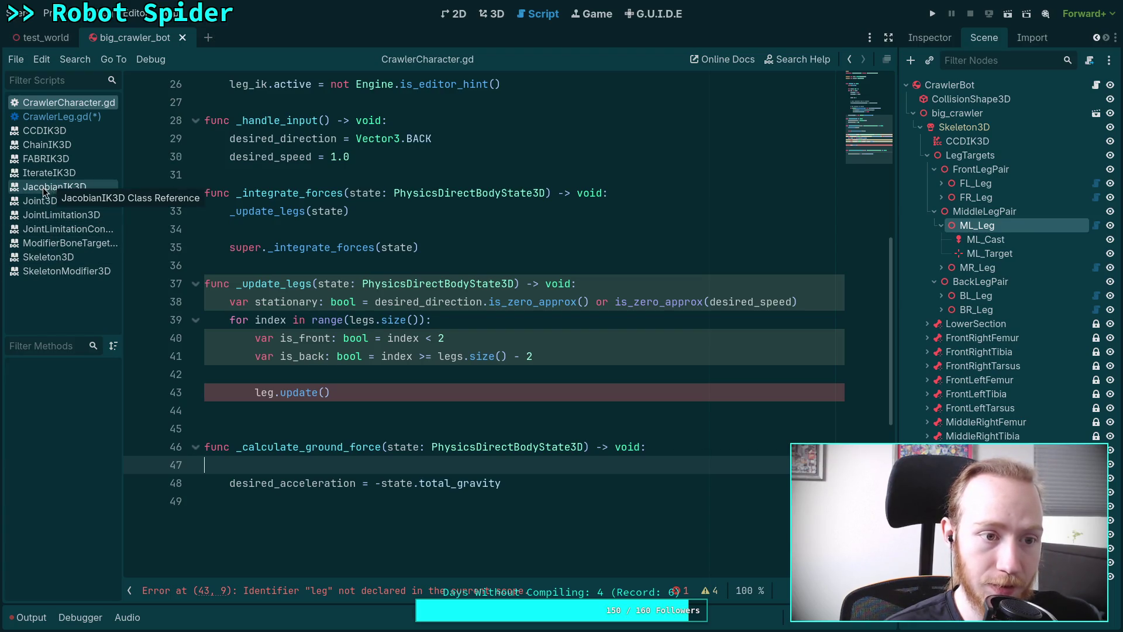
- From CrawlerCharacter.gd, look up its parent class CharacterController
click(66, 117)
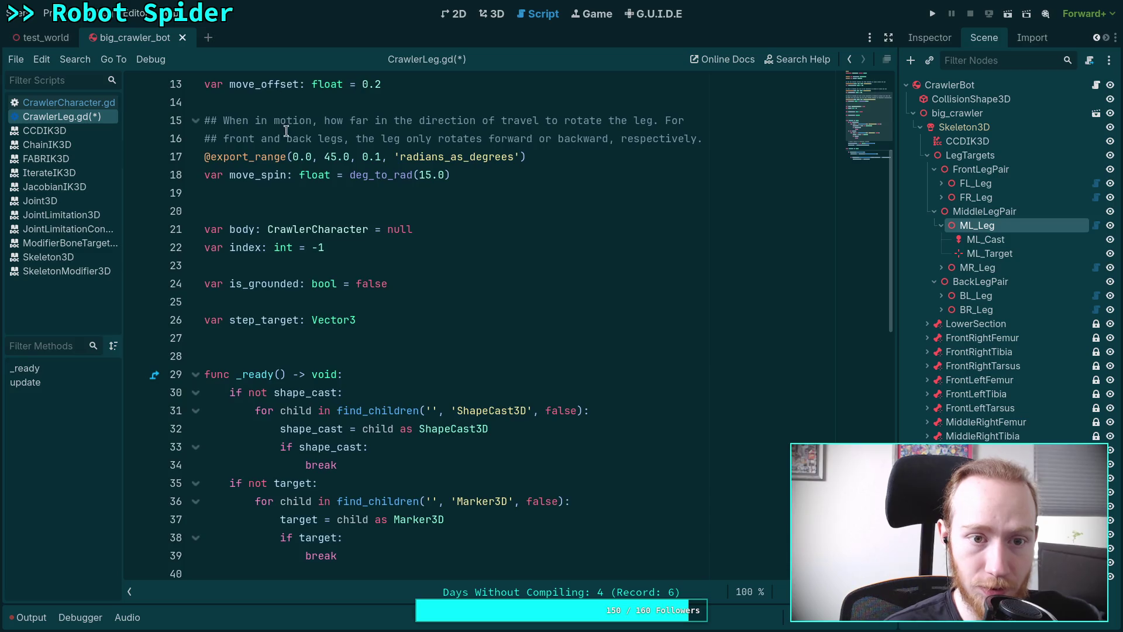
click(72, 104)
scroll(468, 234, up, 8)
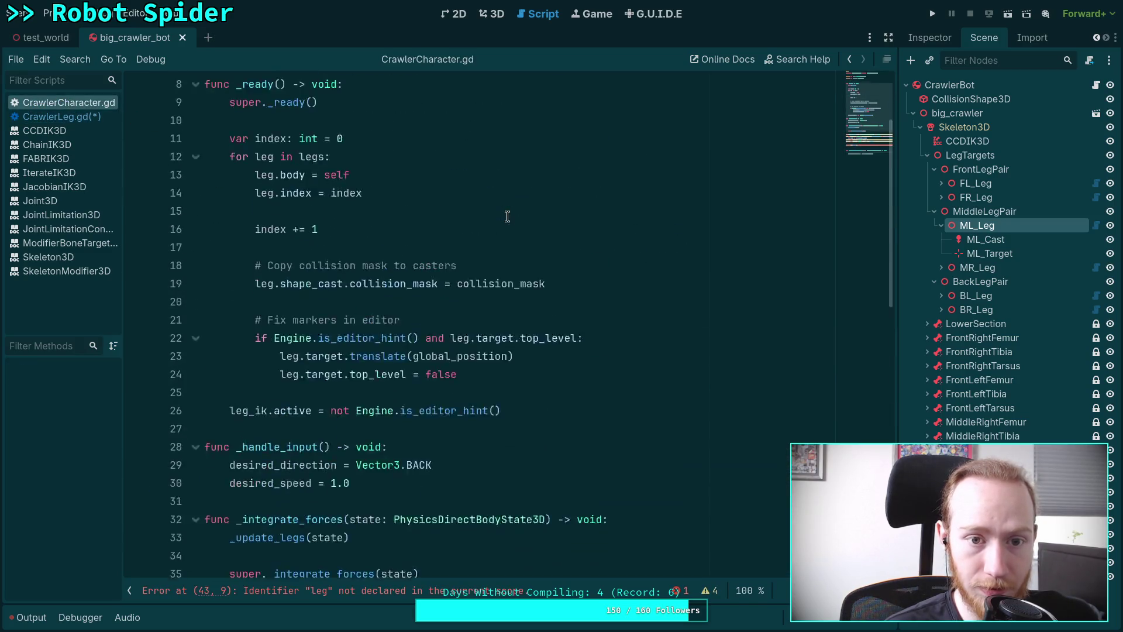
right_click(479, 105)
click(524, 283)
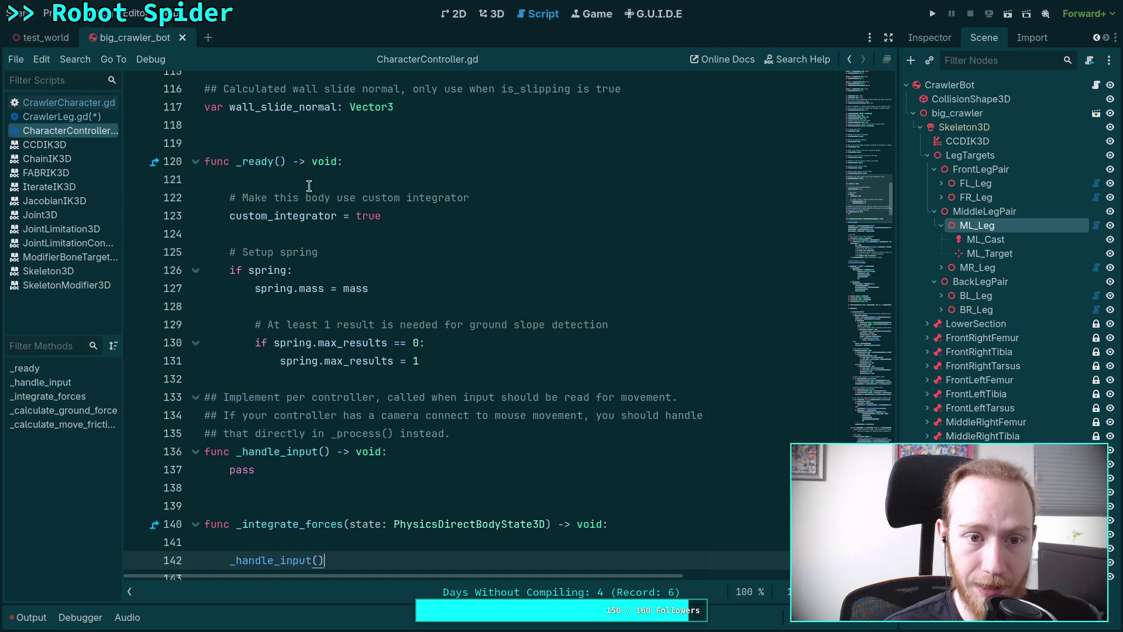
- Look up the RigidBody3D class reference from CharacterController.gd
scroll(627, 109, up, 20)
right_click(492, 102)
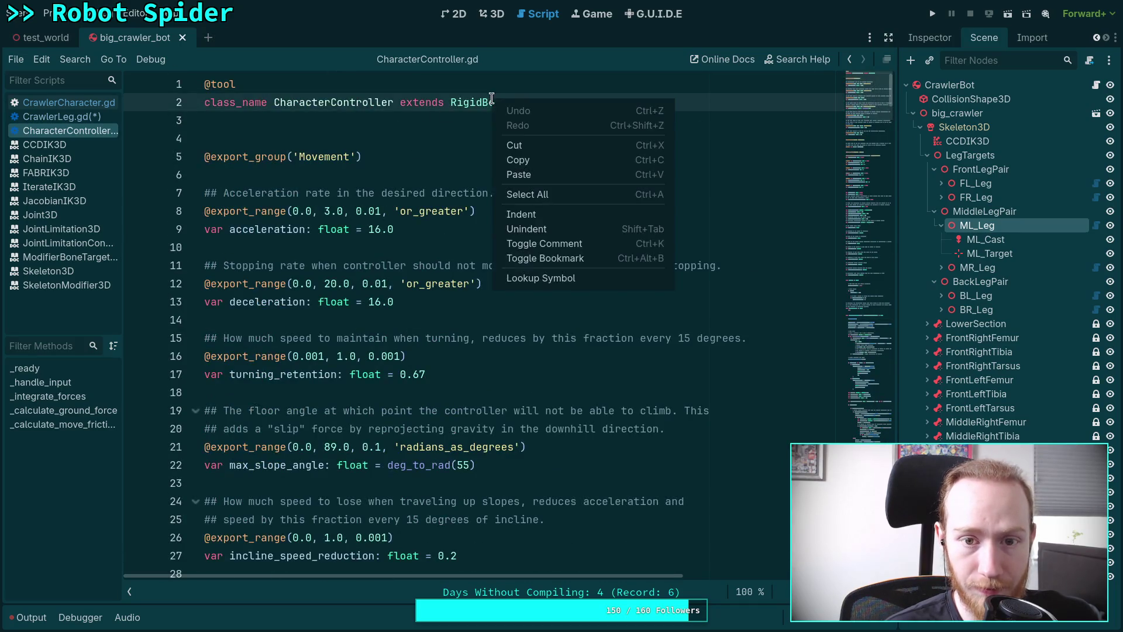
click(518, 268)
right_click(45, 136)
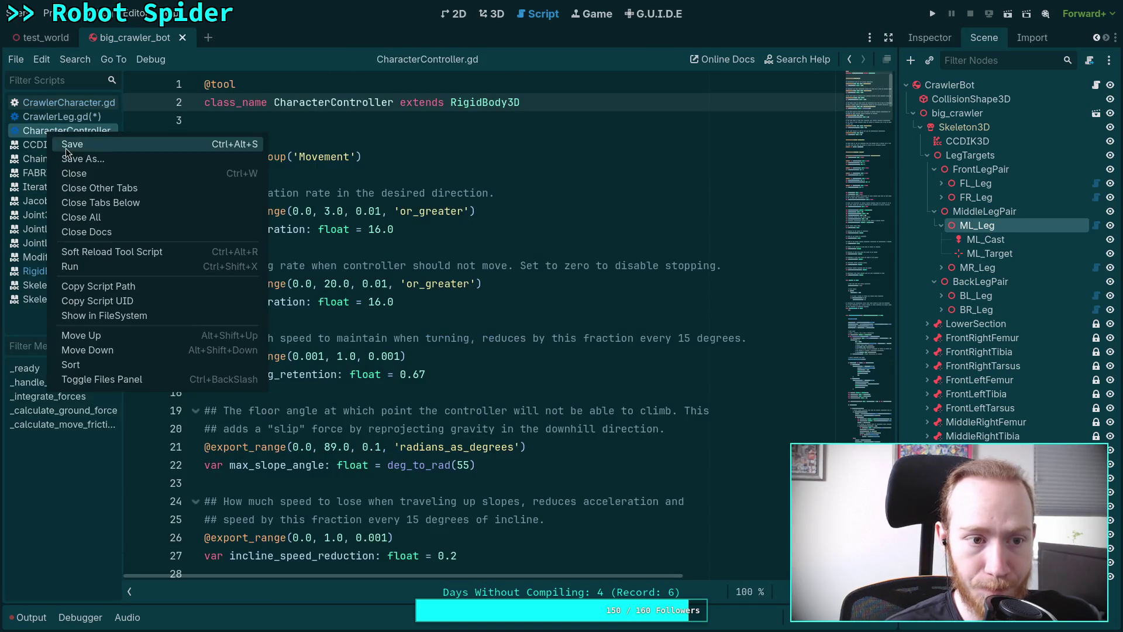
- Close CharacterController.gd and read the PhysicsBody3D class reference
click(240, 173)
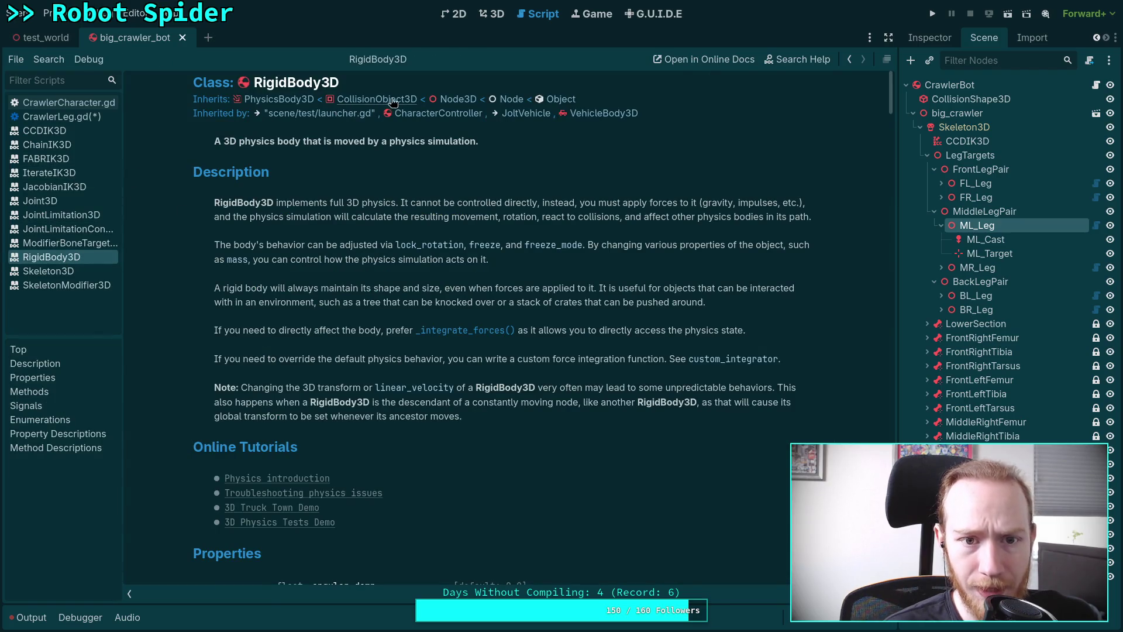
click(277, 102)
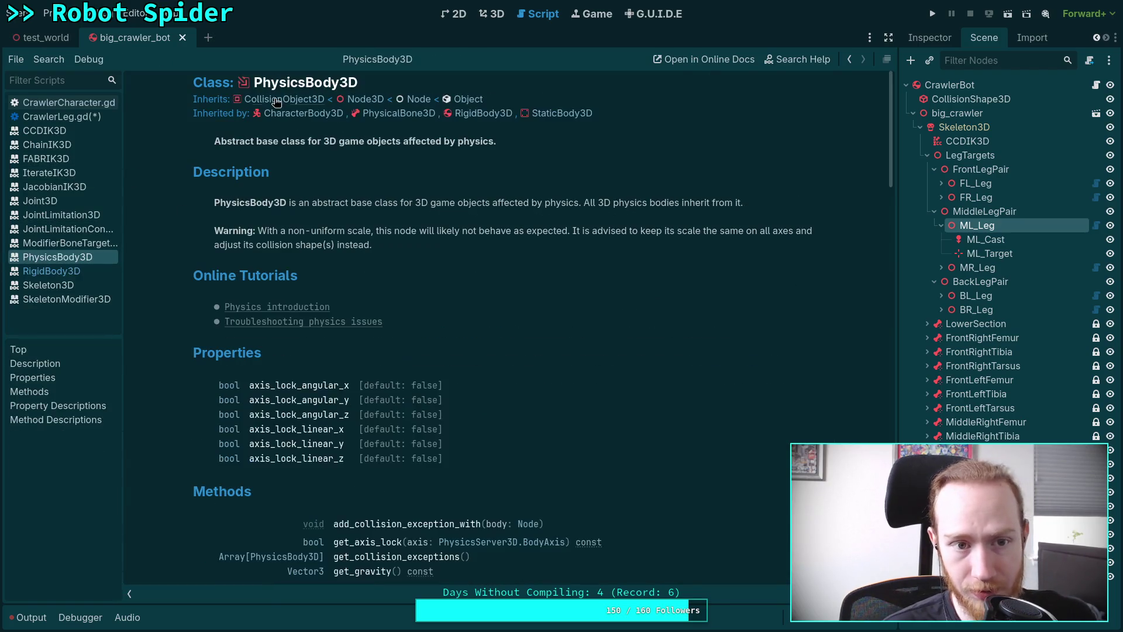
scroll(500, 288, down, 2)
scroll(534, 290, down, 10)
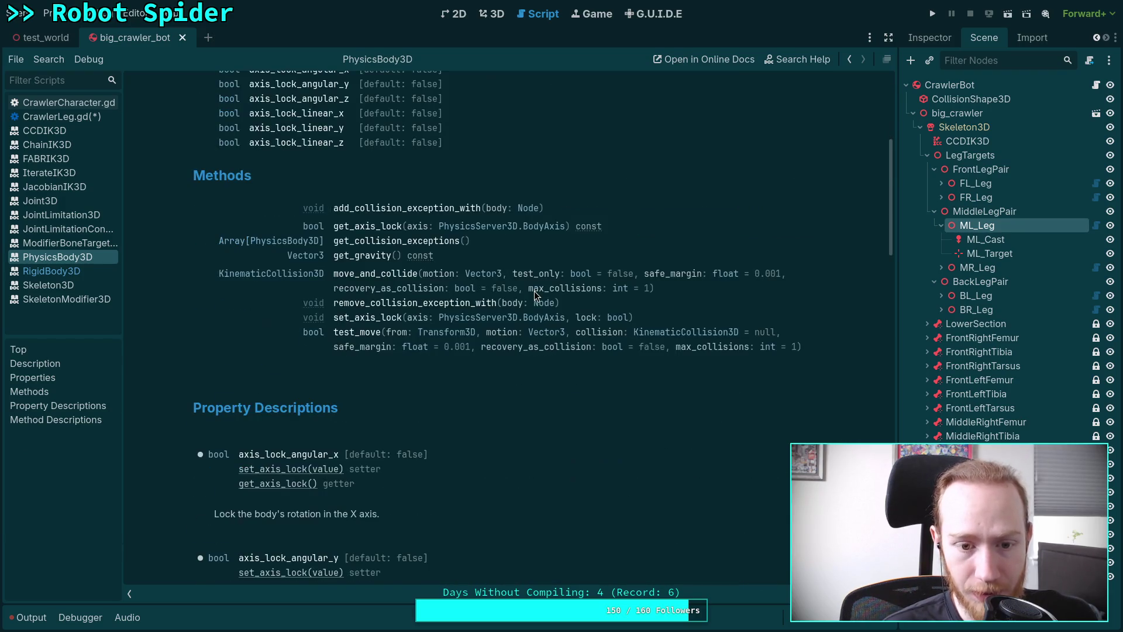
scroll(534, 288, down, 10)
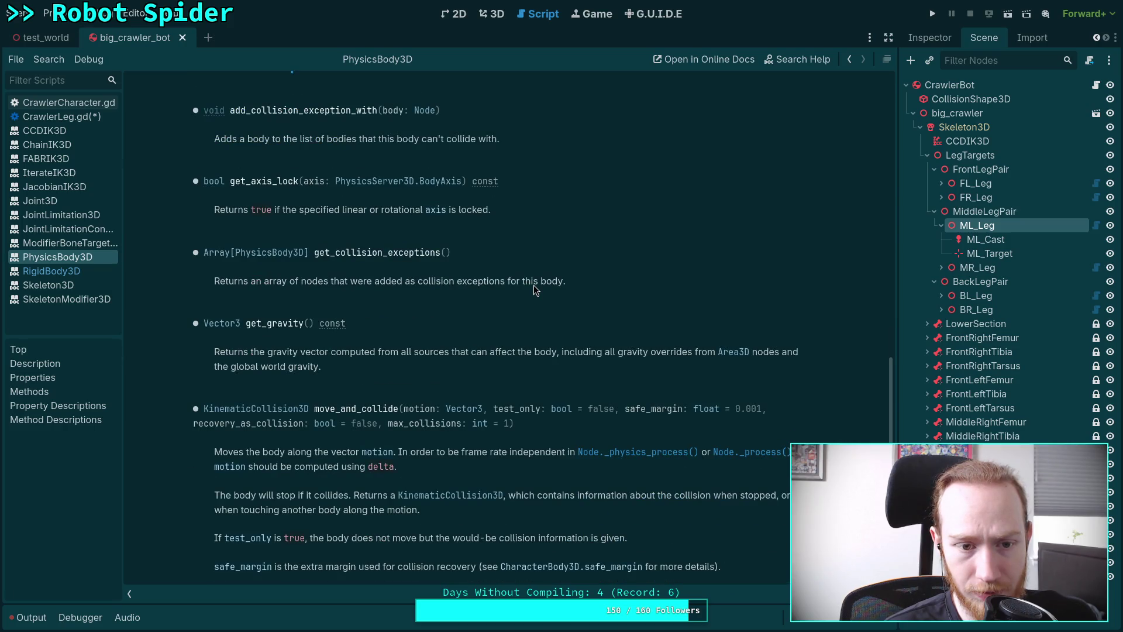
scroll(534, 285, down, 4)
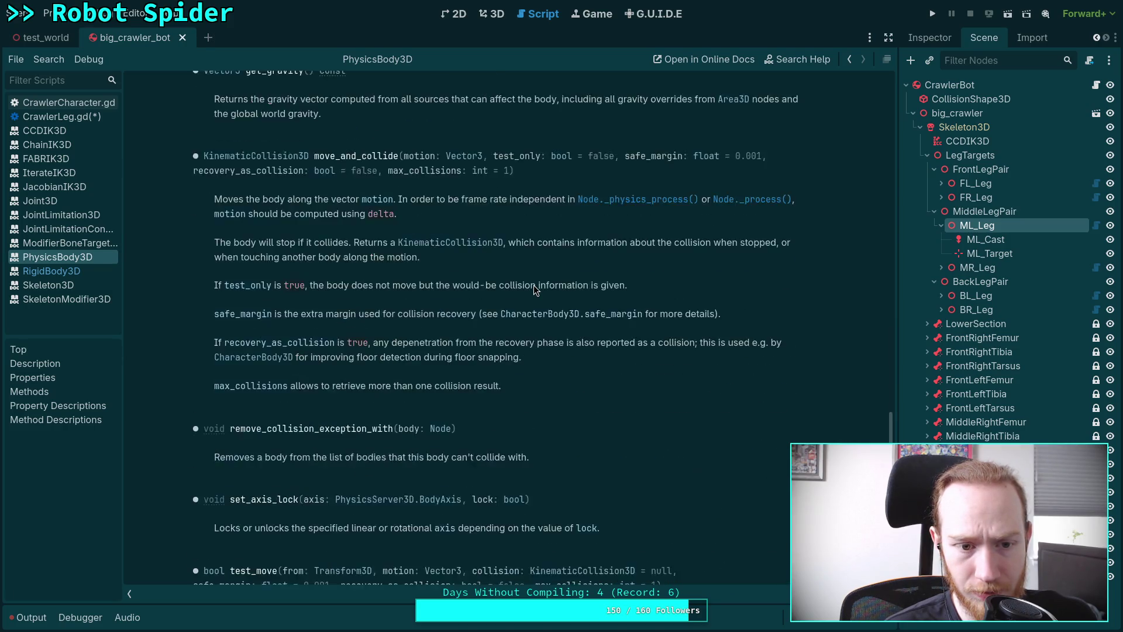
scroll(534, 285, down, 1)
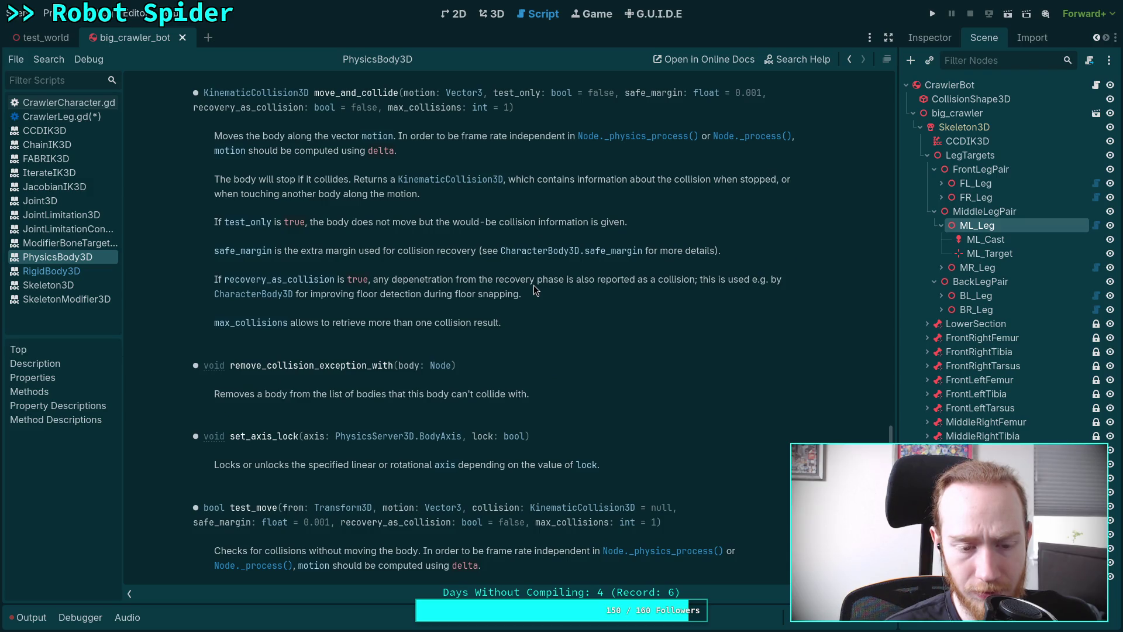
scroll(534, 285, down, 3)
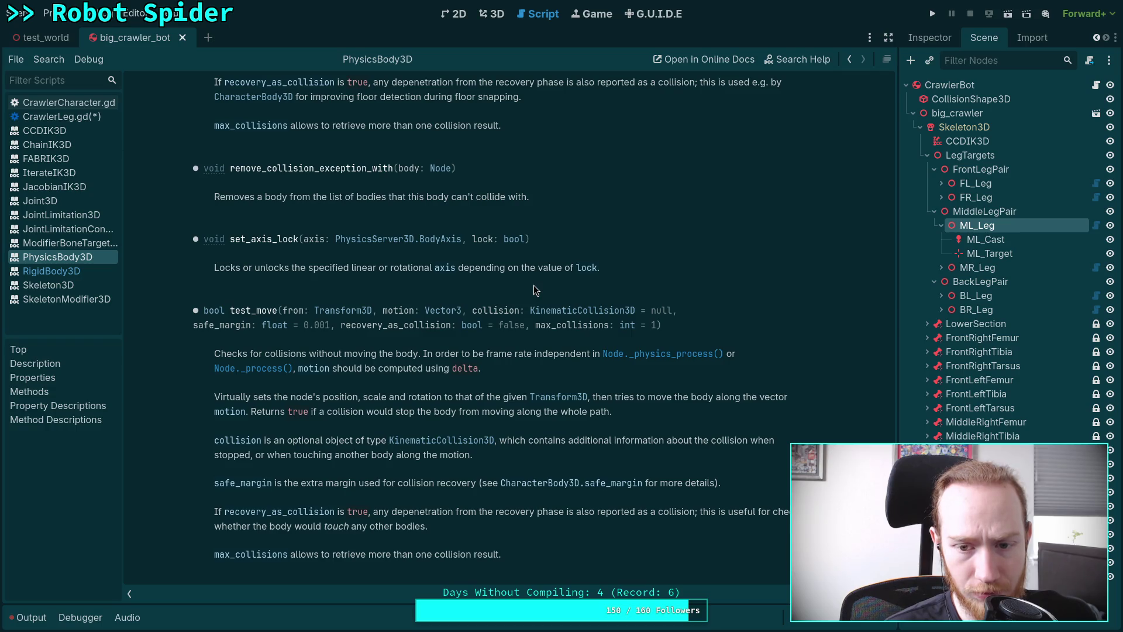
scroll(533, 286, up, 20)
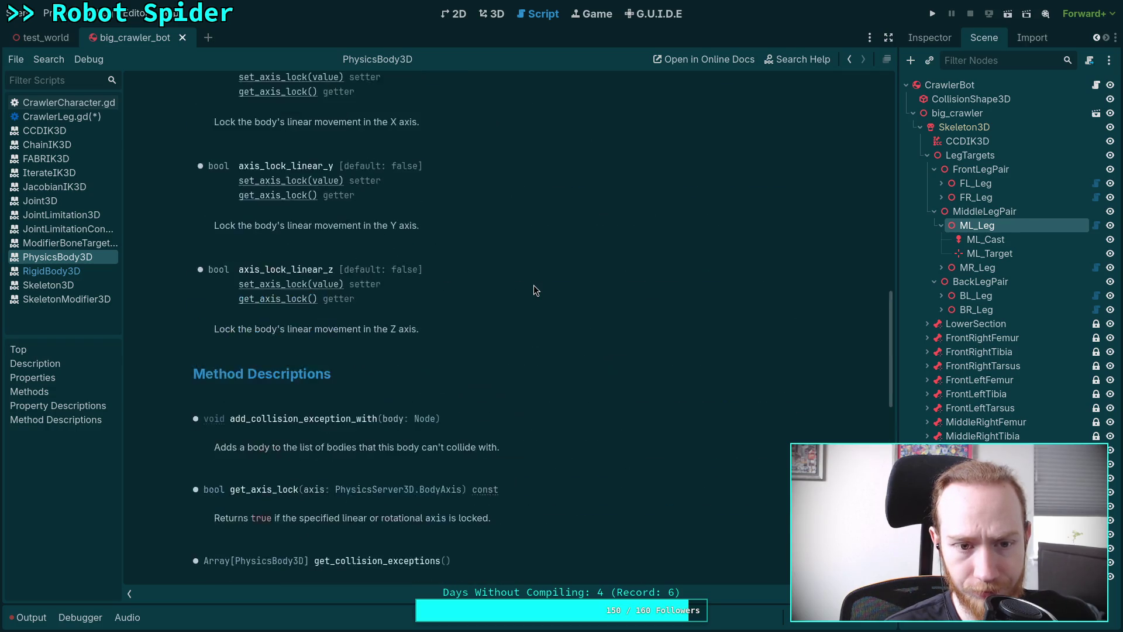
scroll(533, 285, up, 3)
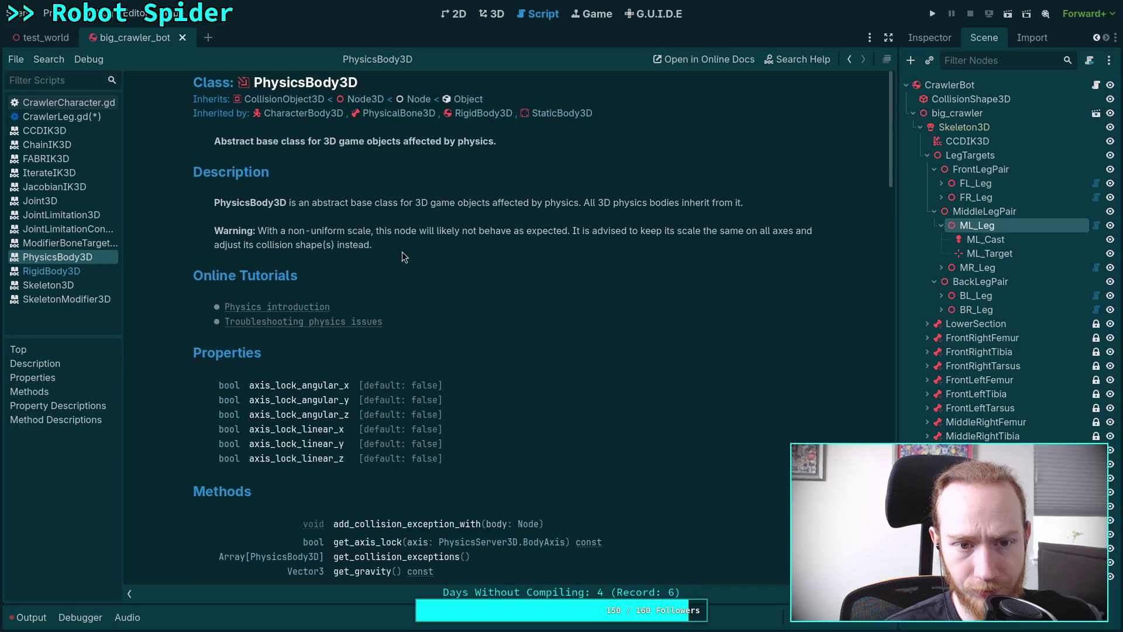
- Open and read the CollisionObject3D class reference's methods
click(284, 104)
scroll(565, 257, down, 3)
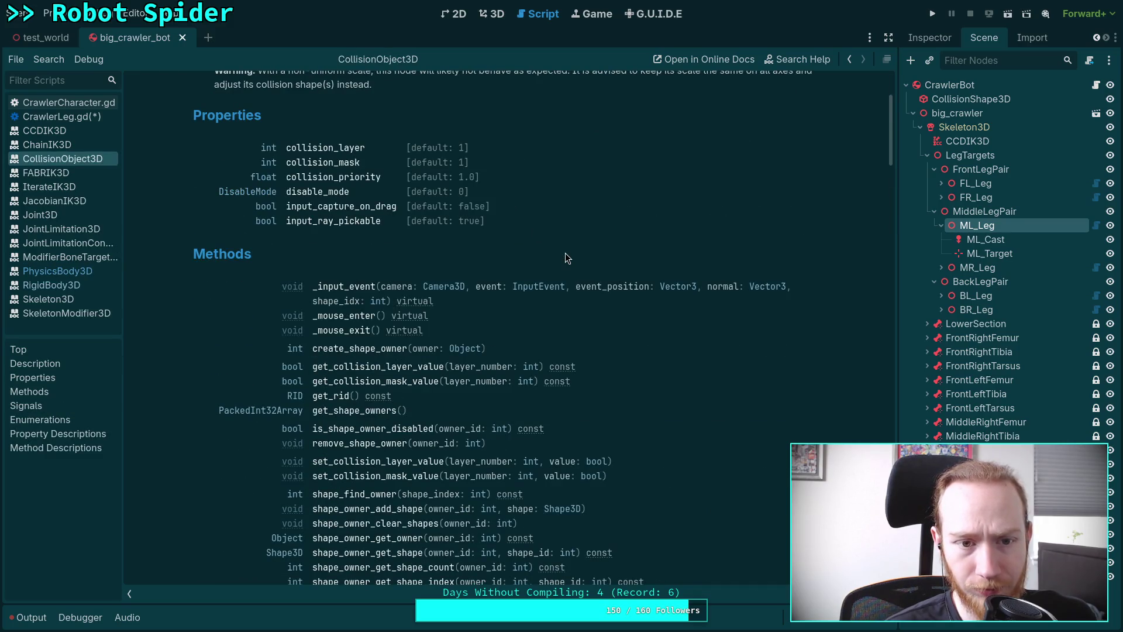
scroll(565, 257, down, 2)
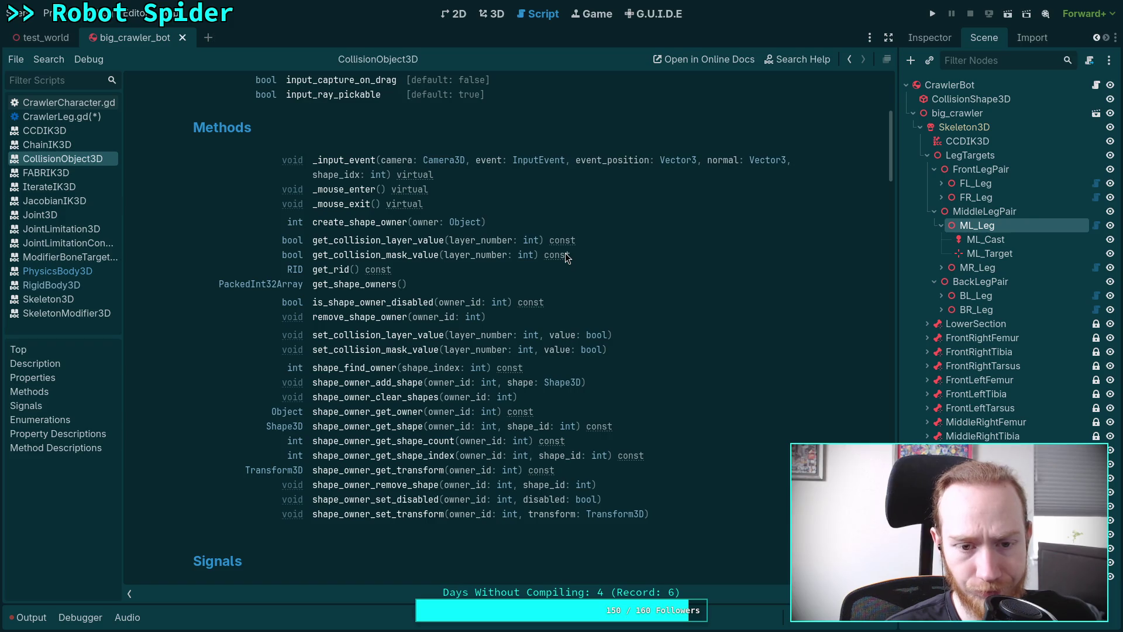
scroll(565, 252, down, 3)
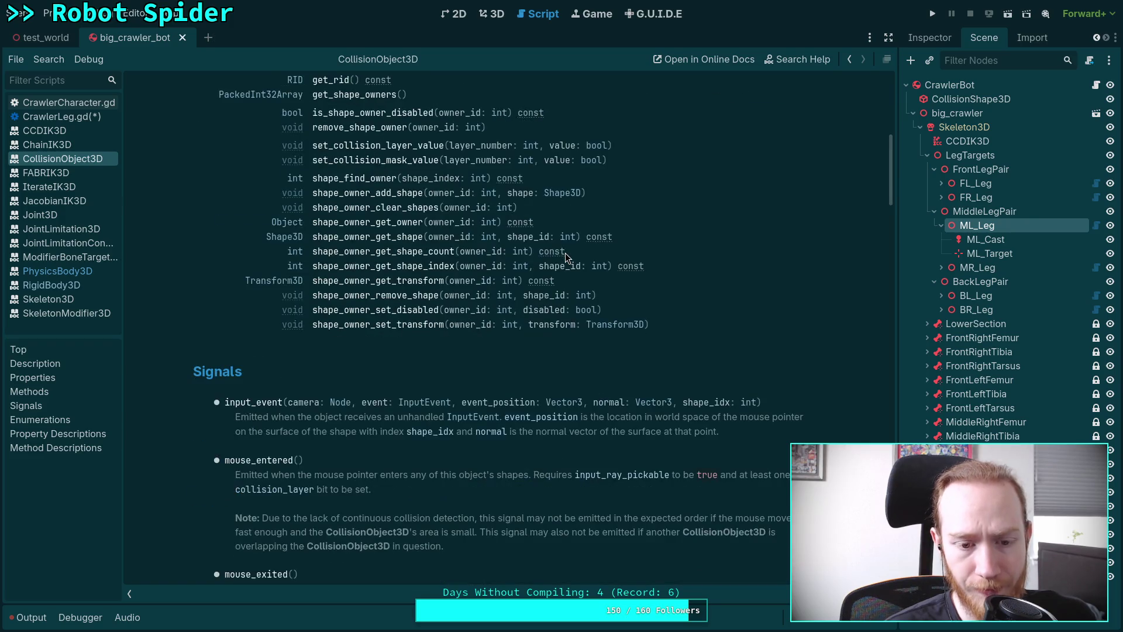
scroll(565, 253, up, 3)
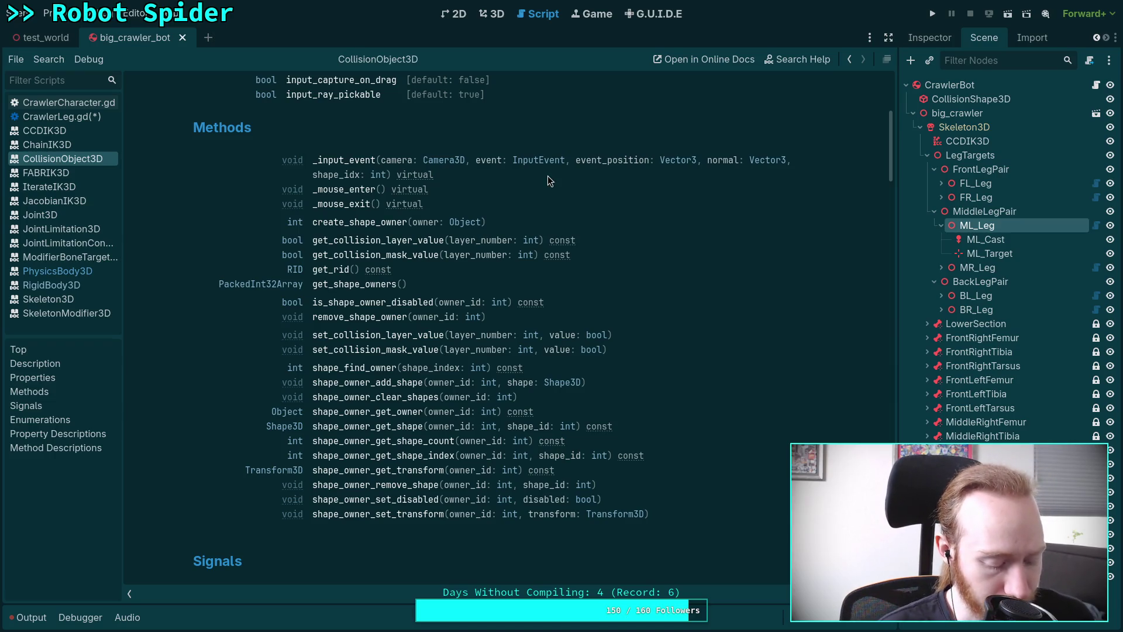
key(alt+Tab)
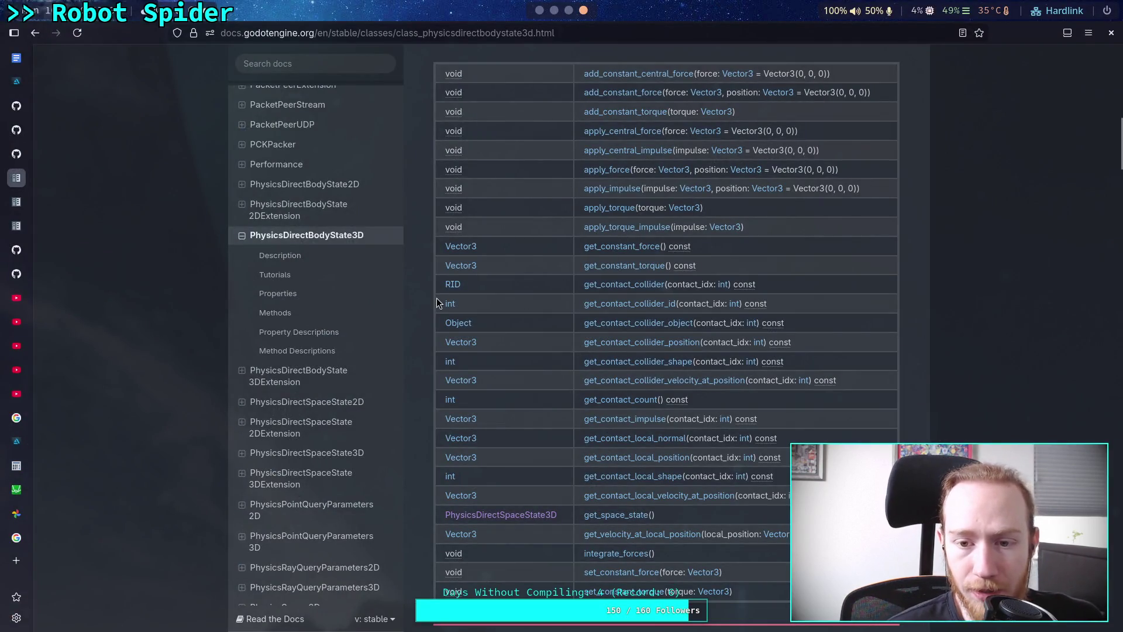
- Back on PhysicsDirectSpaceState3D, read the intersect_shape result fields
scroll(550, 283, down, 6)
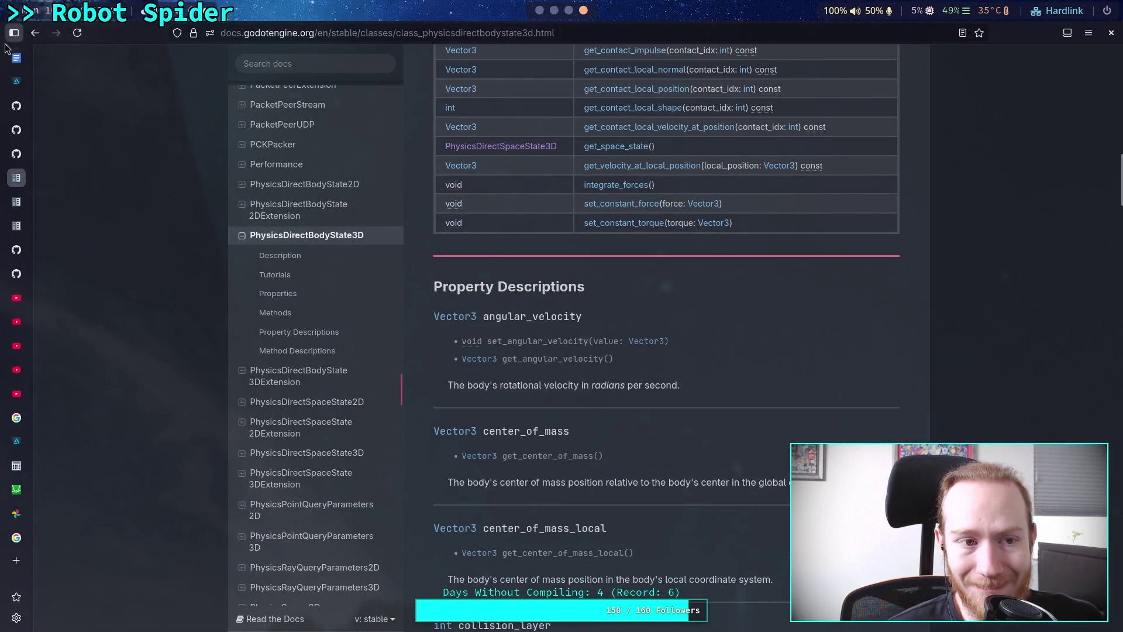
click(37, 37)
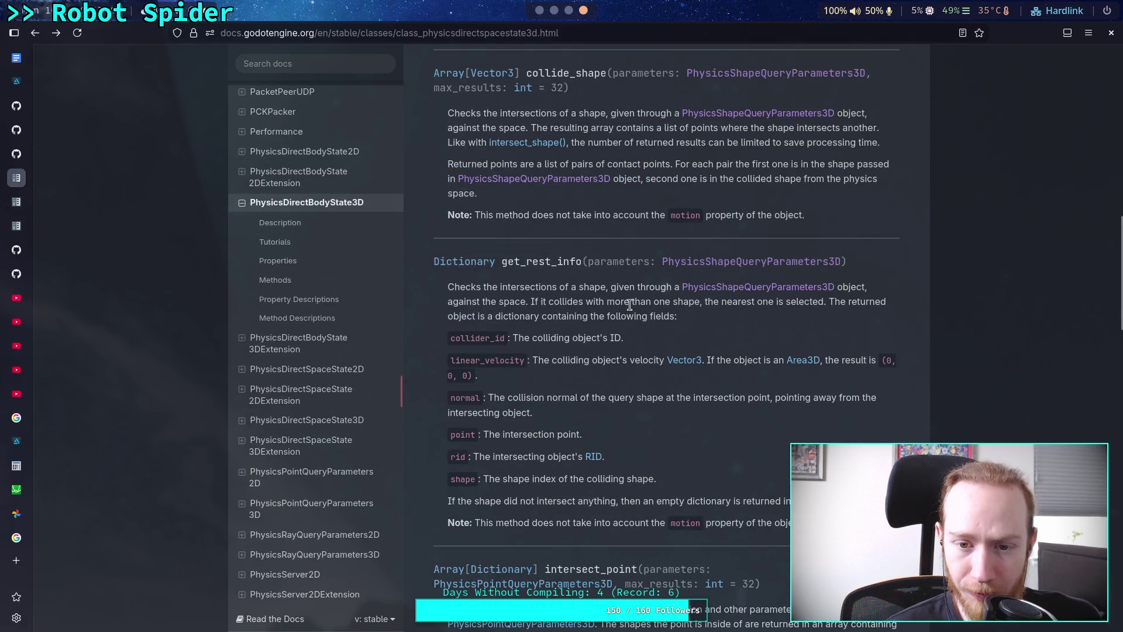
scroll(578, 357, down, 3)
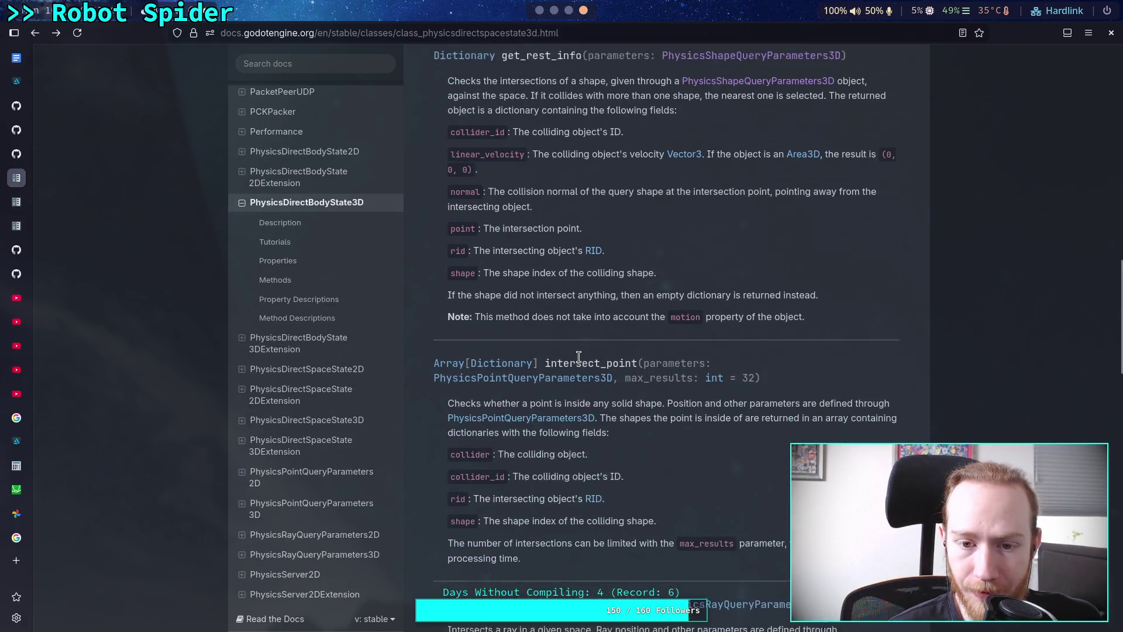
scroll(533, 266, up, 2)
drag(582, 362, 525, 364)
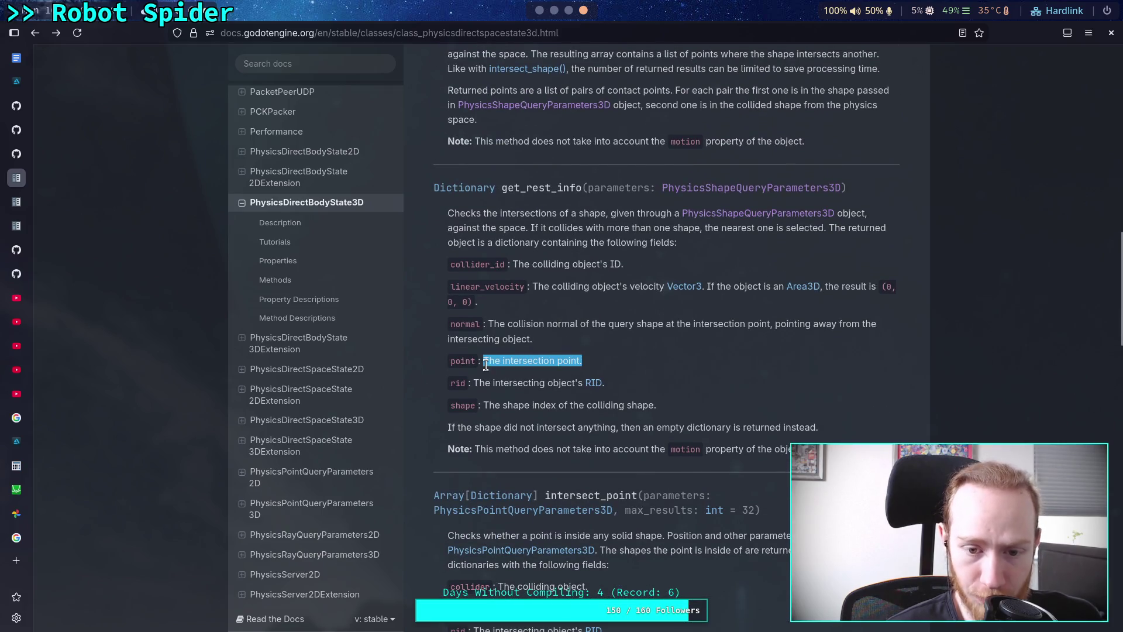
scroll(524, 366, down, 3)
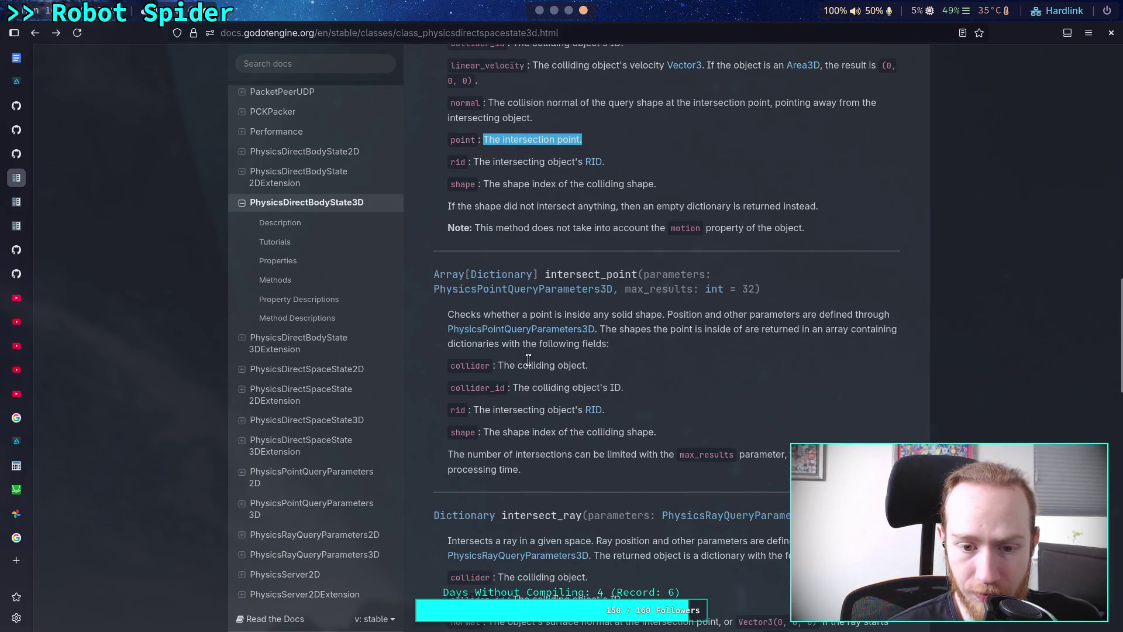
scroll(541, 363, down, 3)
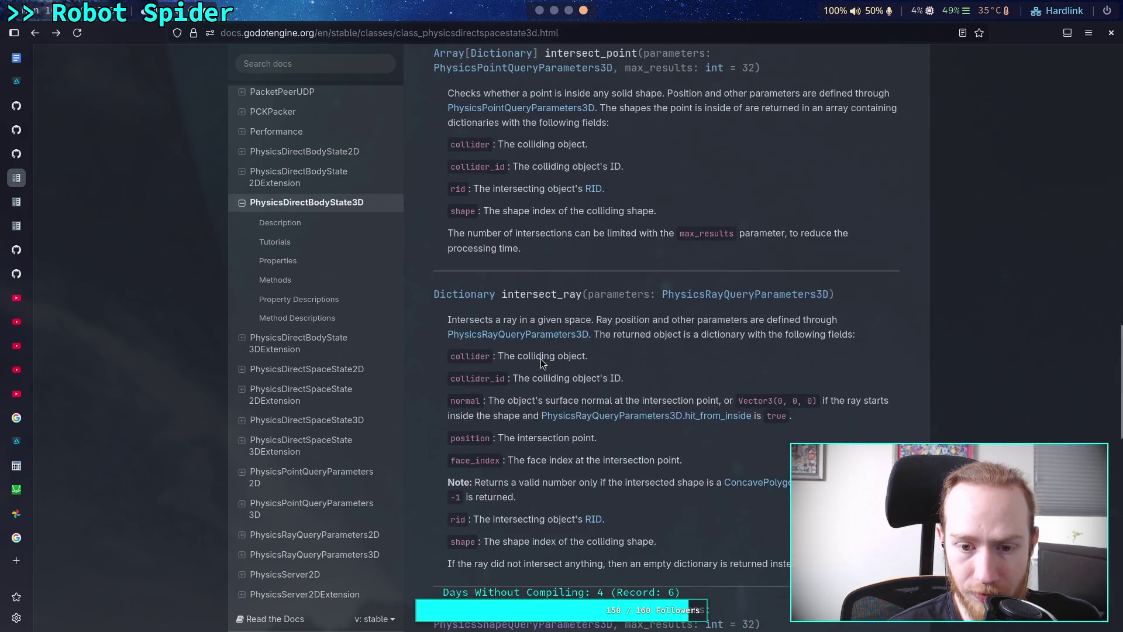
scroll(540, 358, up, 2)
scroll(540, 358, down, 6)
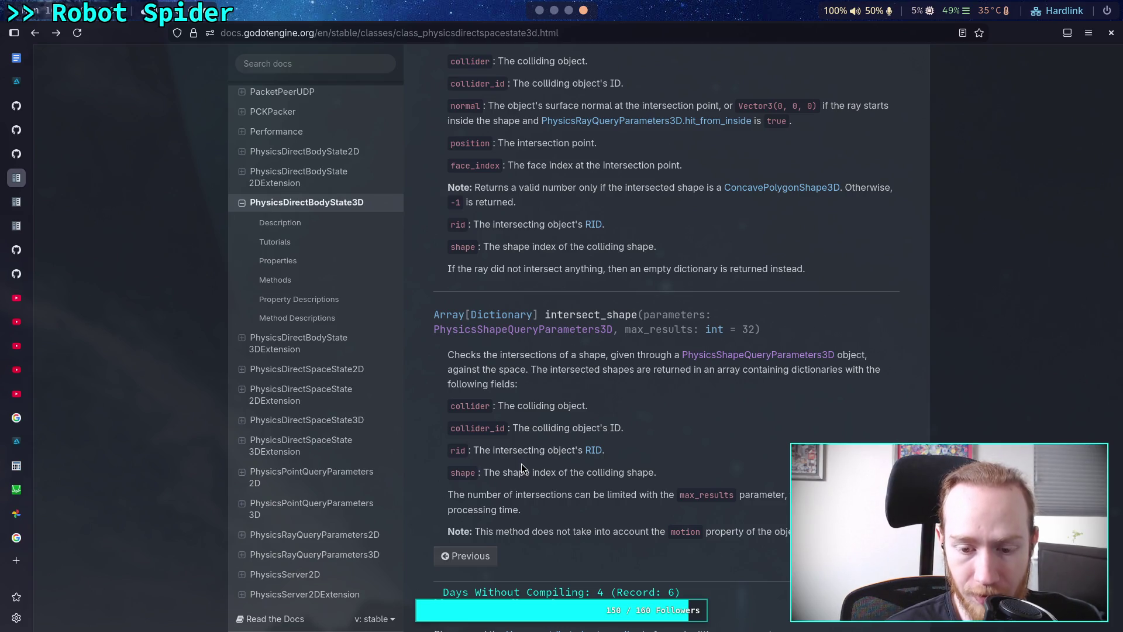
drag(591, 526, 518, 386)
click(544, 398)
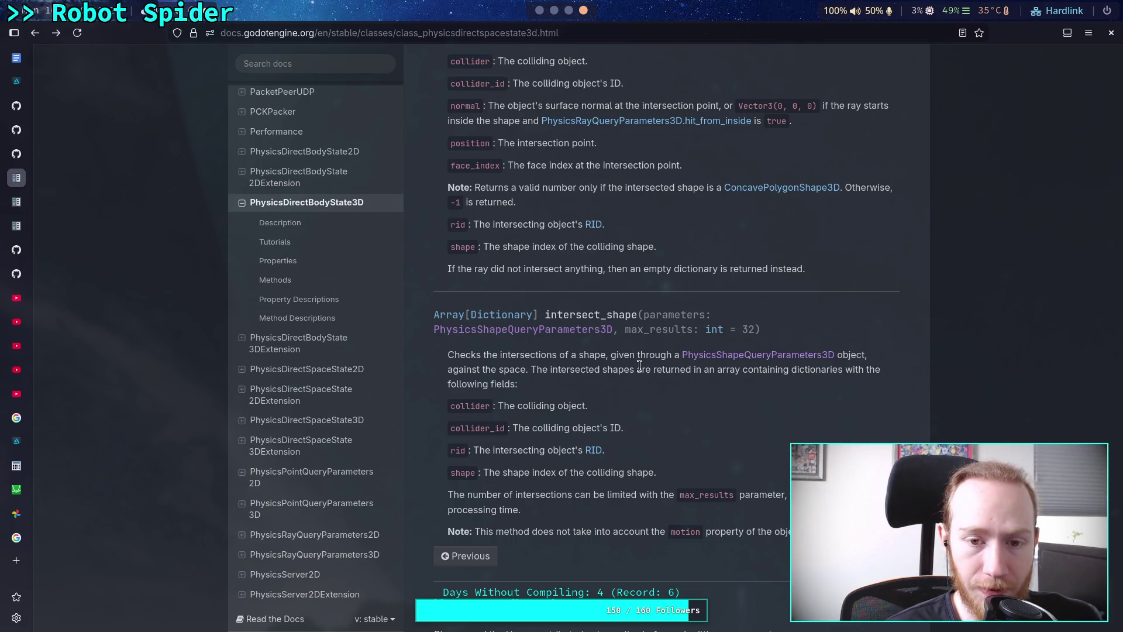
- Follow the get_rest_info link to the PhysicsShapeQueryParameters3D reference
scroll(639, 366, up, 4)
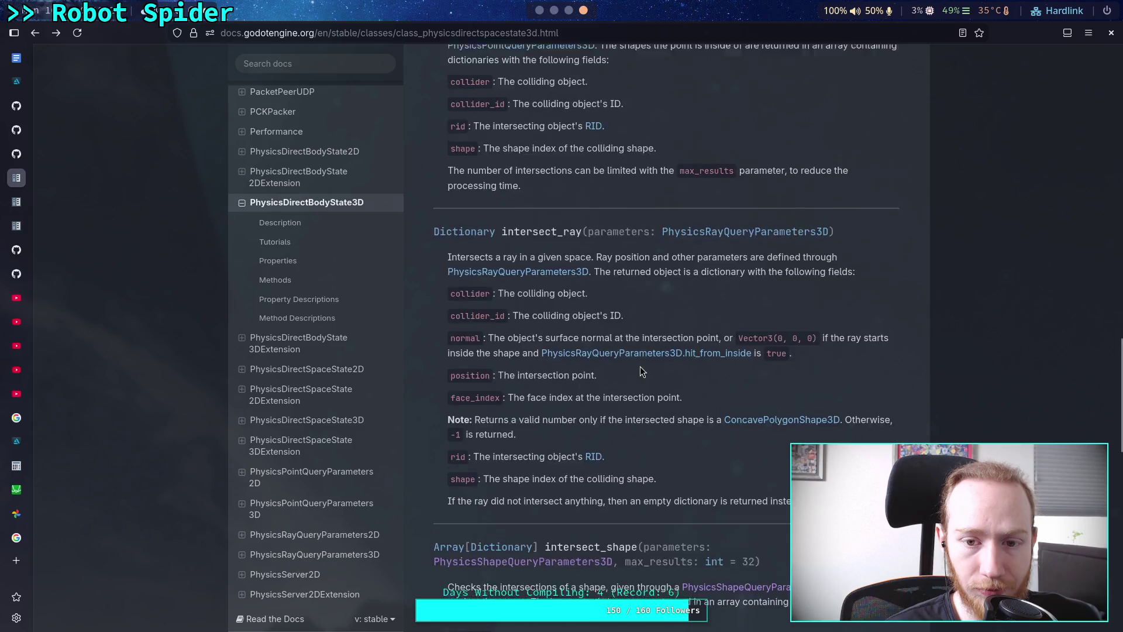
scroll(640, 366, up, 3)
scroll(640, 366, up, 2)
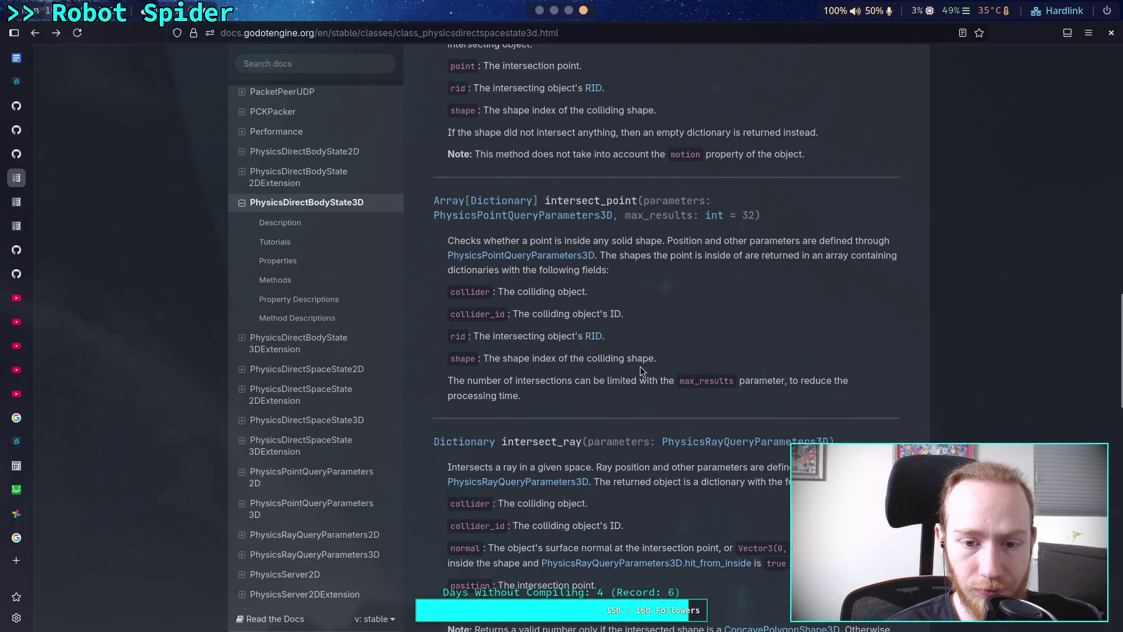
scroll(640, 366, up, 3)
scroll(640, 366, up, 3)
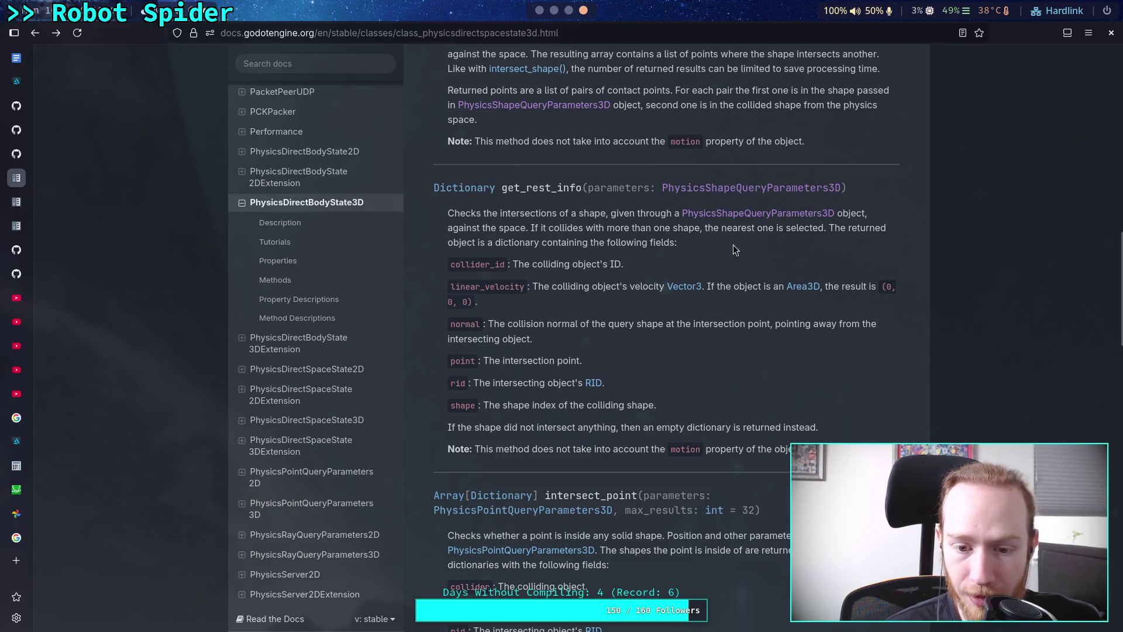
click(772, 214)
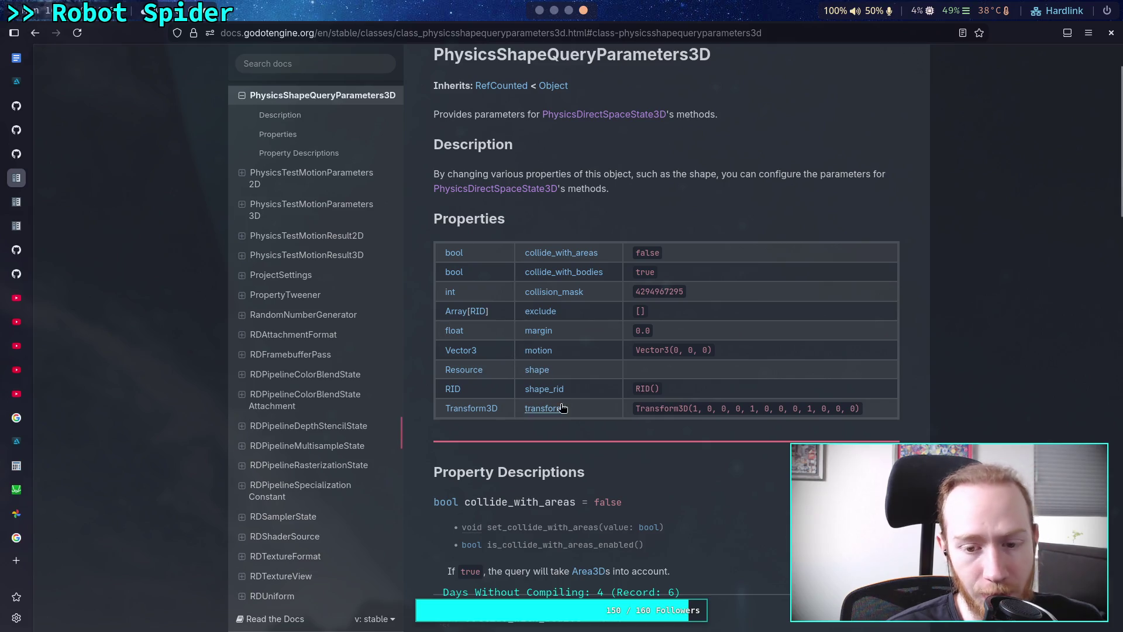
- Scroll to shape_rid and select the example's three PhysicsServer3D sphere-shape creation lines
scroll(614, 400, down, 6)
scroll(614, 400, down, 8)
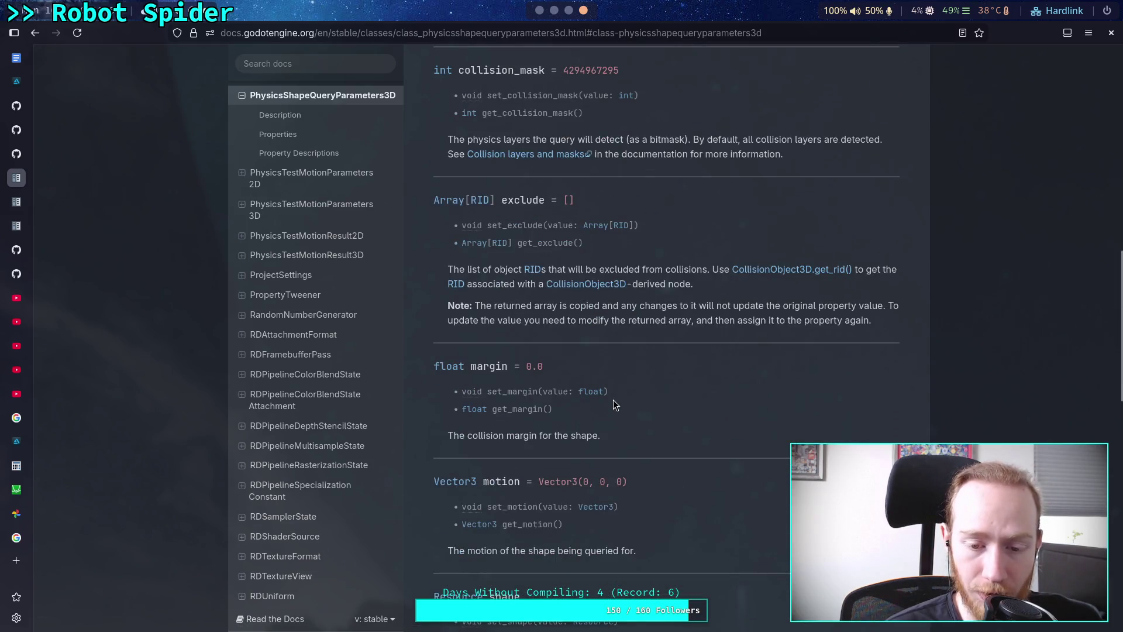
scroll(614, 403, down, 2)
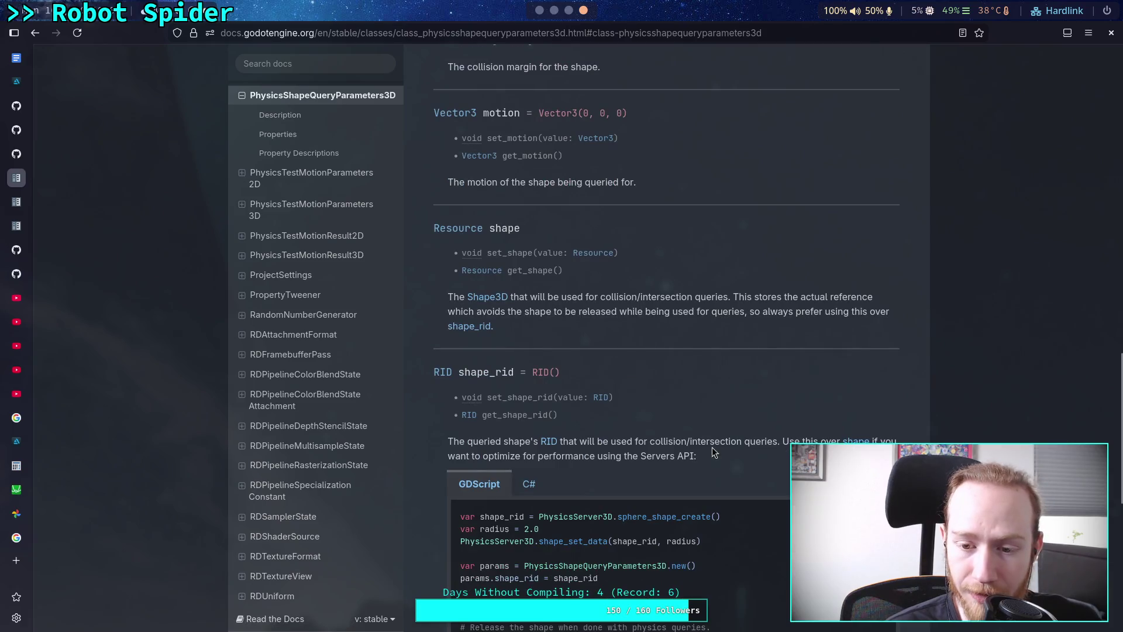
scroll(707, 452, down, 4)
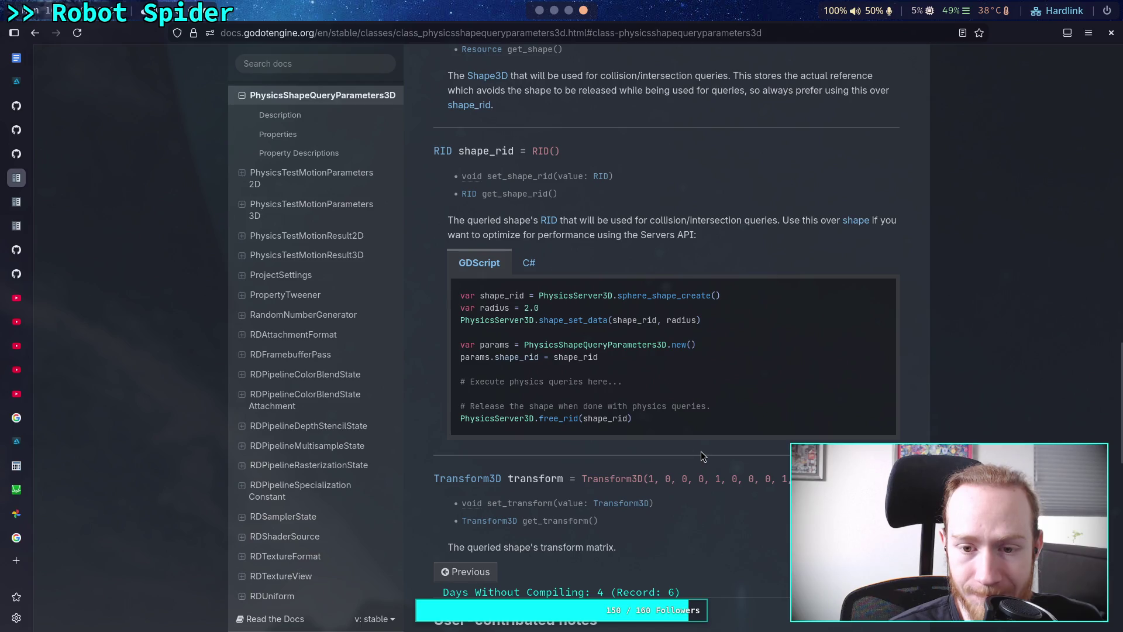
drag(714, 323, 460, 295)
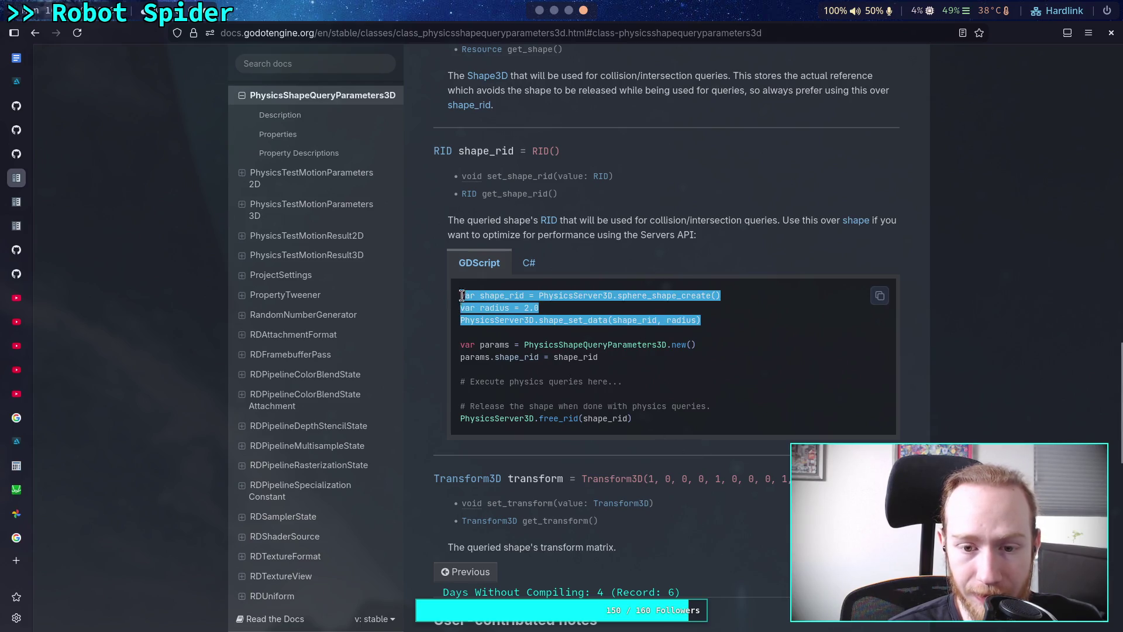
click(569, 332)
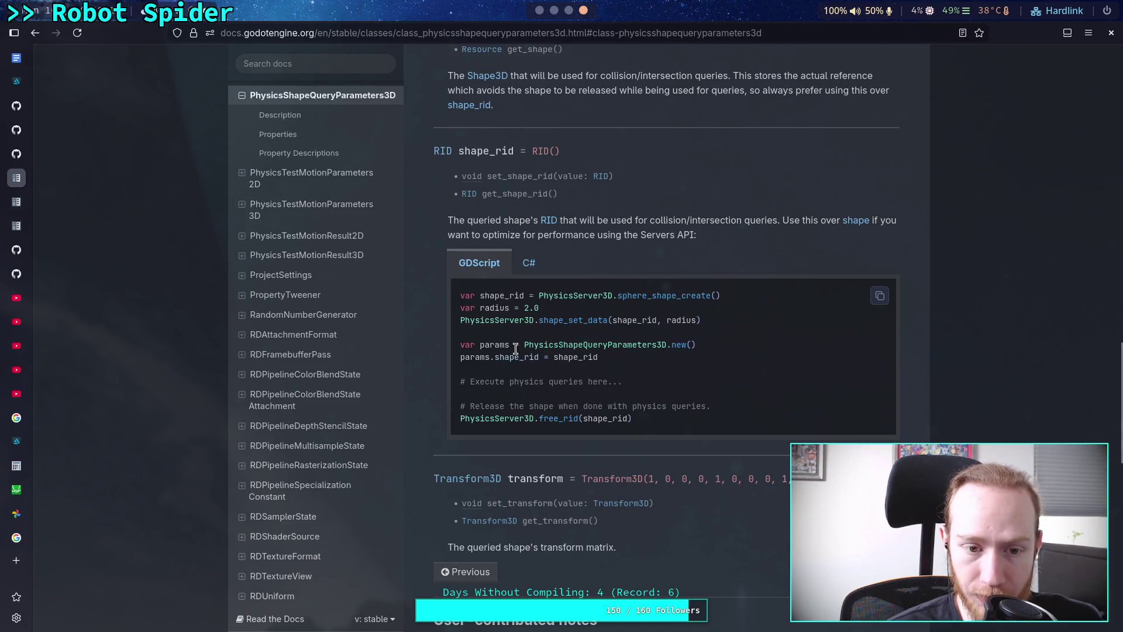
key(super+Left)
key(super+Left)
key(super+Left)
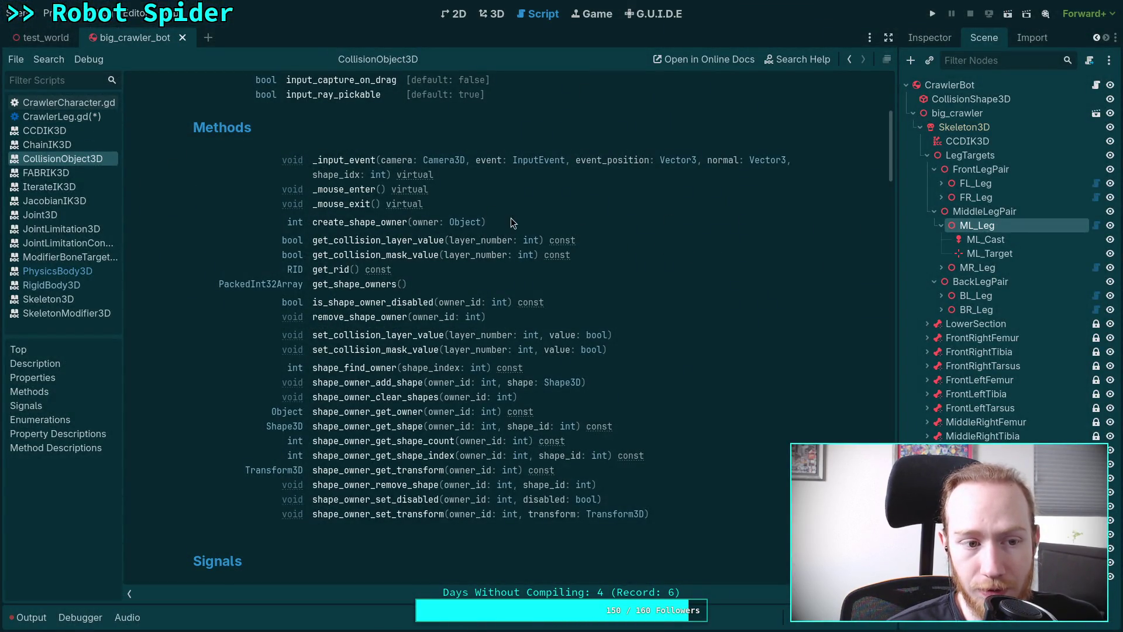
- Select ML_Cast and inspect its ShapeCast3D shape resource options
click(990, 240)
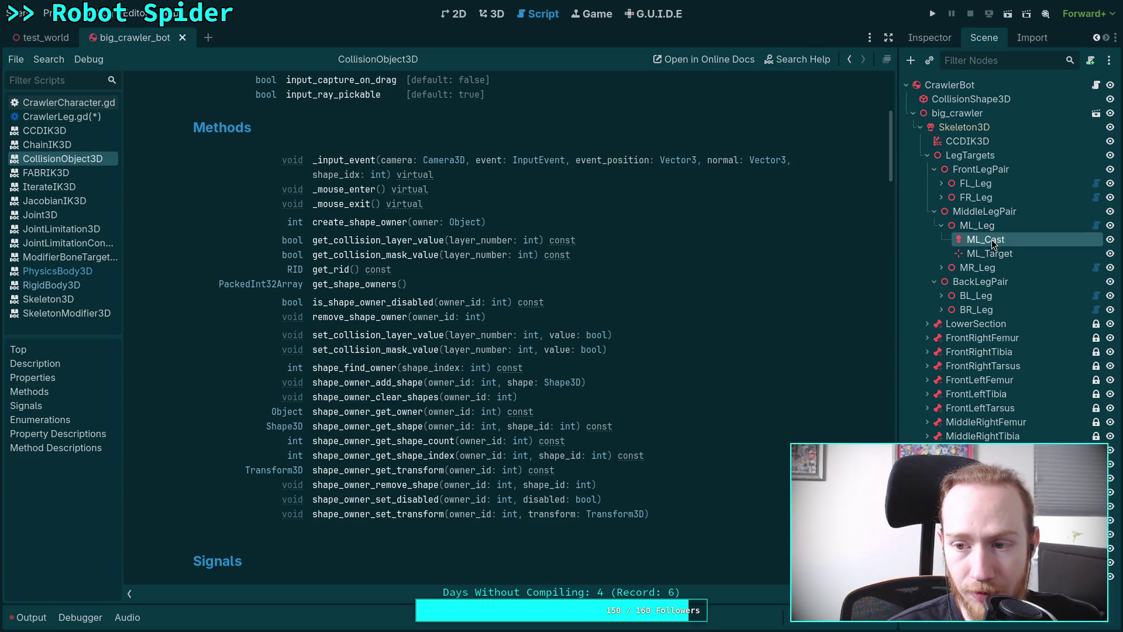
click(940, 40)
click(1101, 168)
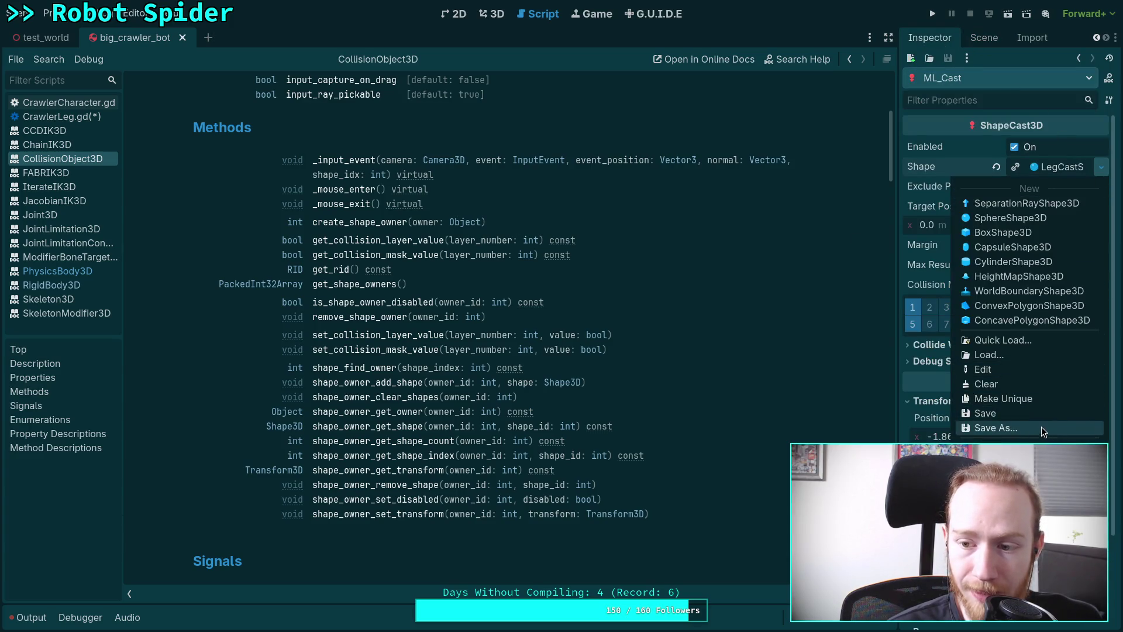
click(917, 190)
right_click(947, 163)
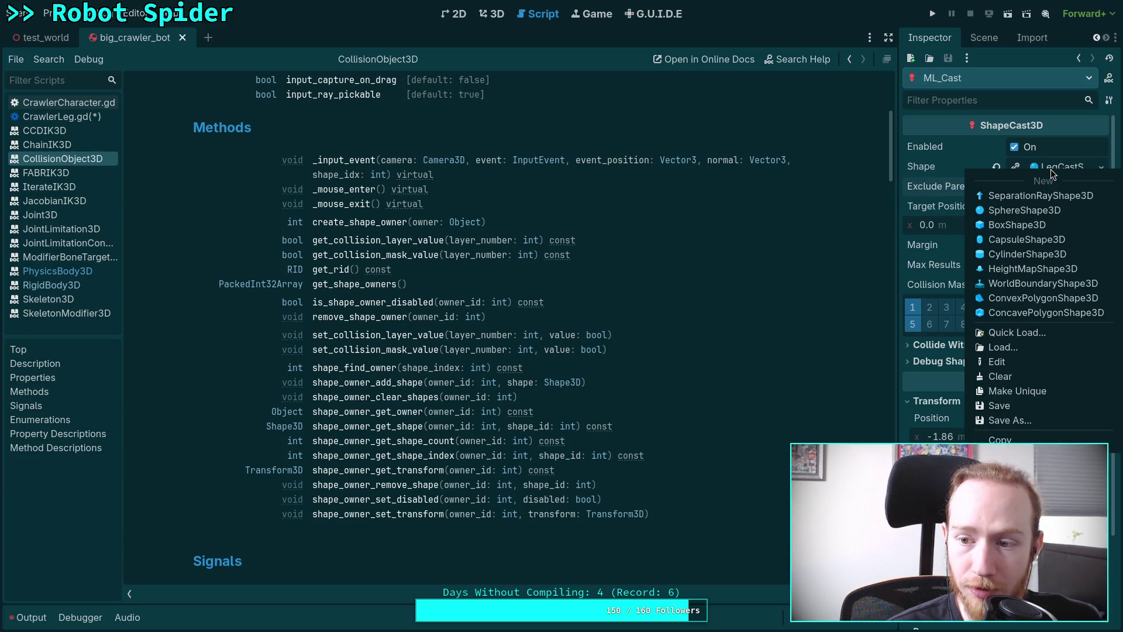
click(930, 170)
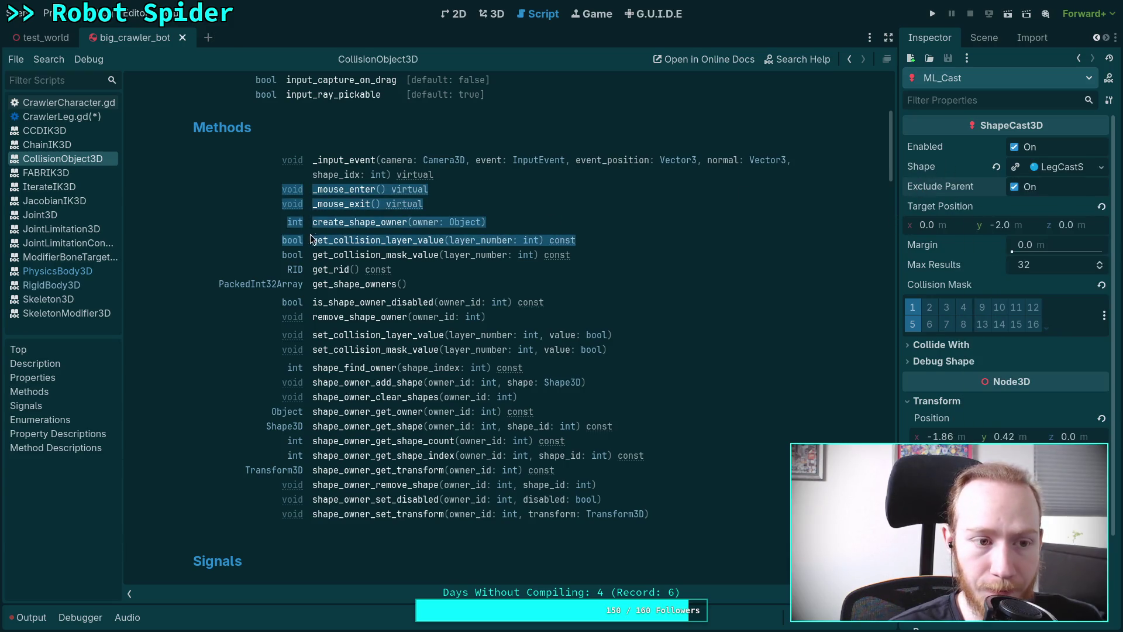
- Open the Shape property's documentation and the Shape3D class reference, then return to CrawlerLeg.gd
right_click(912, 166)
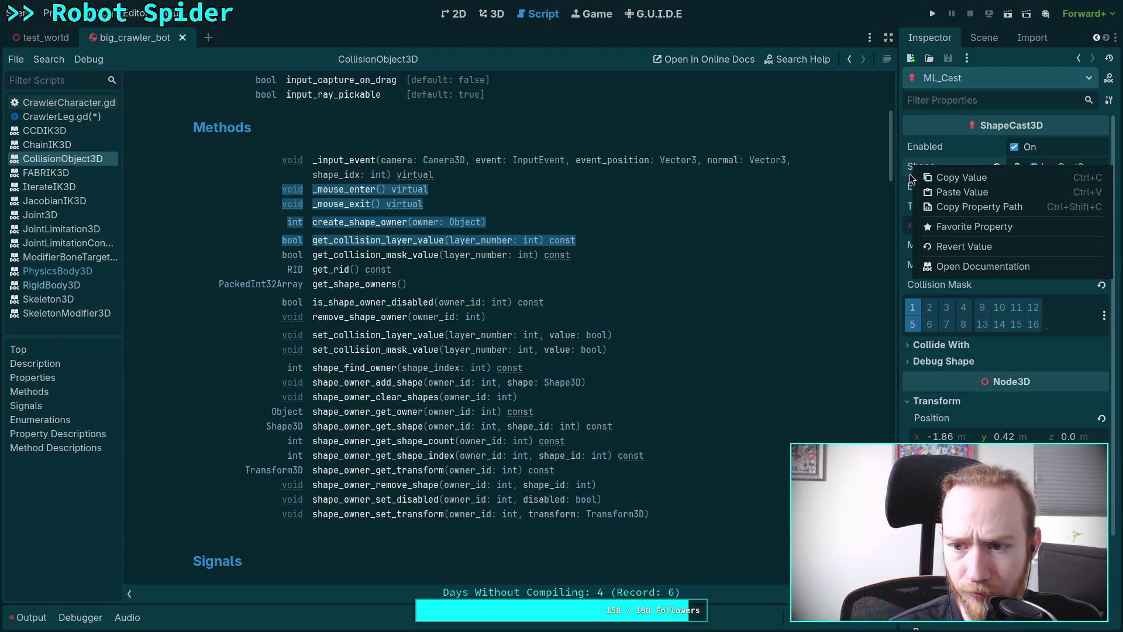
click(954, 268)
click(226, 96)
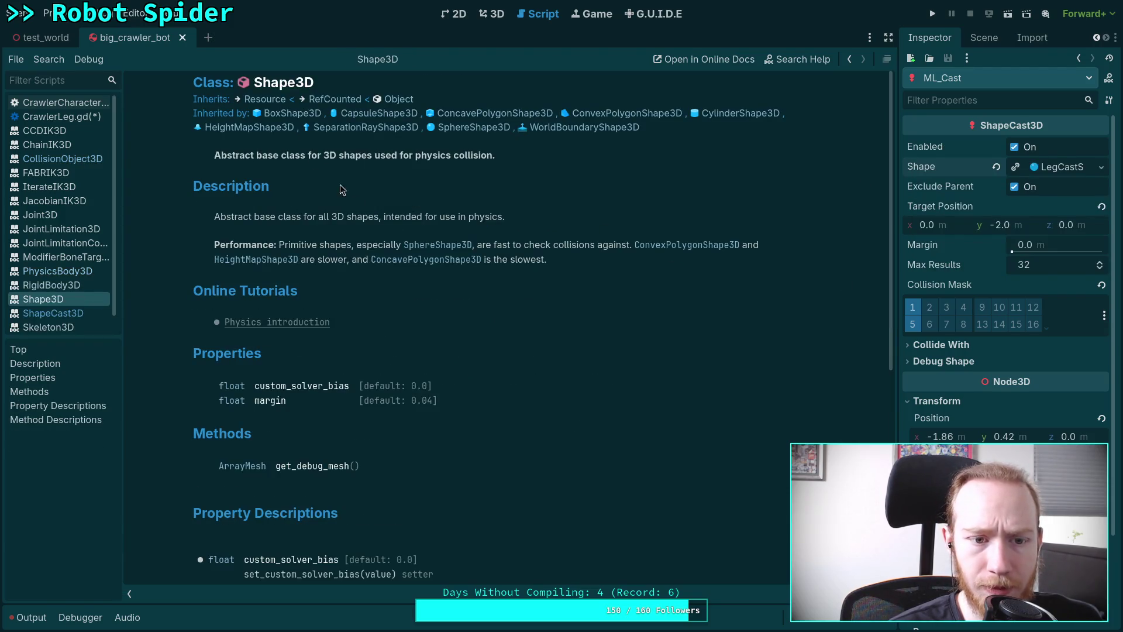
scroll(416, 320, down, 3)
scroll(429, 313, down, 3)
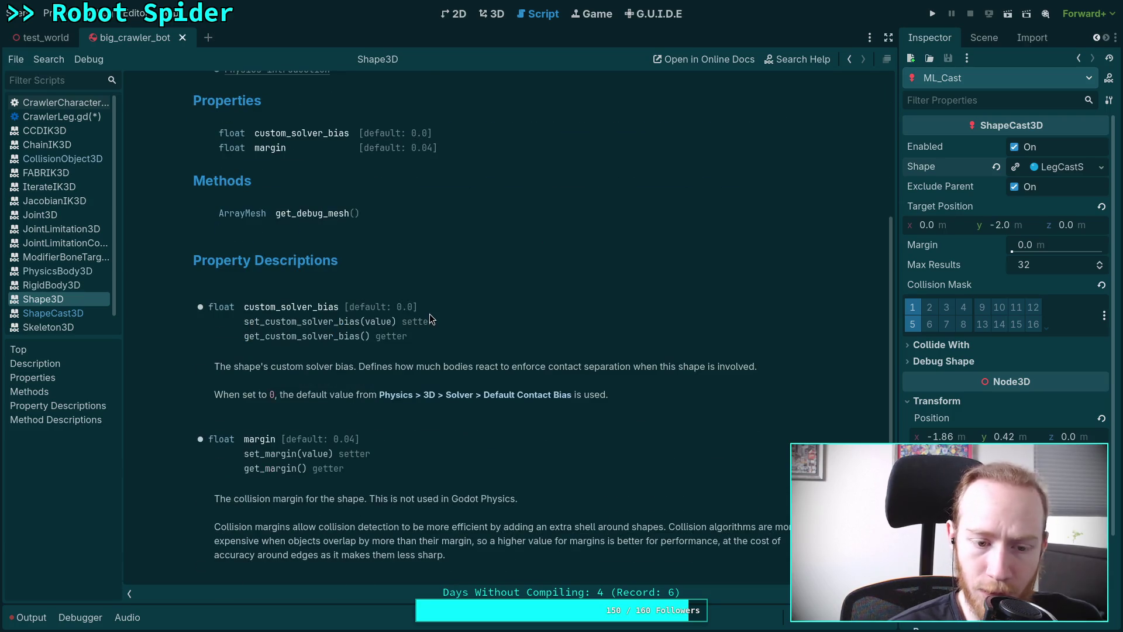
scroll(430, 314, down, 3)
scroll(429, 313, up, 10)
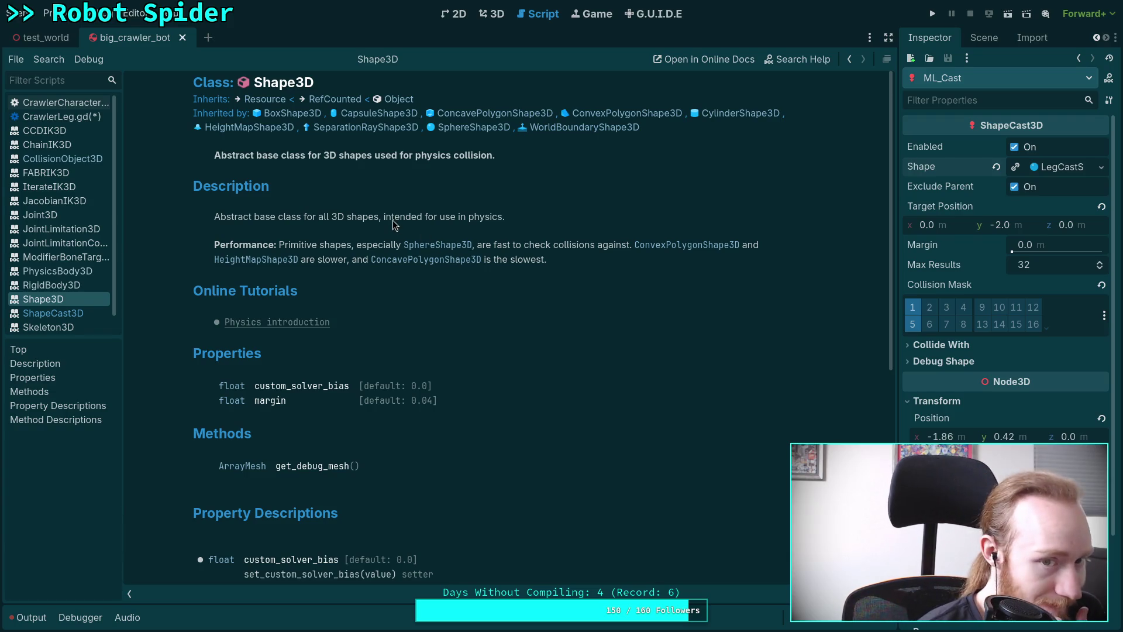
click(76, 117)
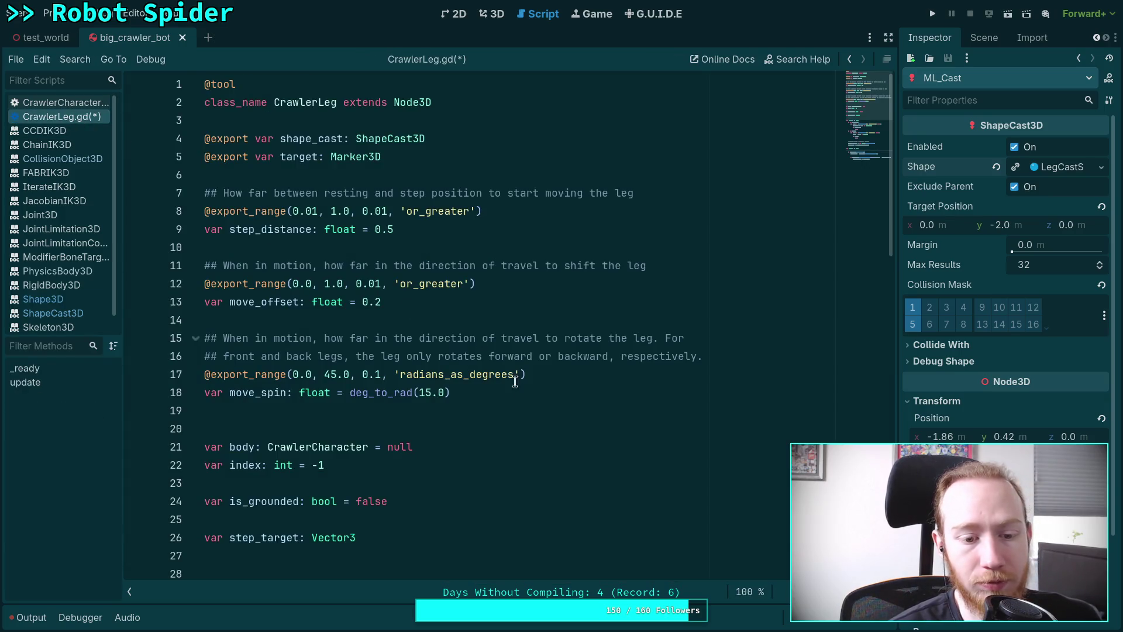
- Inspect ML_Leg's CrawlerLeg properties, place the cursor on line 27, and reopen Shape3D help
scroll(509, 383, down, 3)
click(984, 37)
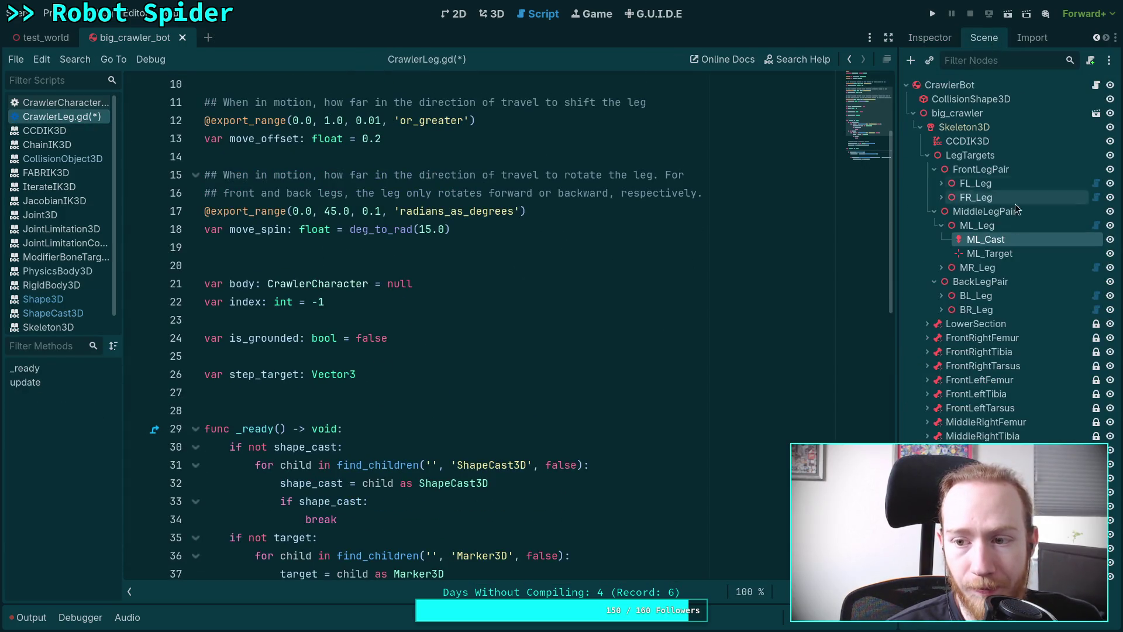
click(988, 227)
click(930, 37)
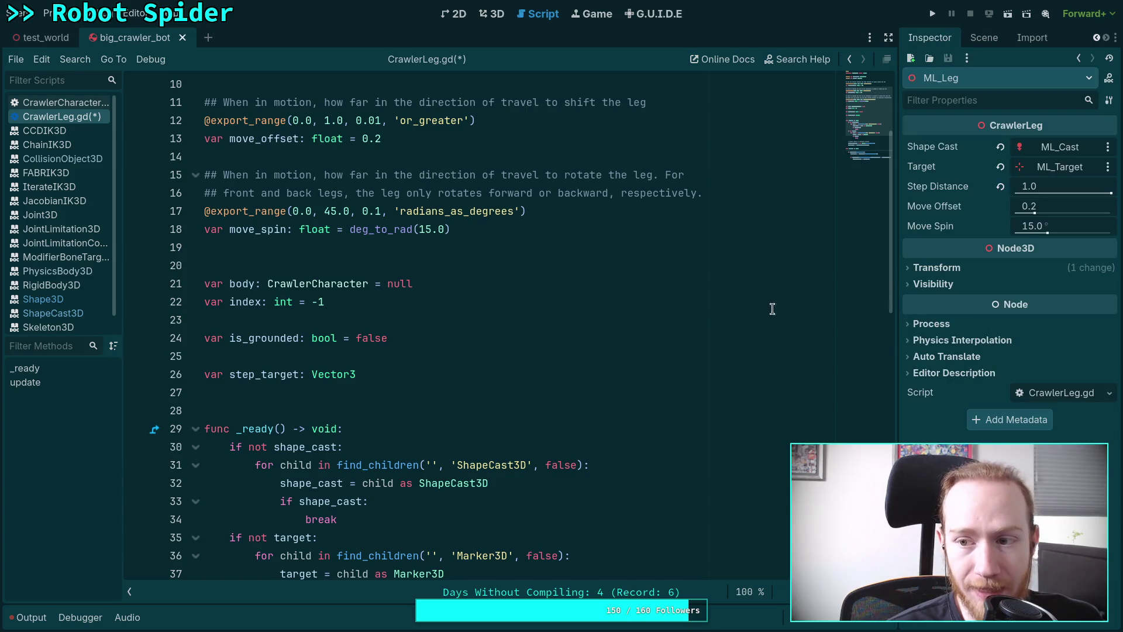
click(464, 392)
scroll(451, 334, up, 3)
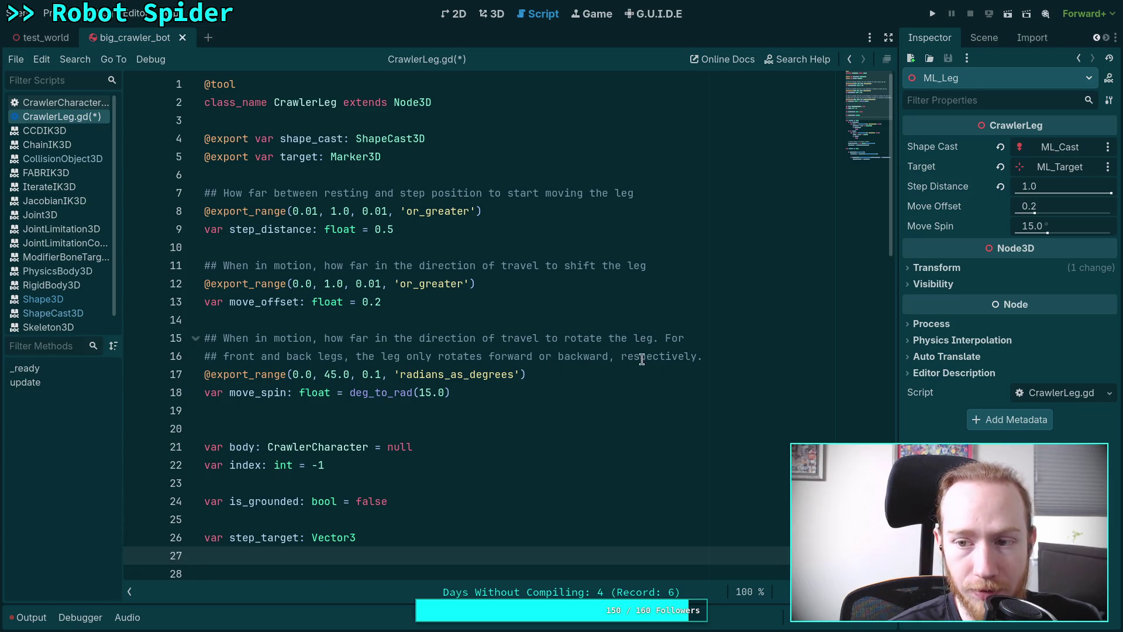
click(982, 38)
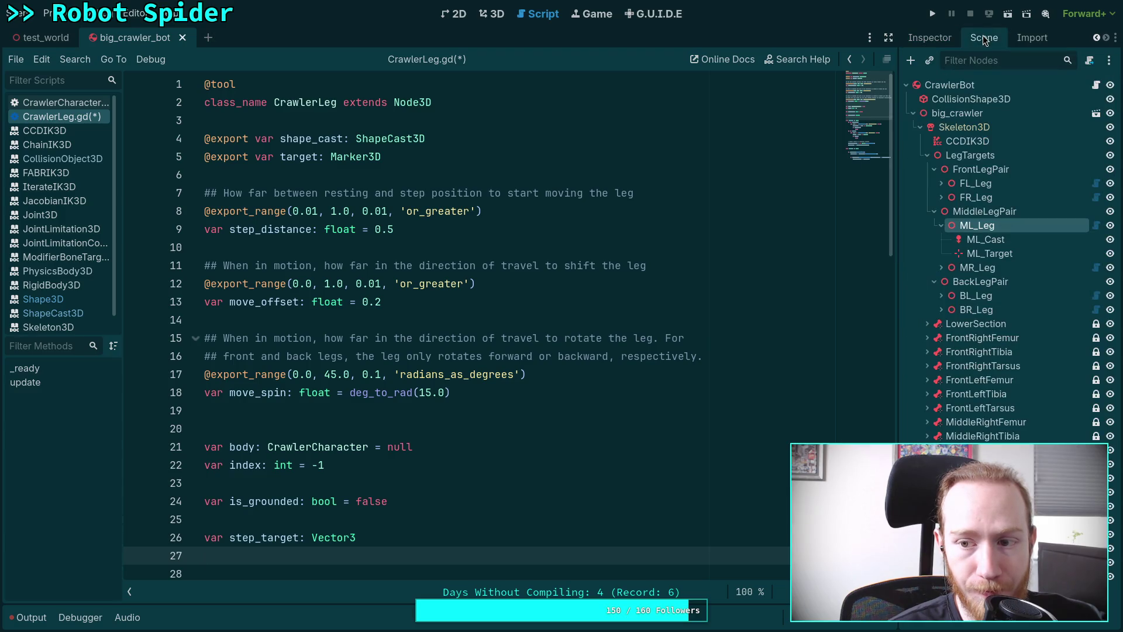
click(79, 300)
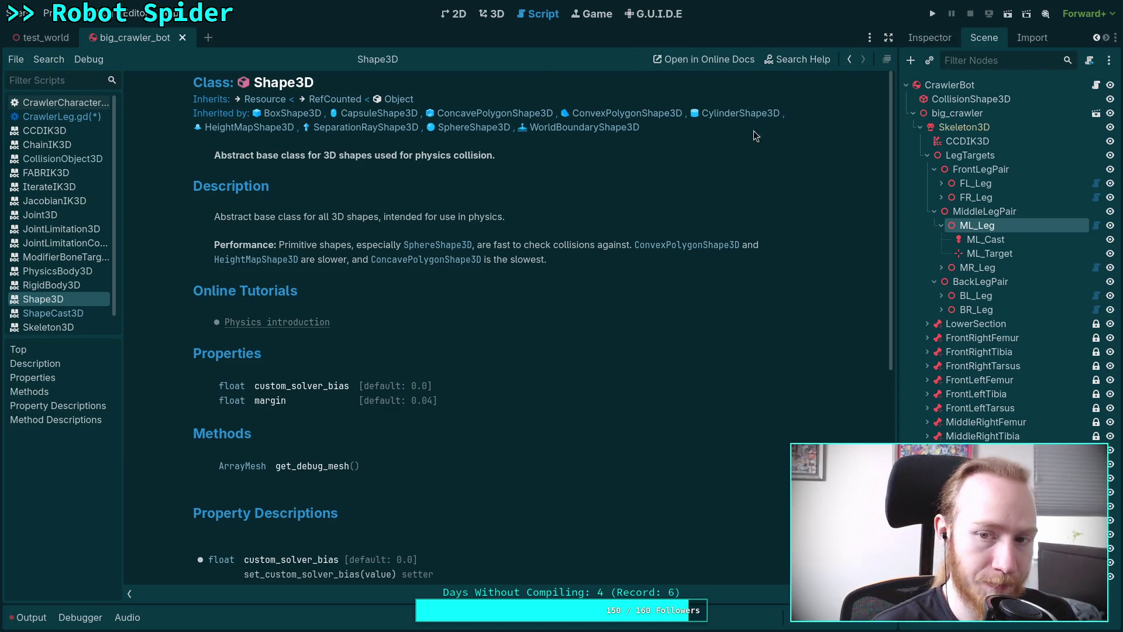
- Search Help for 'CollisionSha' and read the CollisionShape3D class reference
click(805, 64)
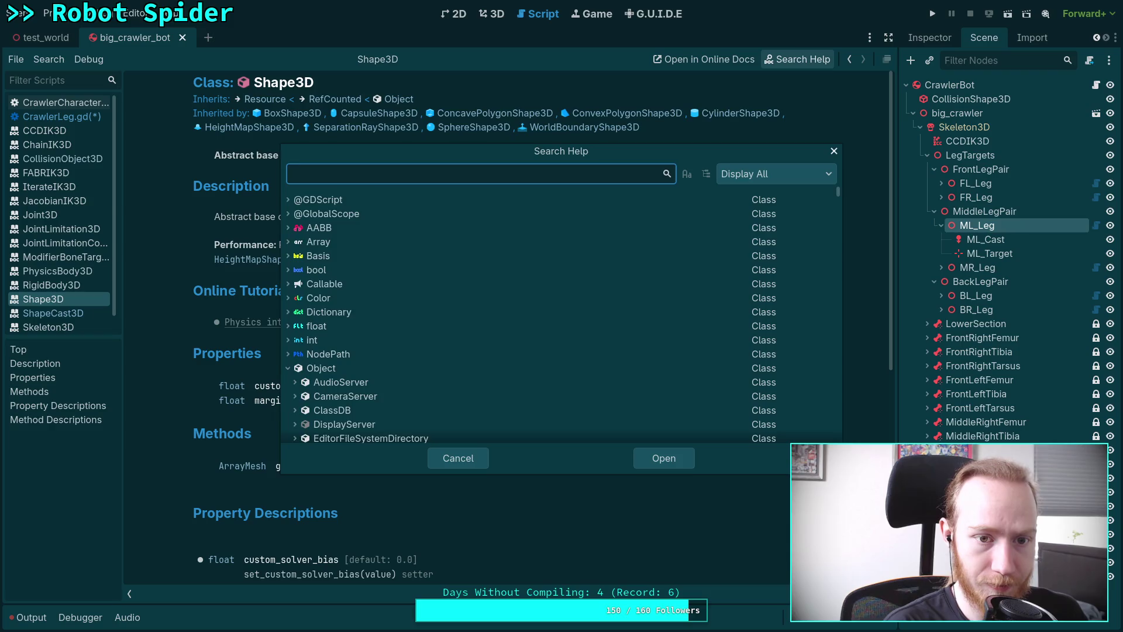
text(Collision)
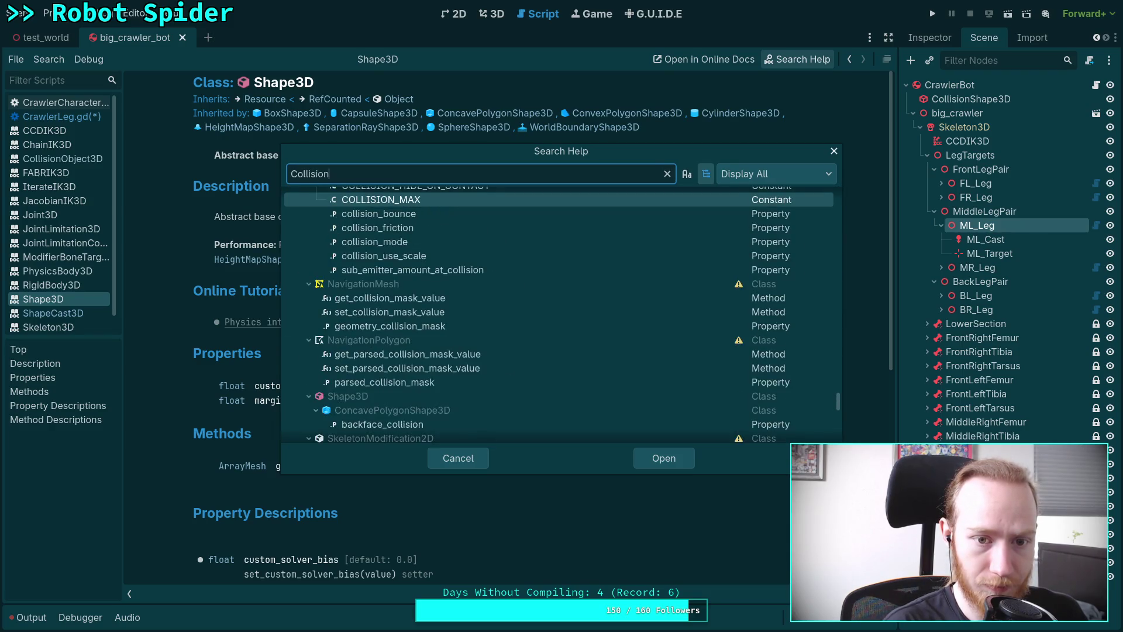
text(Sha)
click(447, 284)
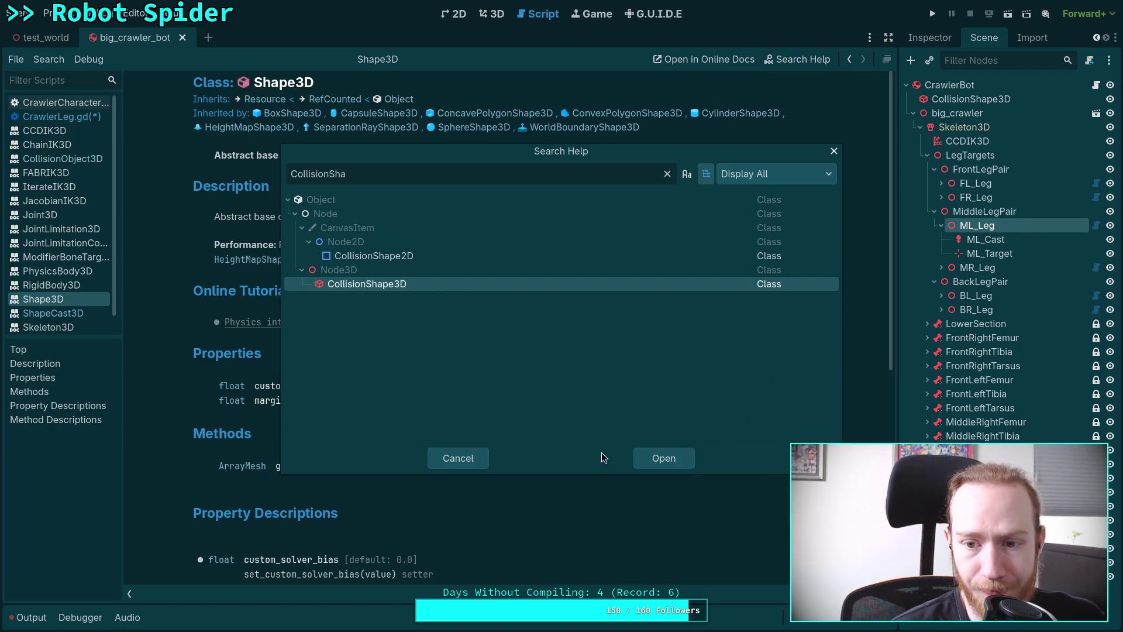
click(655, 460)
scroll(425, 340, down, 1)
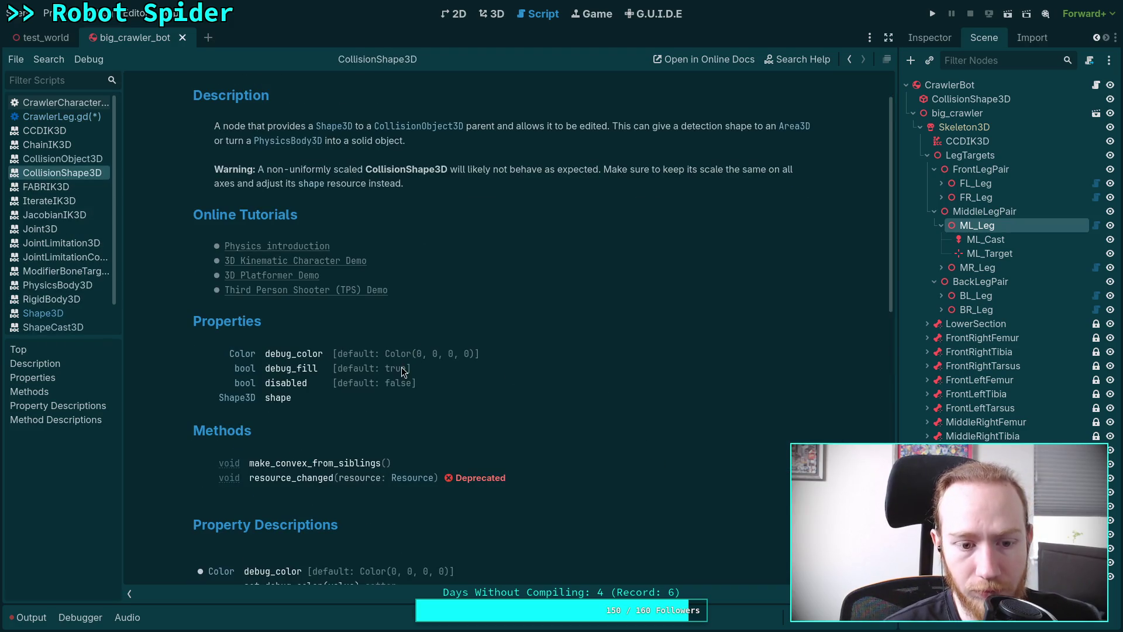
scroll(402, 370, down, 3)
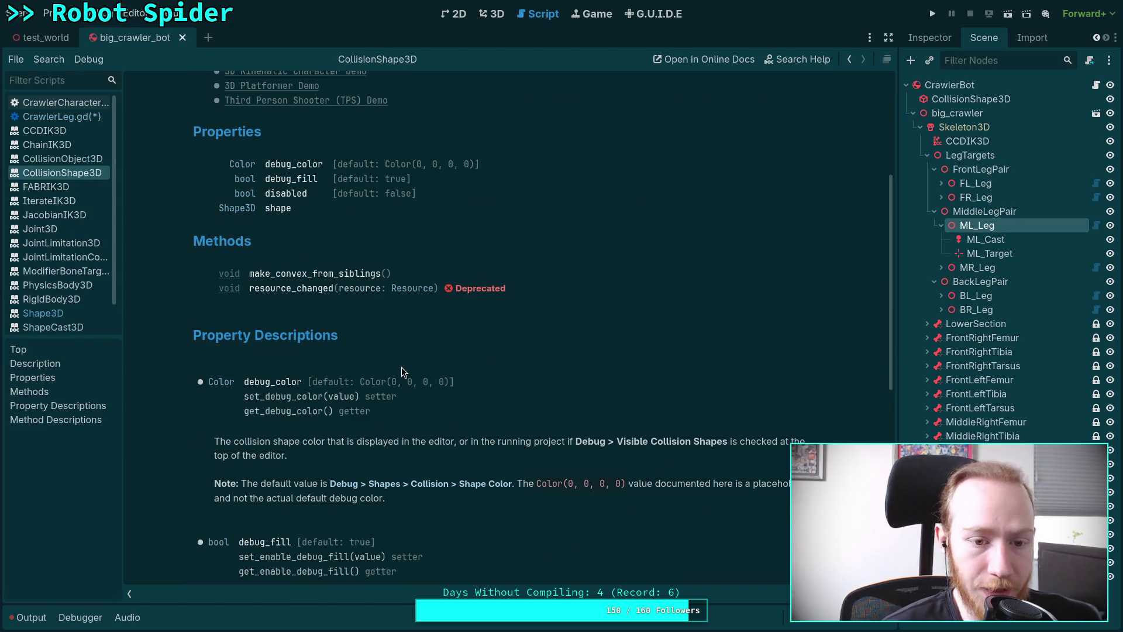
scroll(401, 367, up, 4)
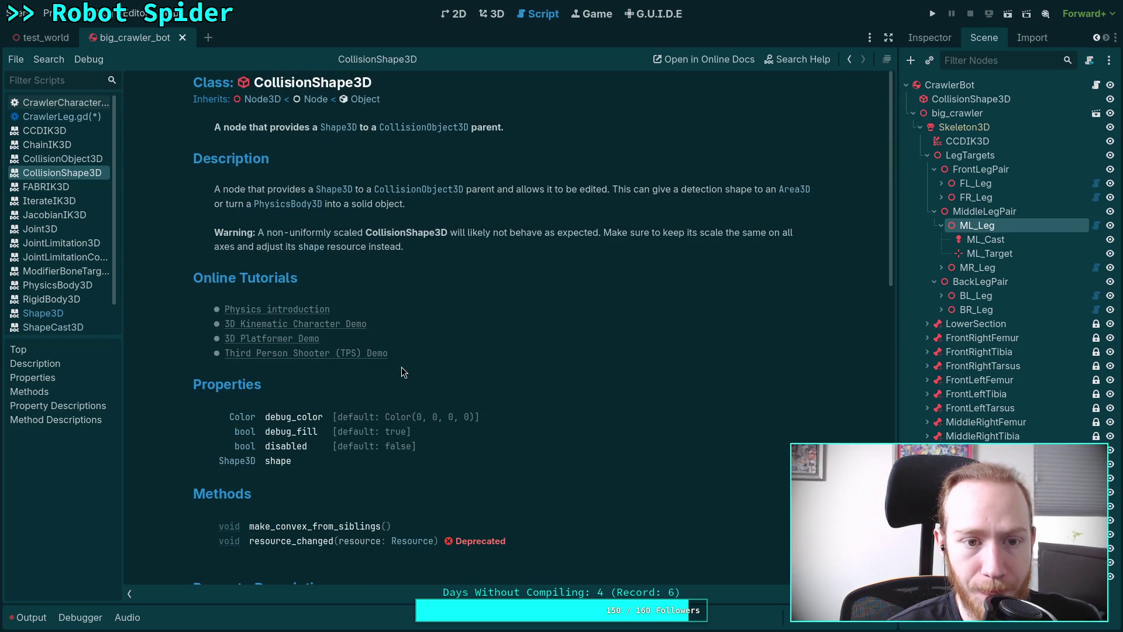
scroll(401, 367, down, 10)
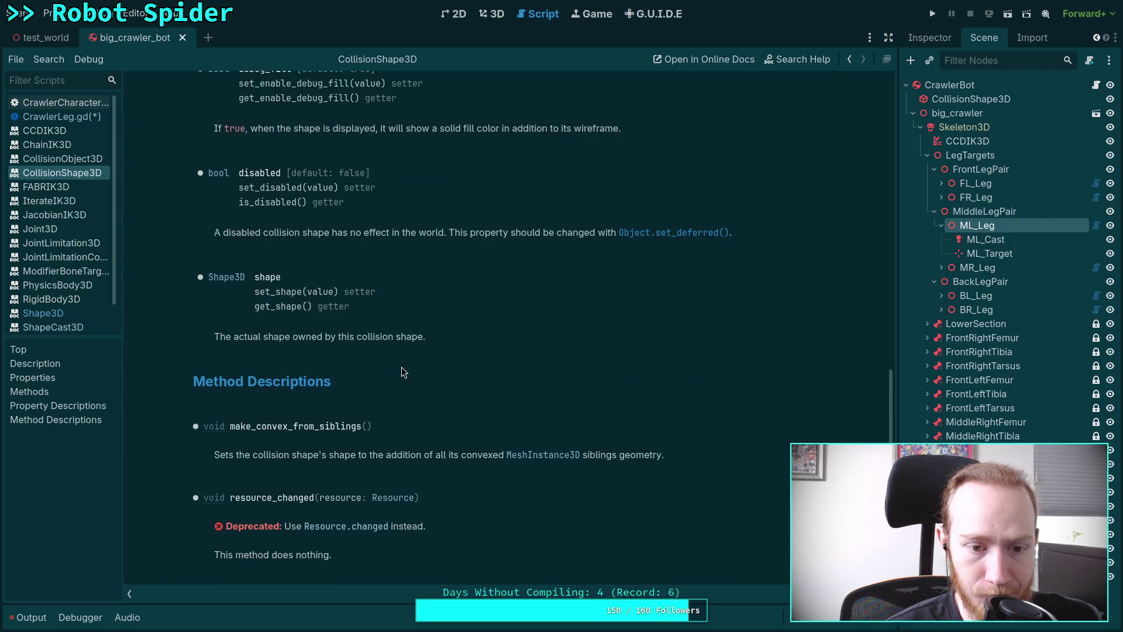
scroll(402, 367, up, 3)
scroll(401, 367, up, 7)
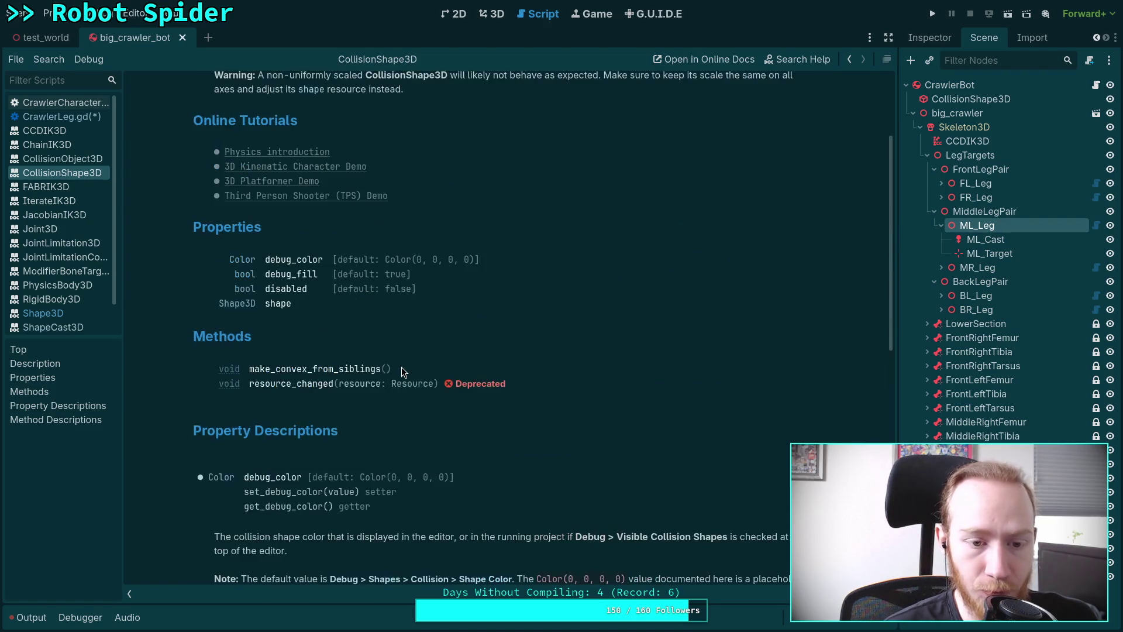
- Switch back to the CrawlerLeg.gd script
click(82, 116)
right_click(82, 116)
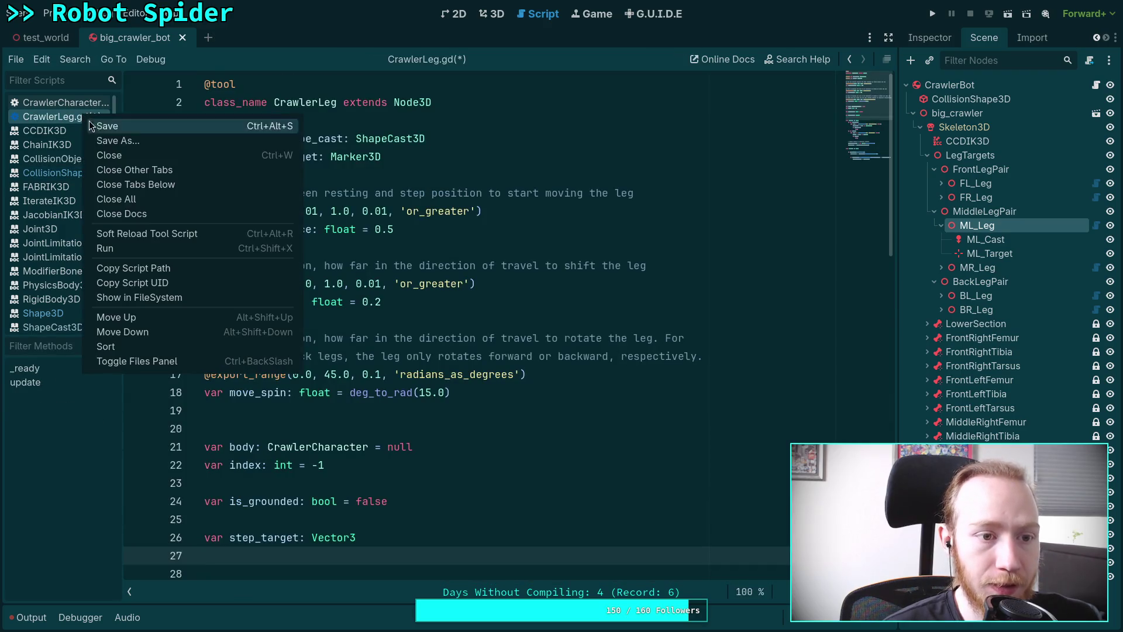
click(509, 127)
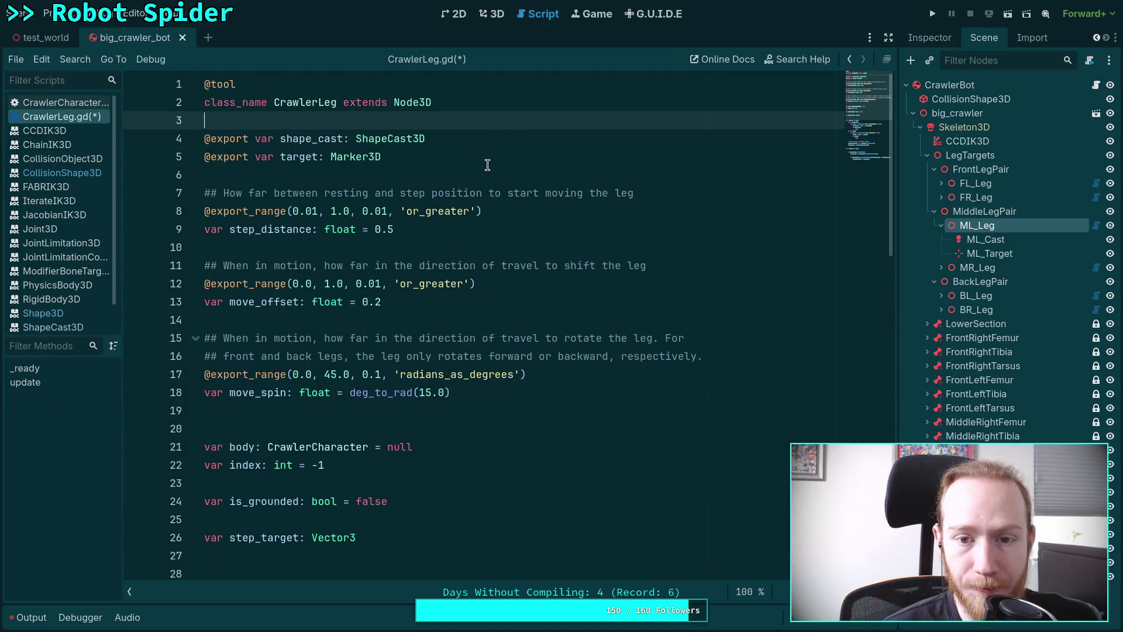
click(526, 156)
key(Return)
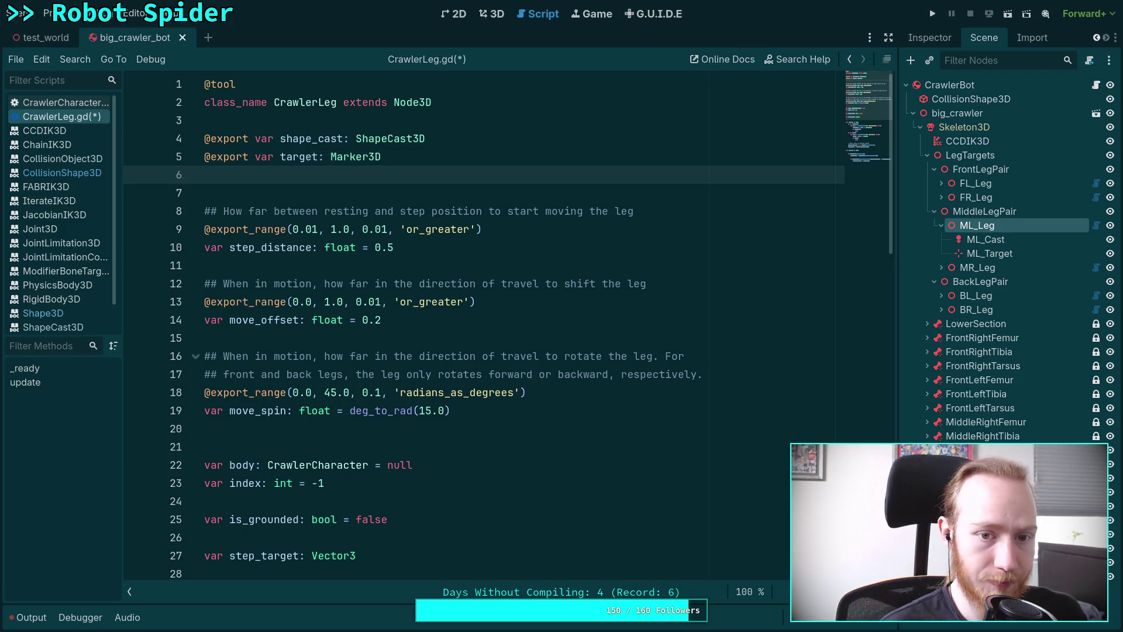
key(BackSpace)
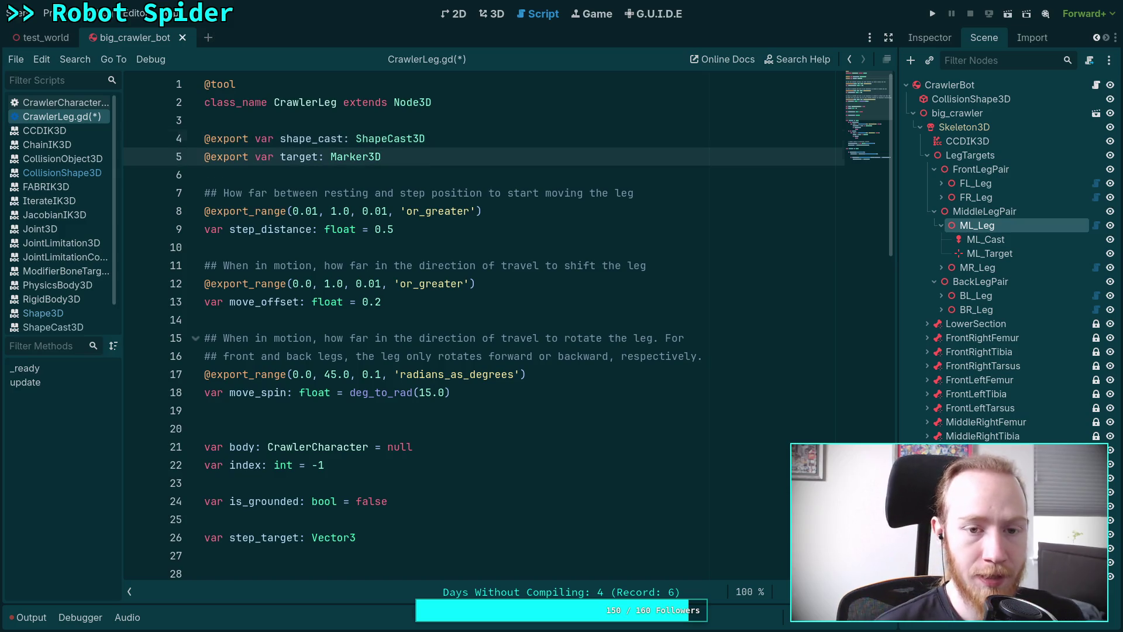
key(Up)
key(Down)
key(Return)
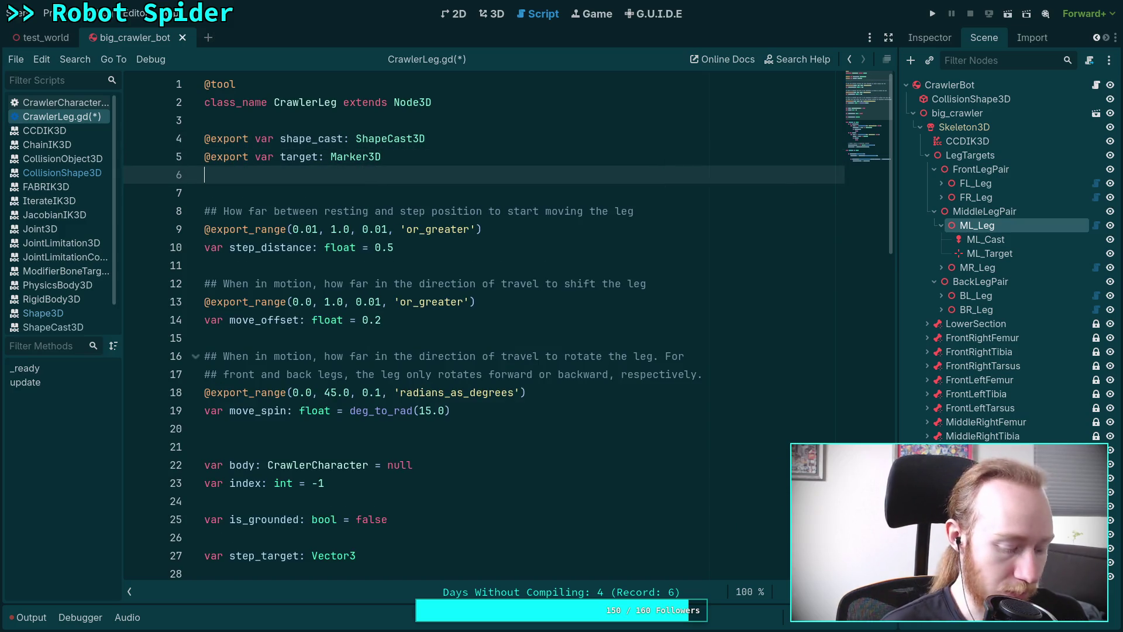
text(@export var)
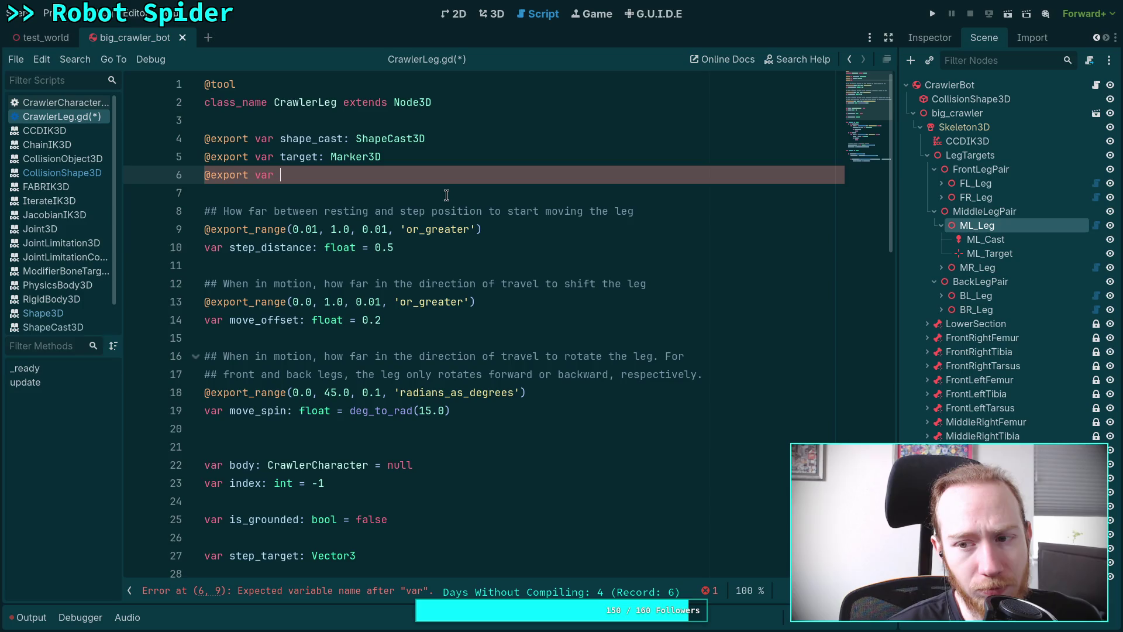
- Inspect ML_Cast's leg cast shape radius and margin in the Inspector
click(1012, 239)
click(924, 37)
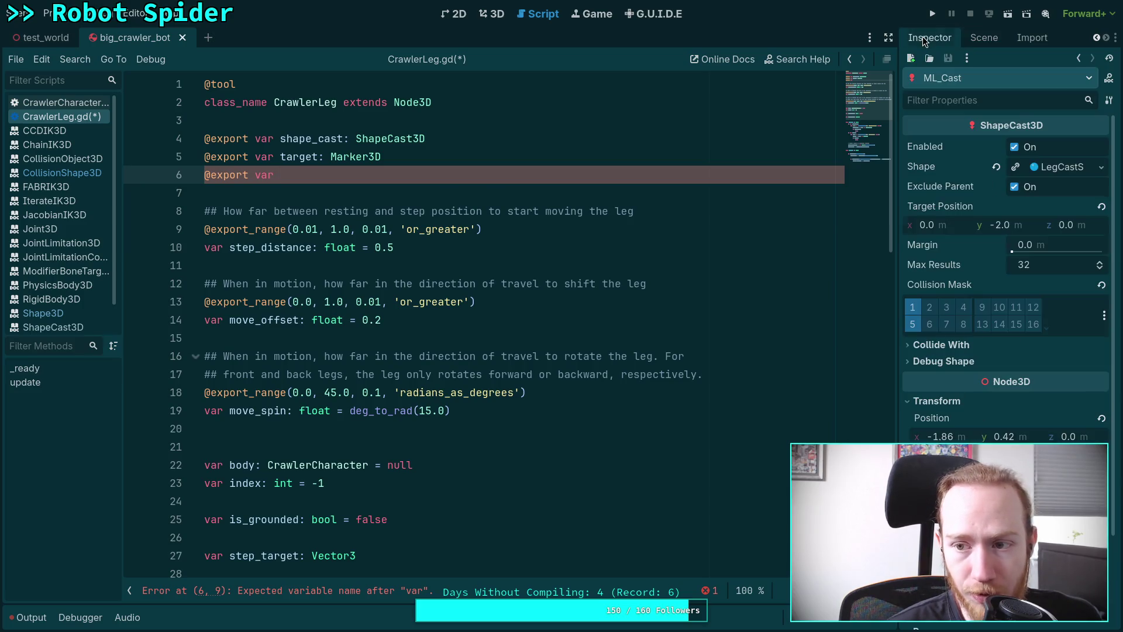
click(1043, 167)
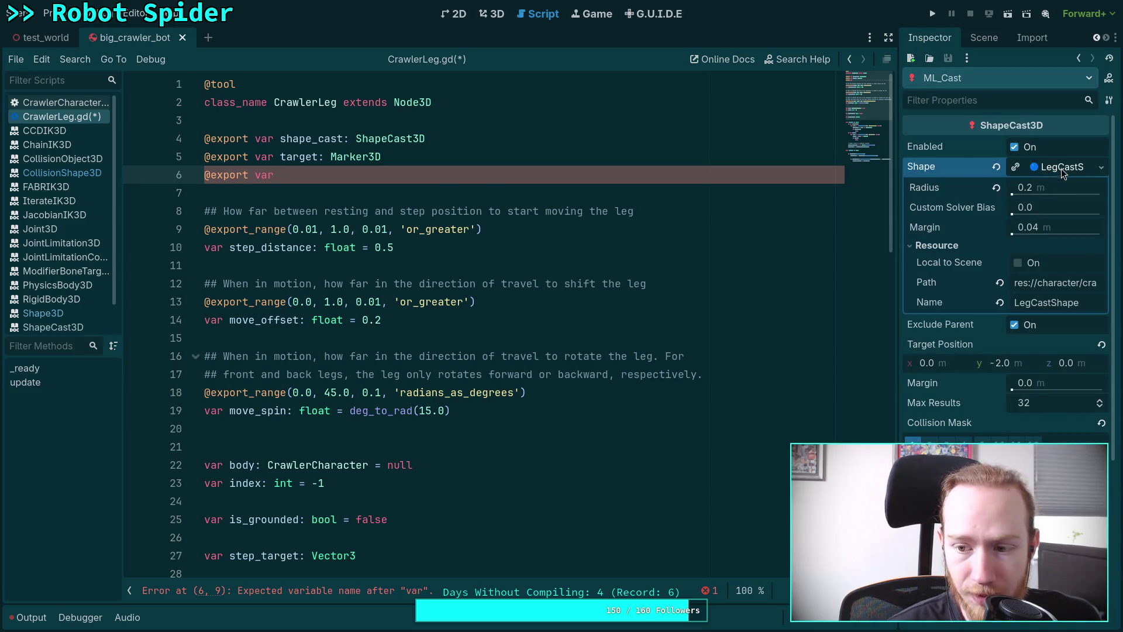
click(1061, 167)
- Check the body CollisionShape3D's capsule shape settings, then revisit the unfinished export line in the script
click(984, 37)
click(984, 109)
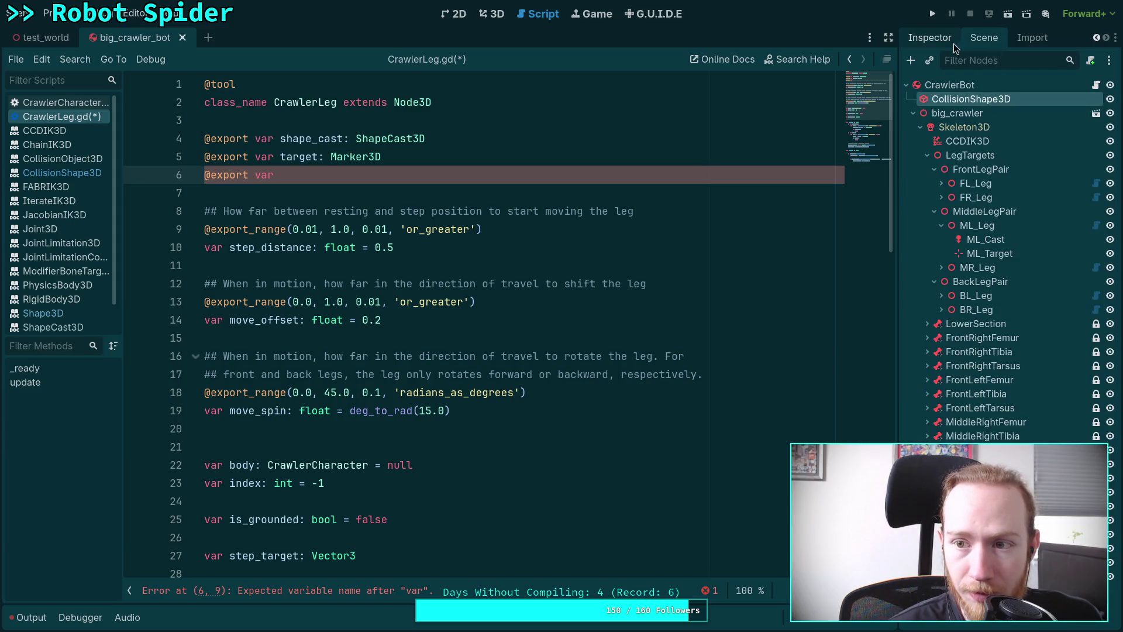
click(936, 37)
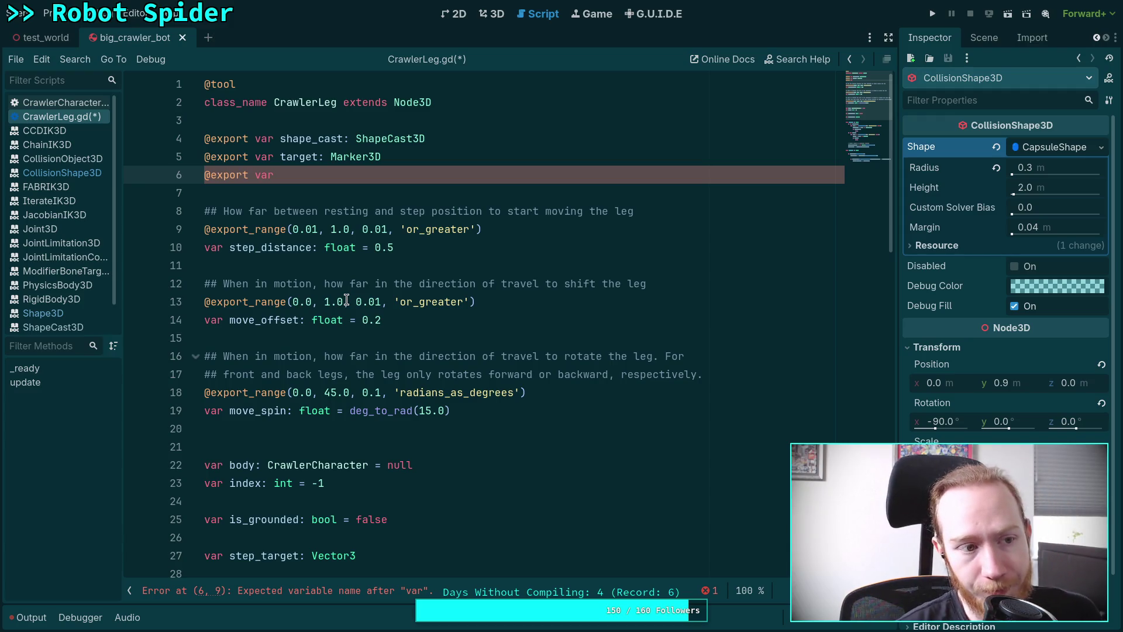
click(437, 165)
key(Down)
key(Down)
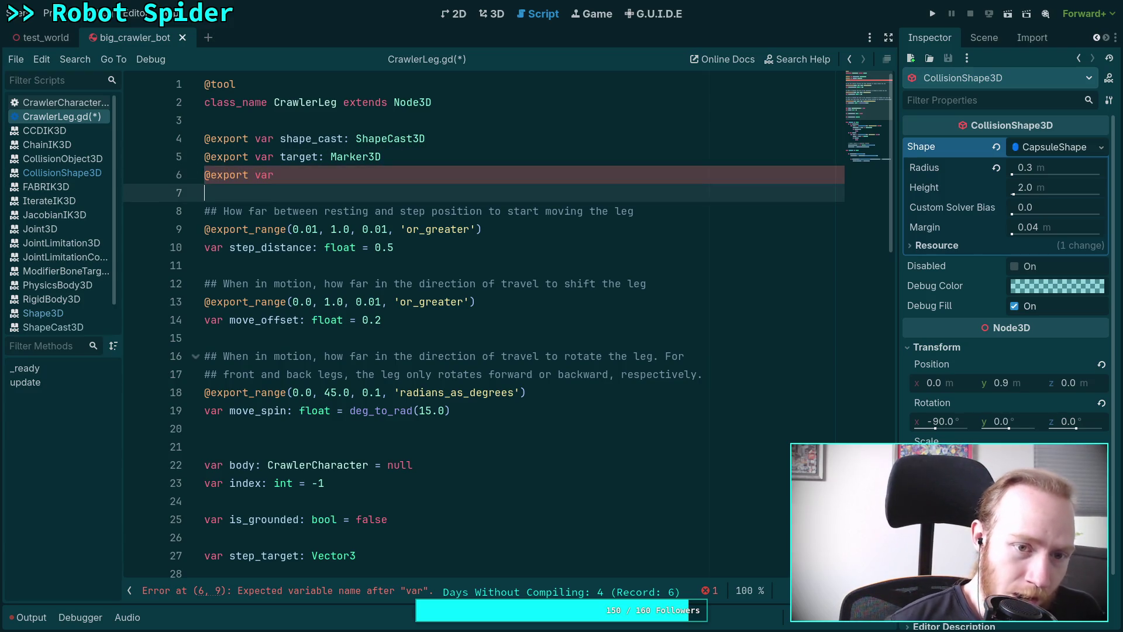
click(281, 175)
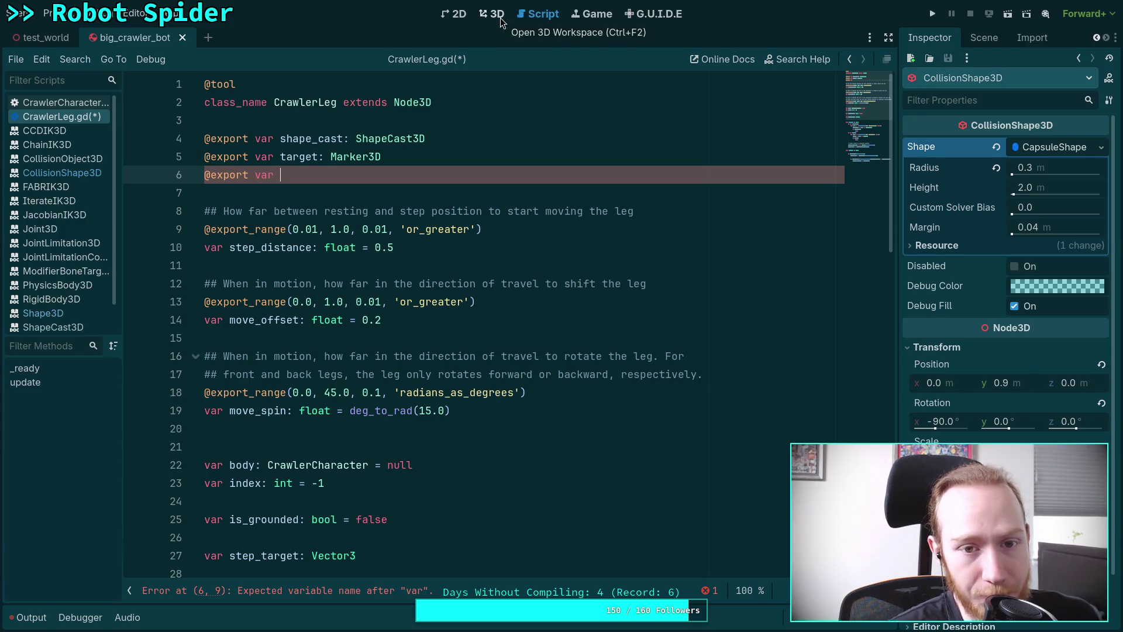
- Show FL_Leg's CrawlerLeg properties (FL_Cast, FL_Target, step distance 1.0, move offset 0.2) and select the unfinished export line
click(993, 38)
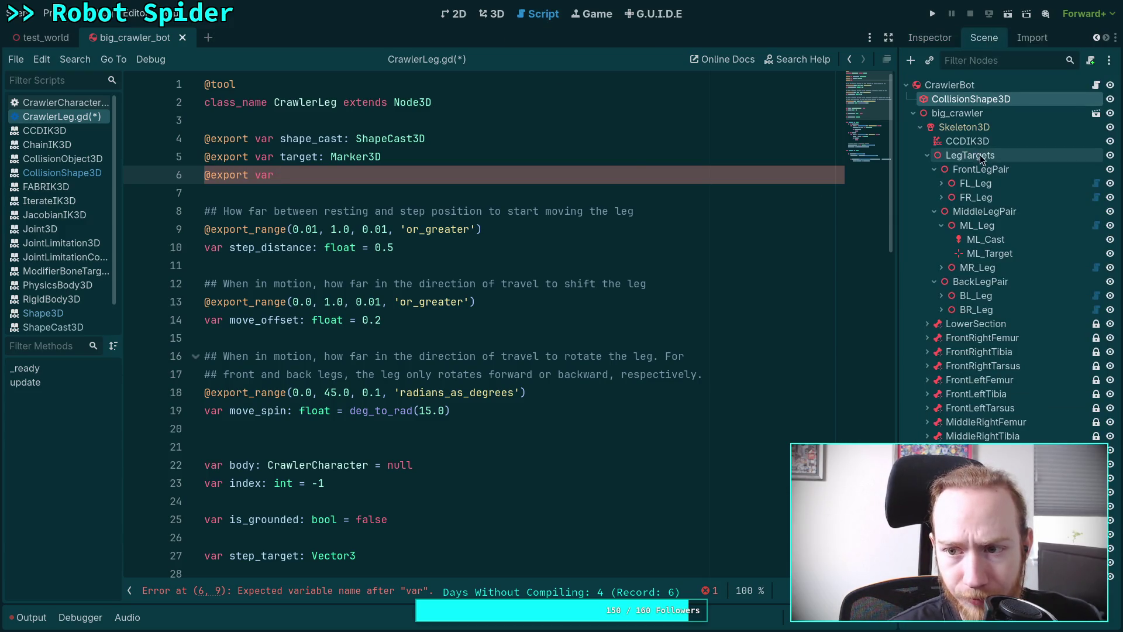
click(995, 182)
click(929, 36)
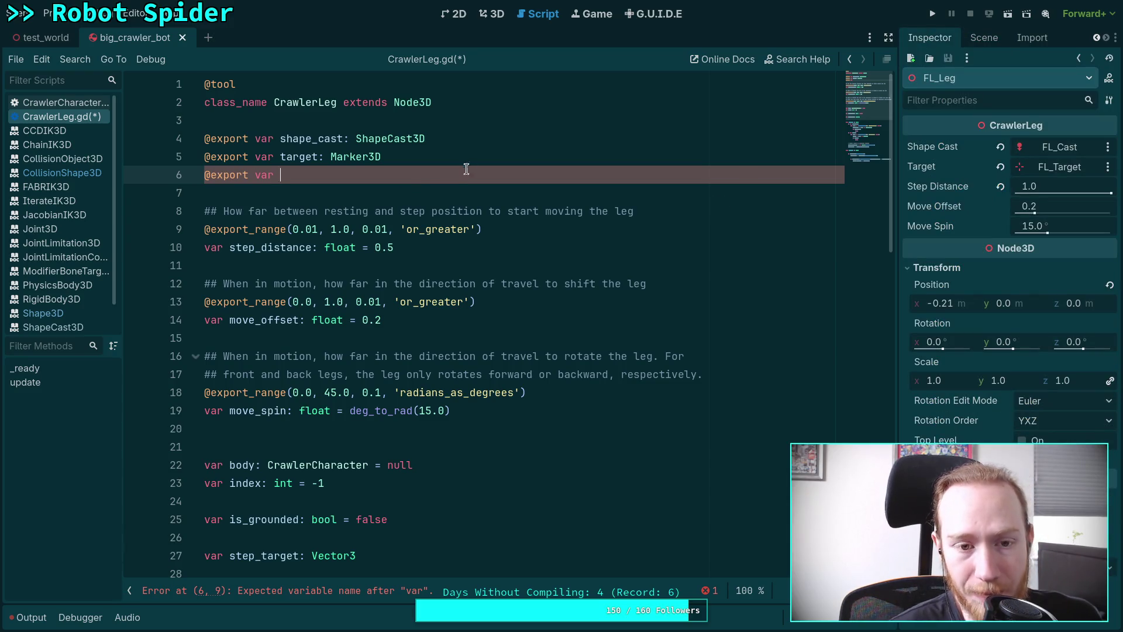
drag(461, 172, 476, 163)
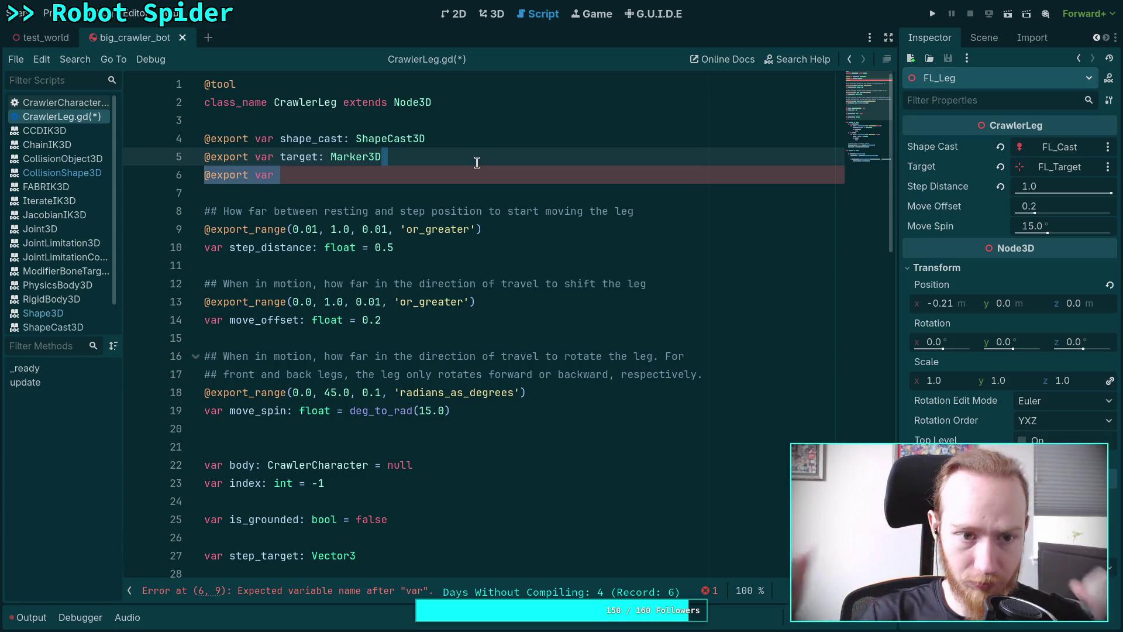
- Switch to the 3D view, frame the whole spider and select the ML_Target marker
click(492, 14)
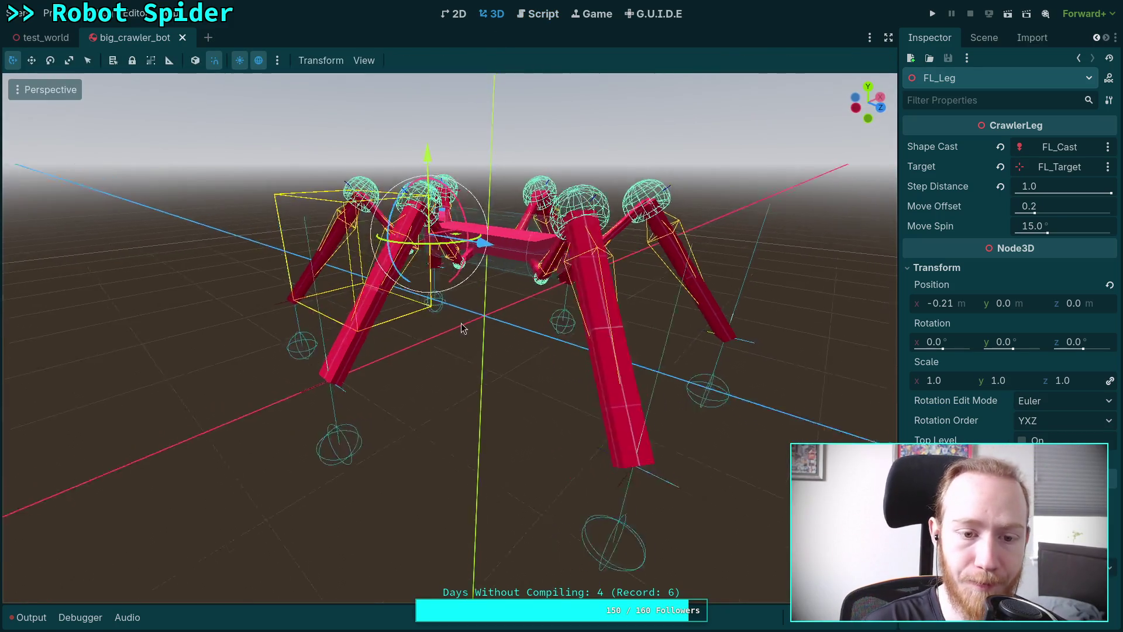
drag(486, 316, 438, 319)
scroll(592, 363, up, 5)
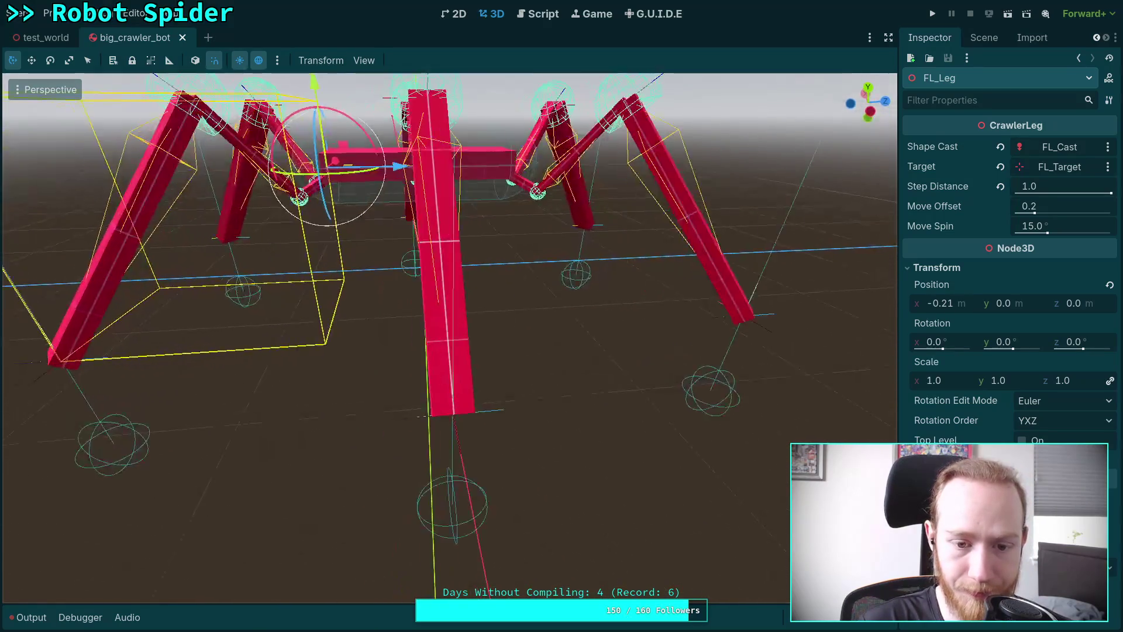
click(429, 396)
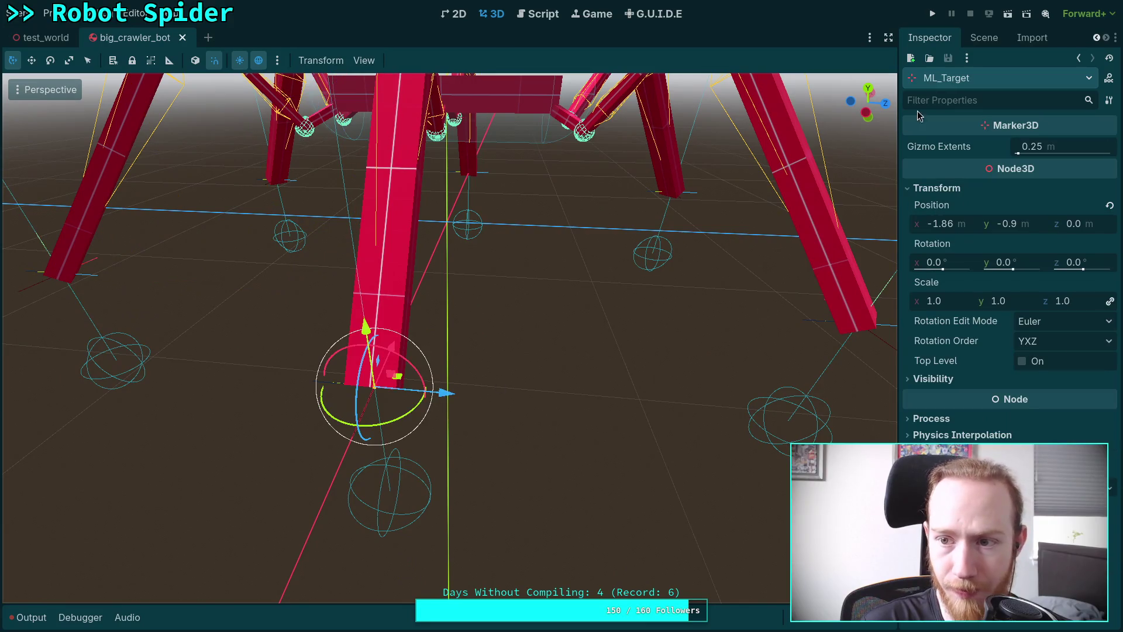
- Add a CollisionShape3D child node under ML_Leg
click(984, 37)
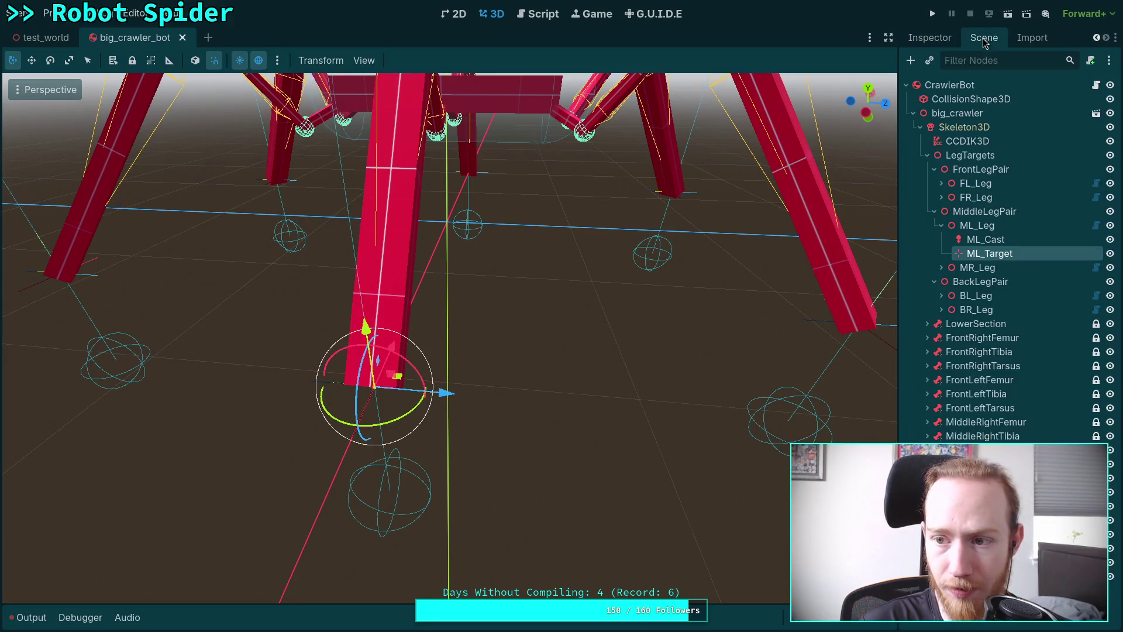
click(993, 230)
right_click(993, 228)
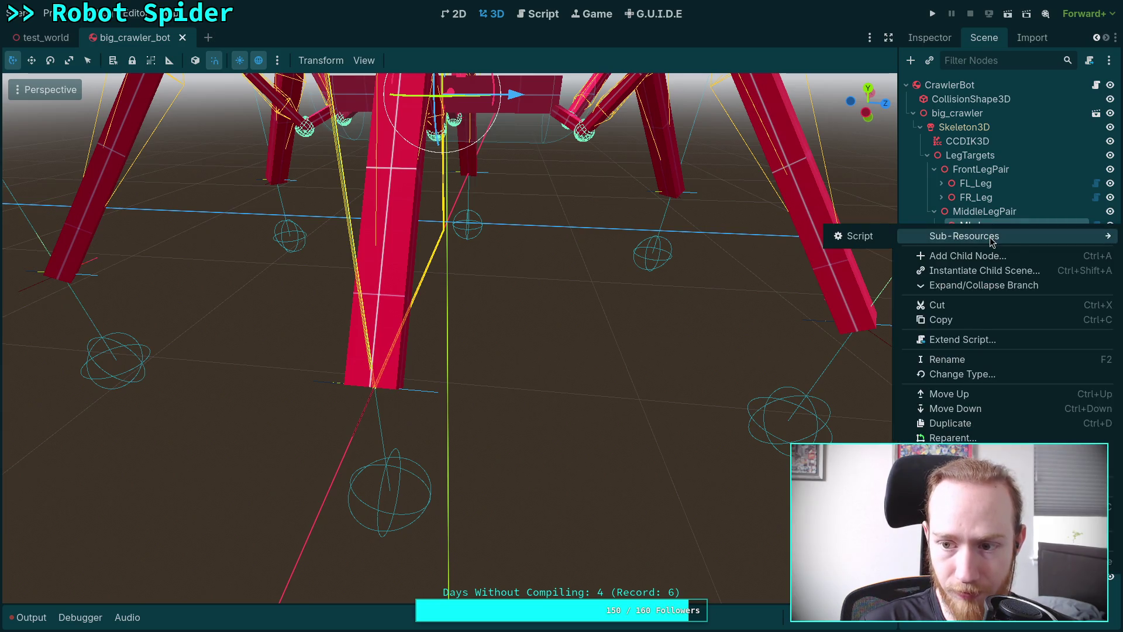
click(968, 256)
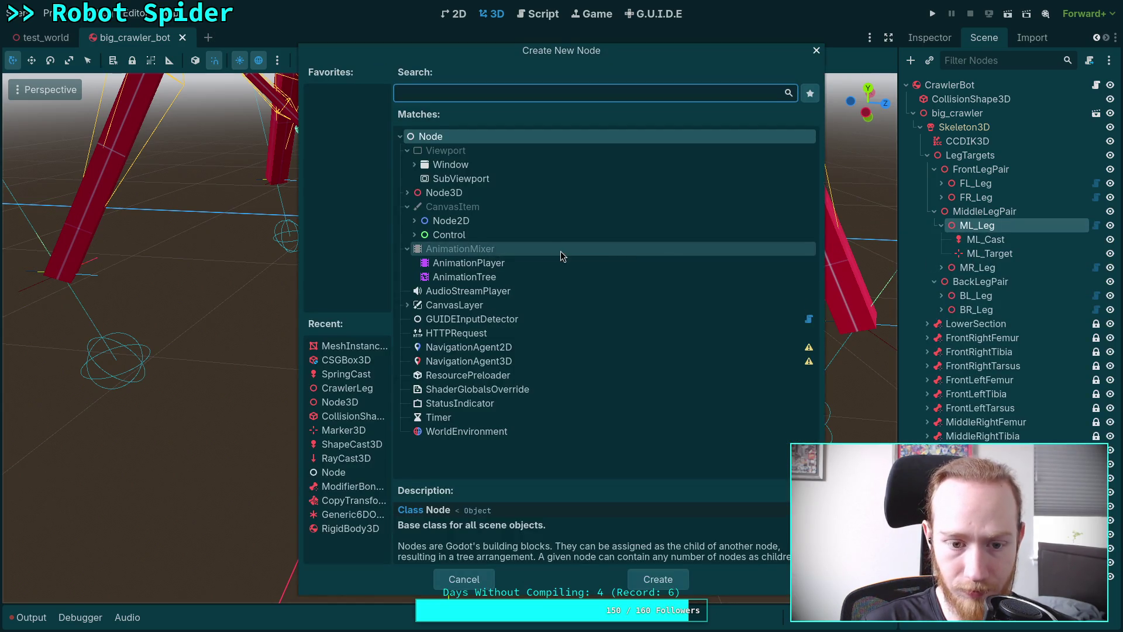
click(353, 416)
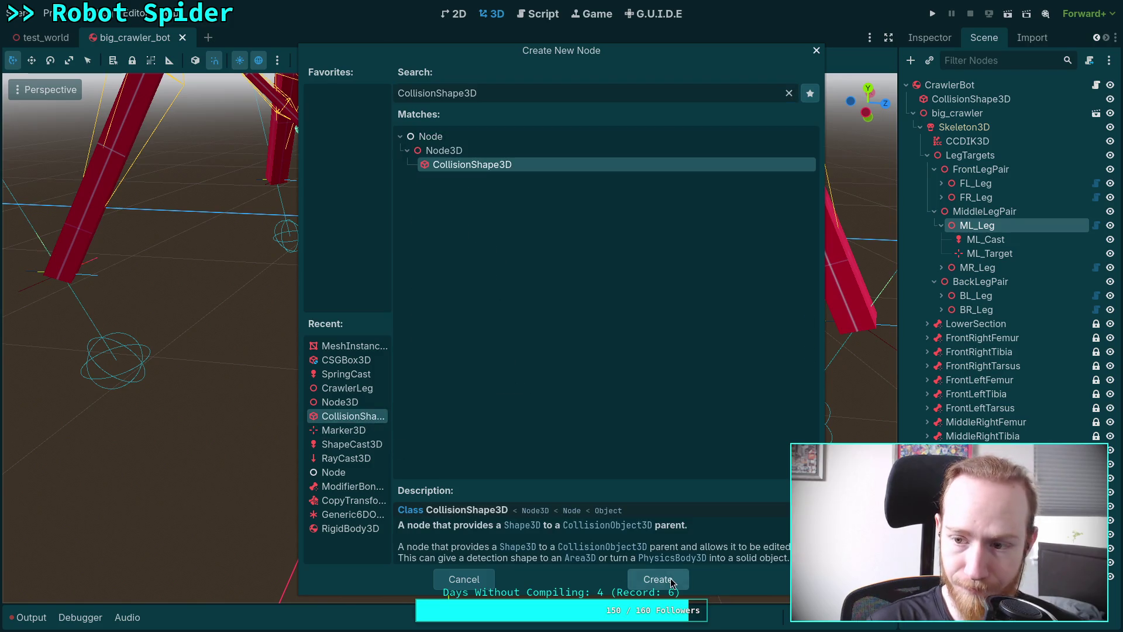
click(658, 579)
click(1032, 37)
click(983, 38)
mouse_move(1099, 269)
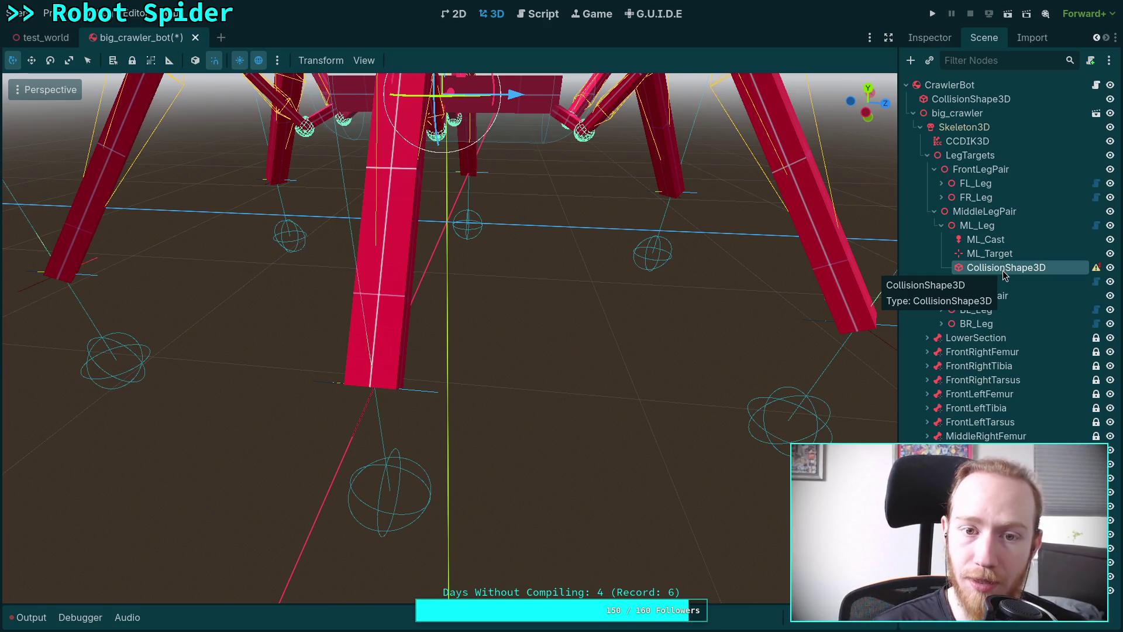
- Give ML_Leg's CollisionShape3D a new SphereShape3D with radius 0.2 m
mouse_move(757, 220)
mouse_down()
mouse_move(778, 155)
mouse_move(781, 187)
mouse_move(781, 176)
mouse_up()
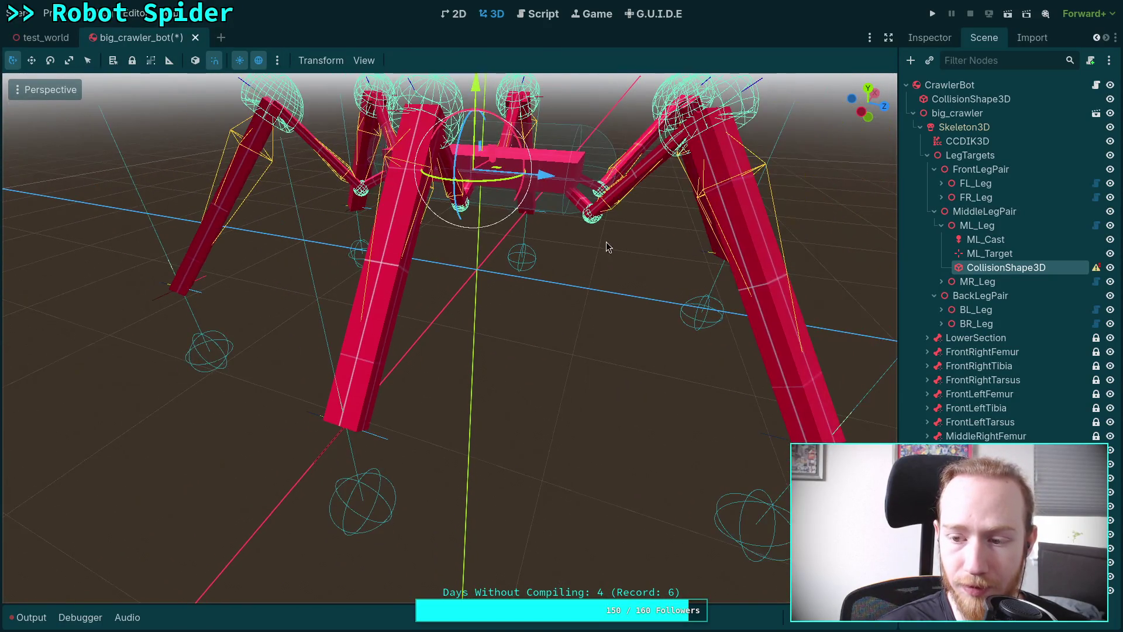
click(1032, 38)
click(984, 37)
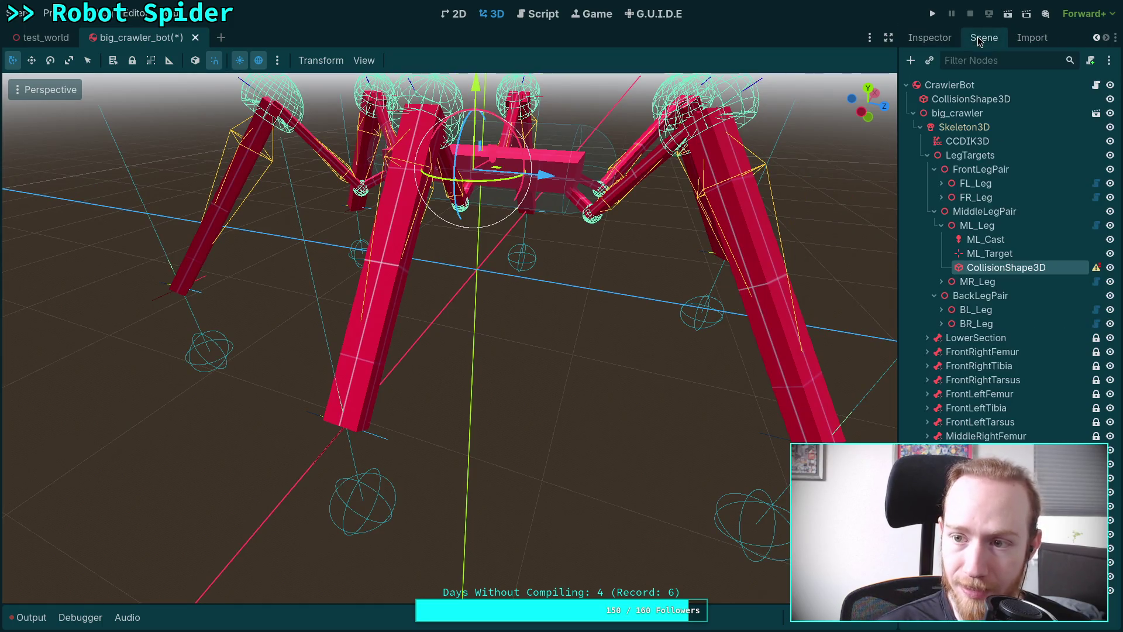
click(930, 38)
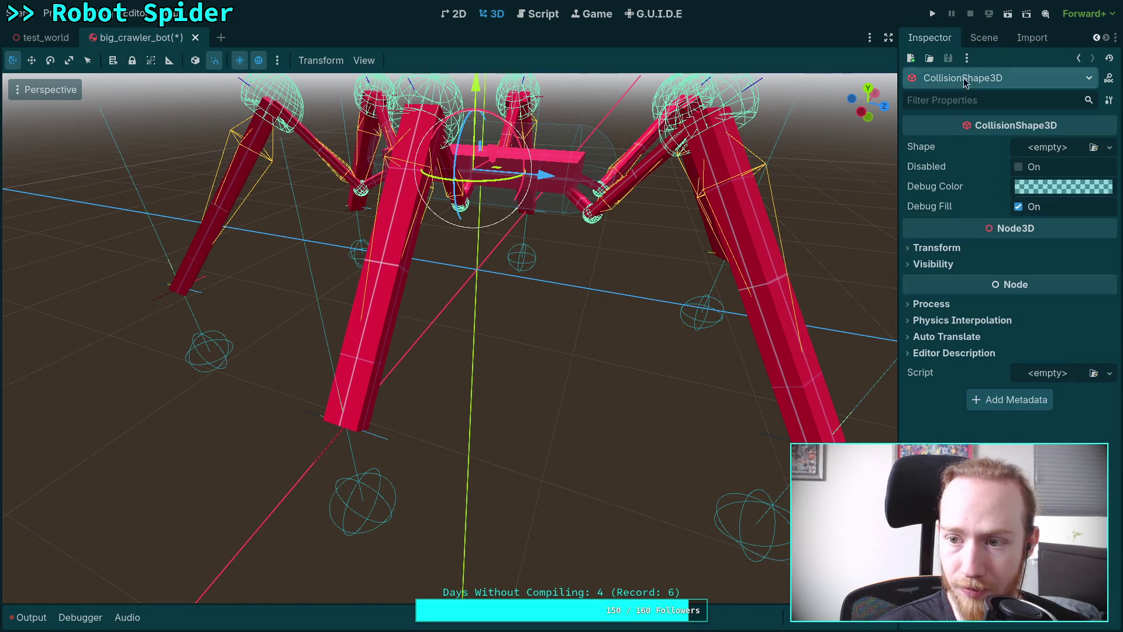
click(1053, 147)
click(1047, 200)
click(1053, 147)
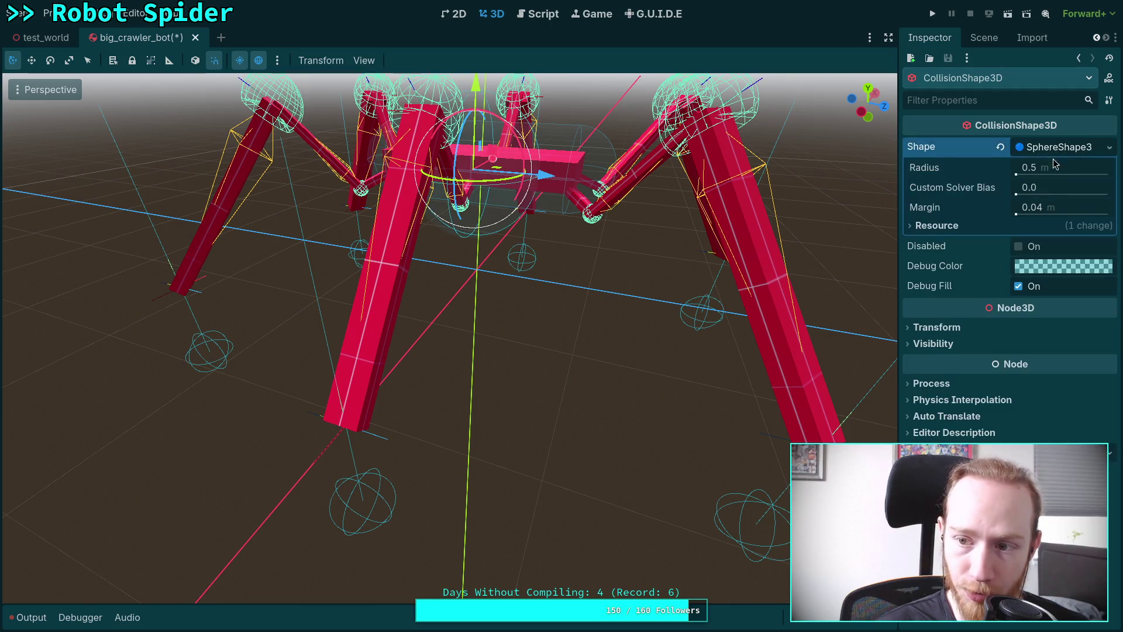
click(1068, 163)
key(BackSpace)
text(2)
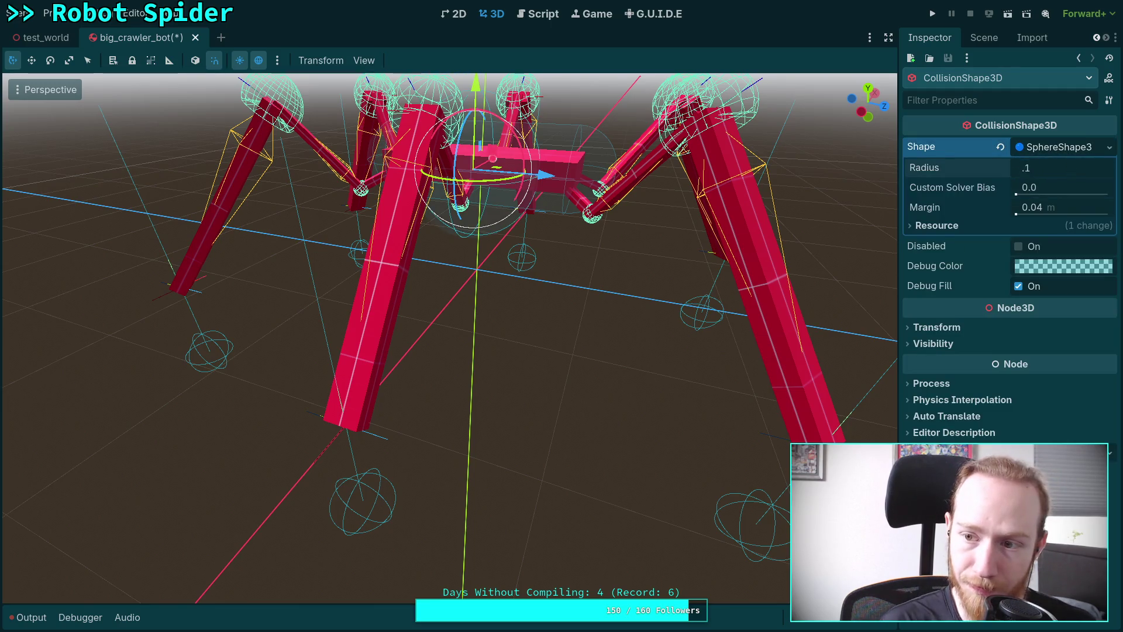
key(Return)
- Move the collision shape to the foot by parenting it to ML_Target, resetting Position, then returning it under ML_Leg
mouse_move(644, 246)
mouse_down()
mouse_move(718, 208)
mouse_move(476, 238)
mouse_move(406, 271)
mouse_move(437, 364)
mouse_up()
click(983, 37)
drag(976, 265, 991, 257)
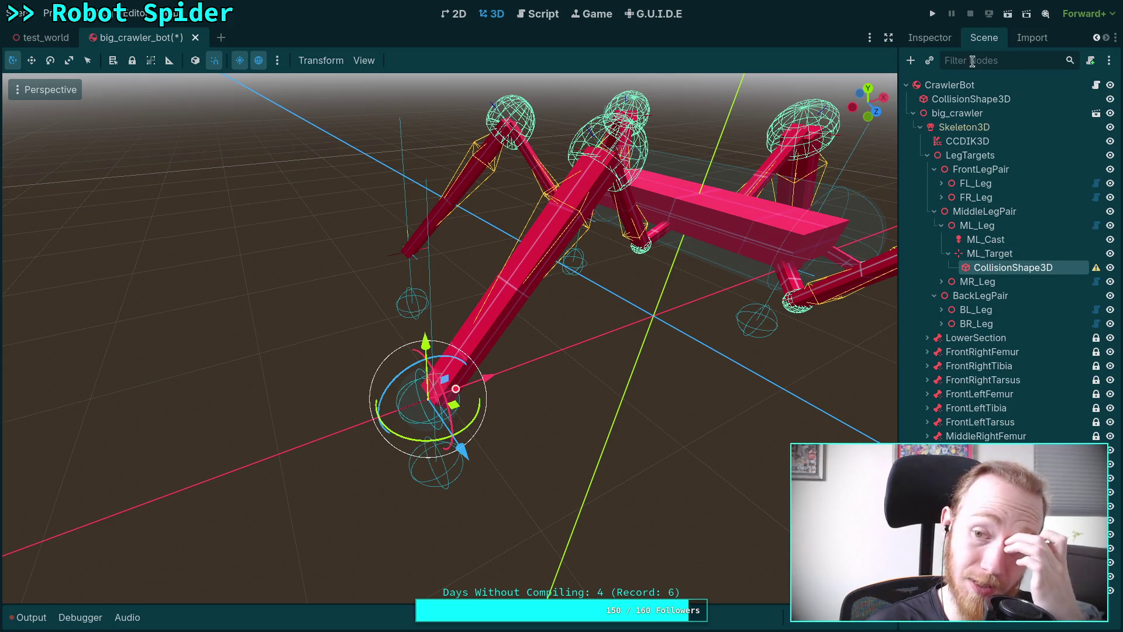
click(939, 43)
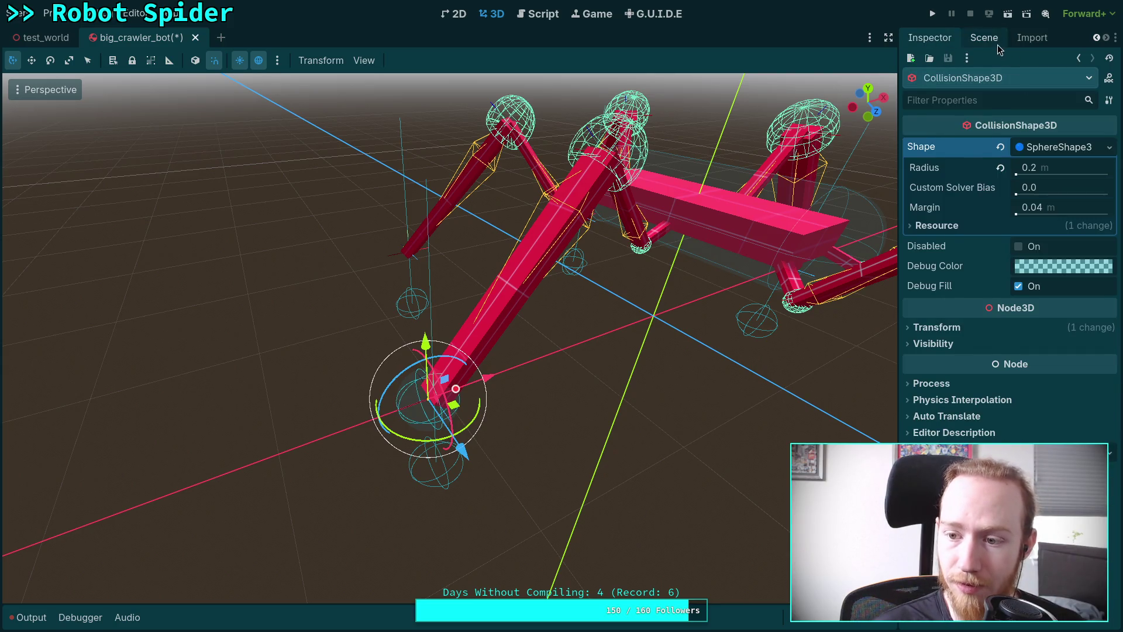
click(989, 41)
click(930, 38)
click(994, 327)
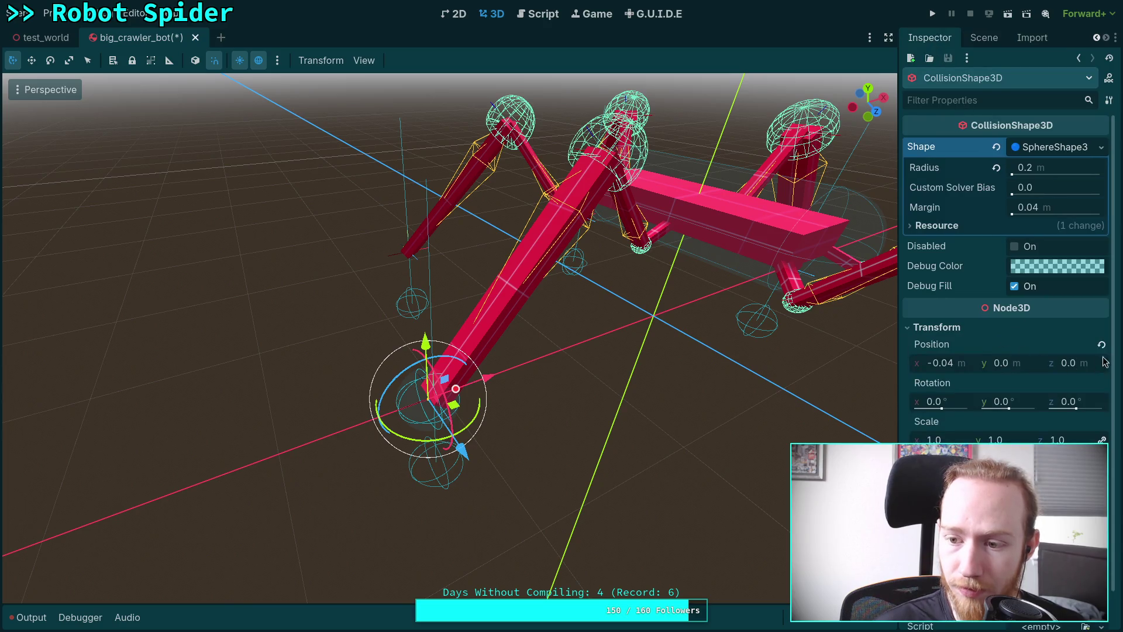
click(1102, 344)
click(984, 37)
drag(982, 275, 977, 226)
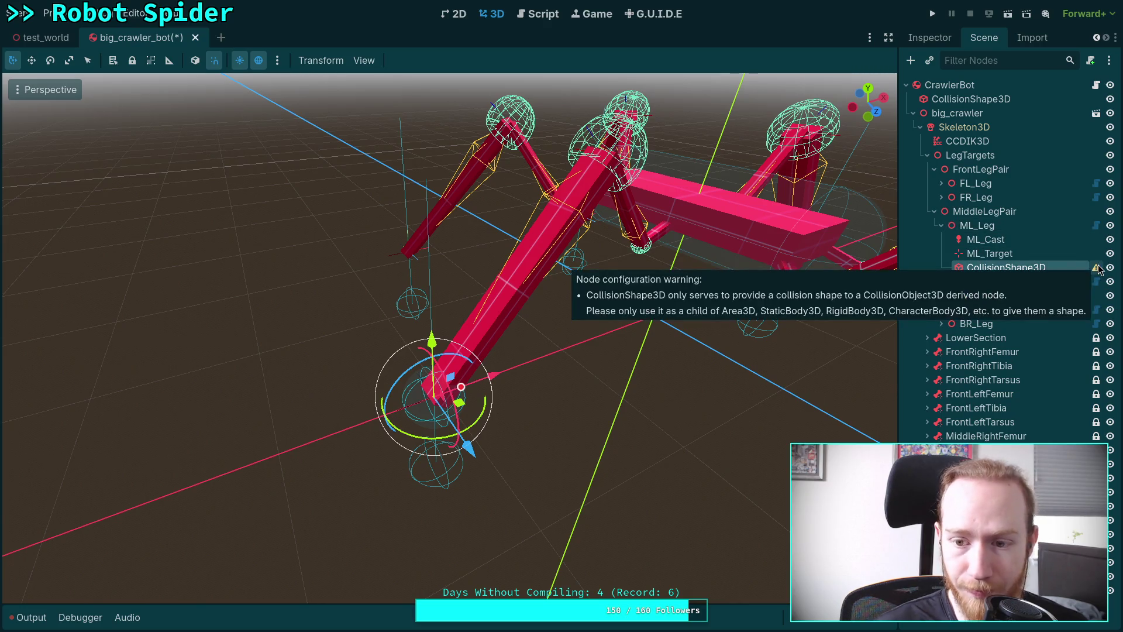
scroll(807, 341, up, 3)
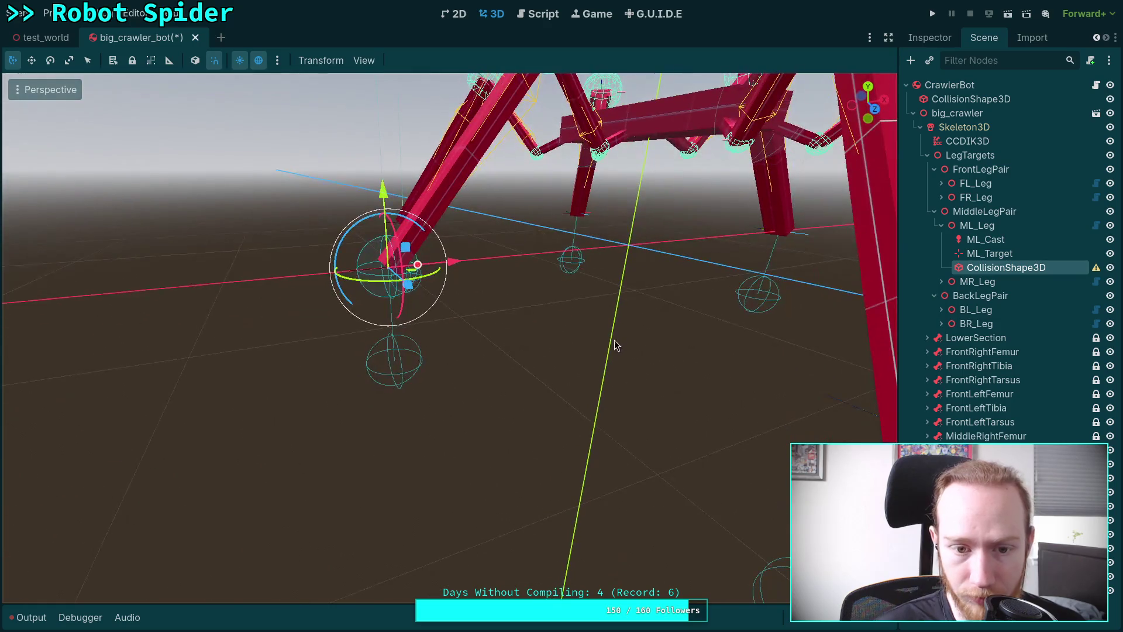
click(187, 381)
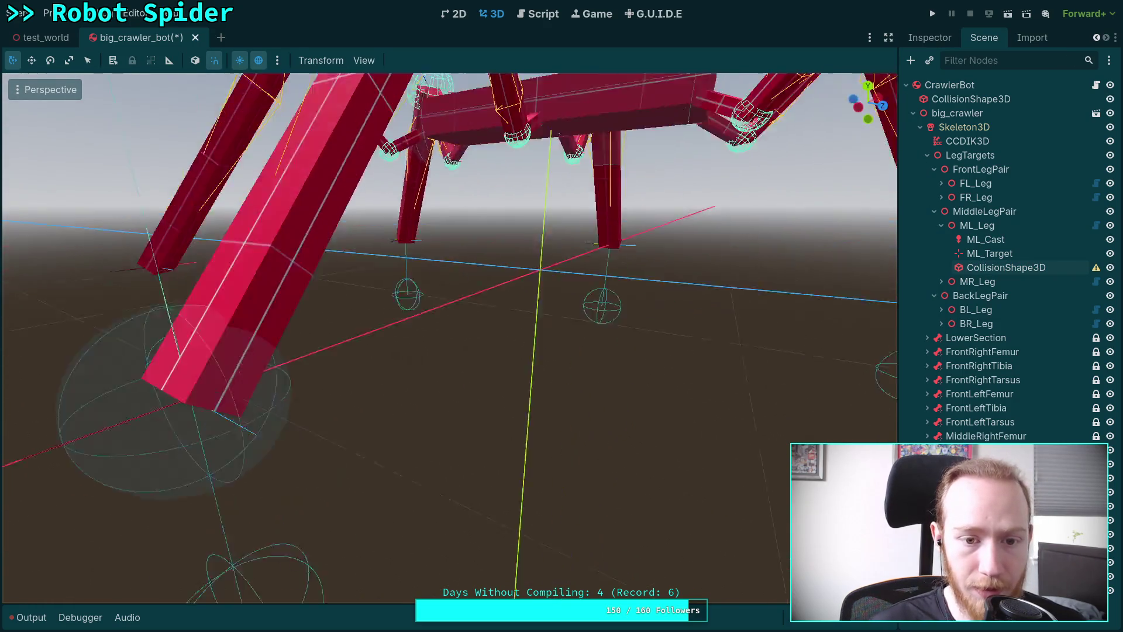
key(s)
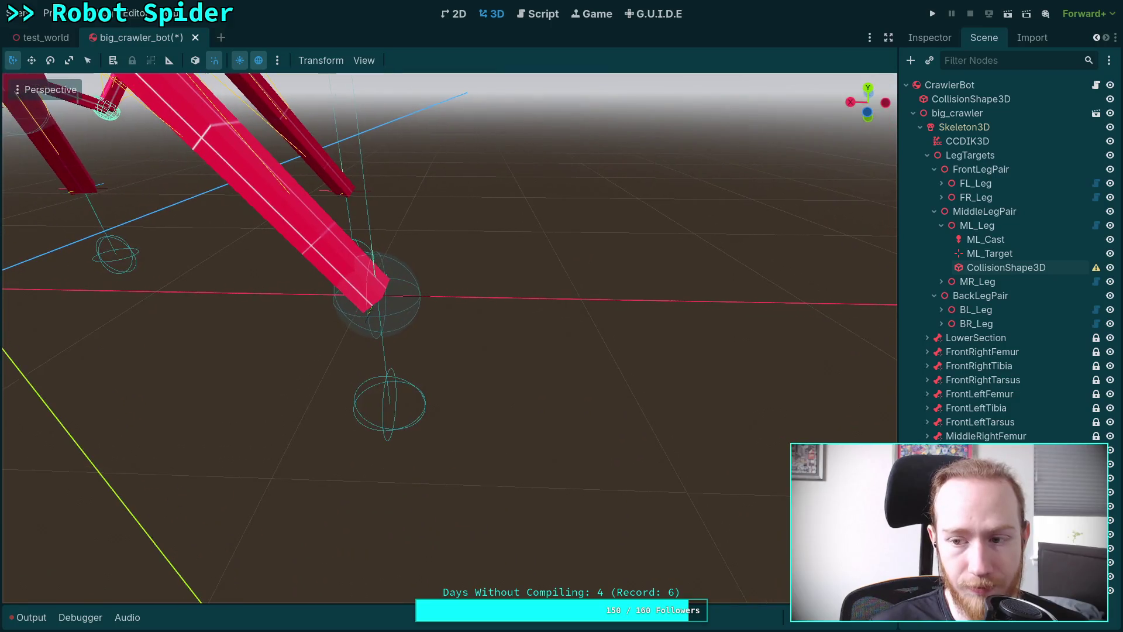
click(995, 268)
click(939, 38)
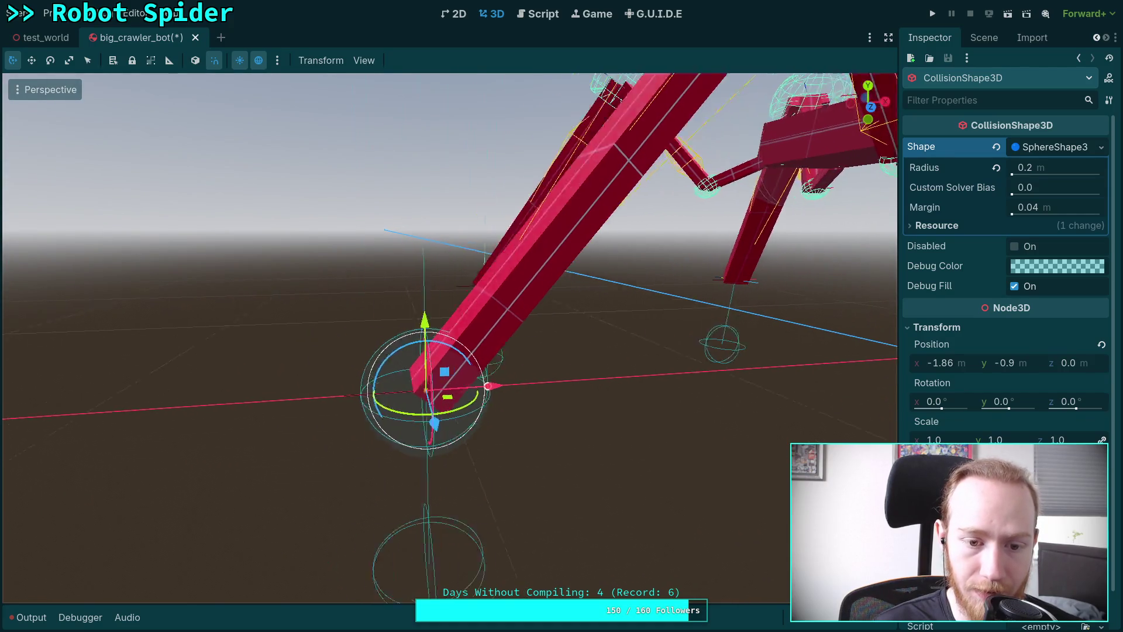
drag(552, 319, 554, 303)
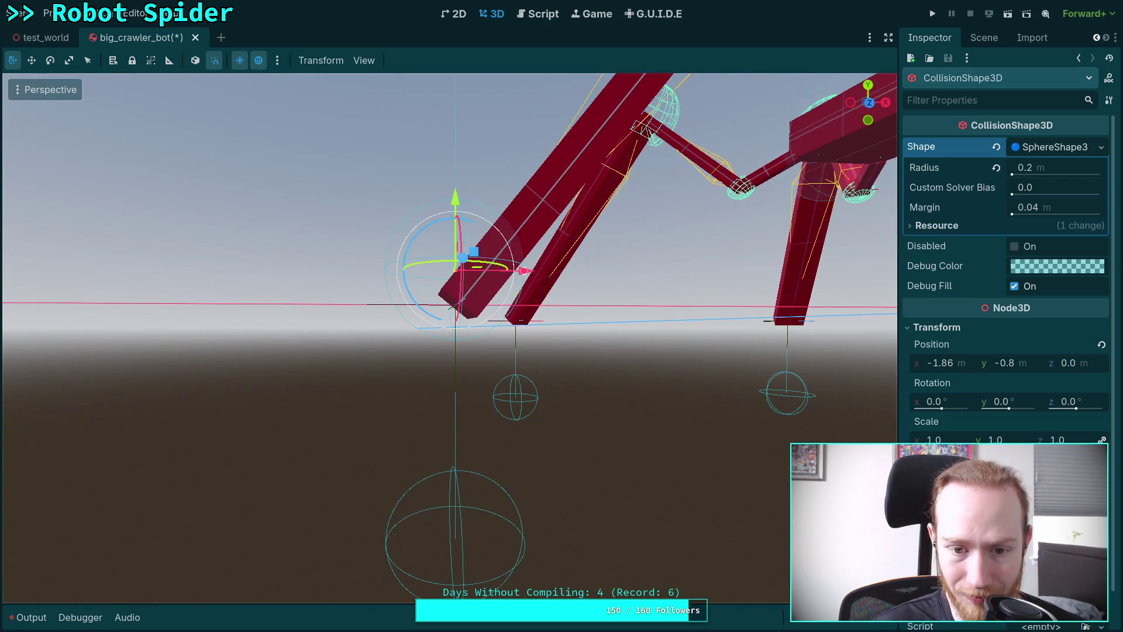
key(ctrl+z)
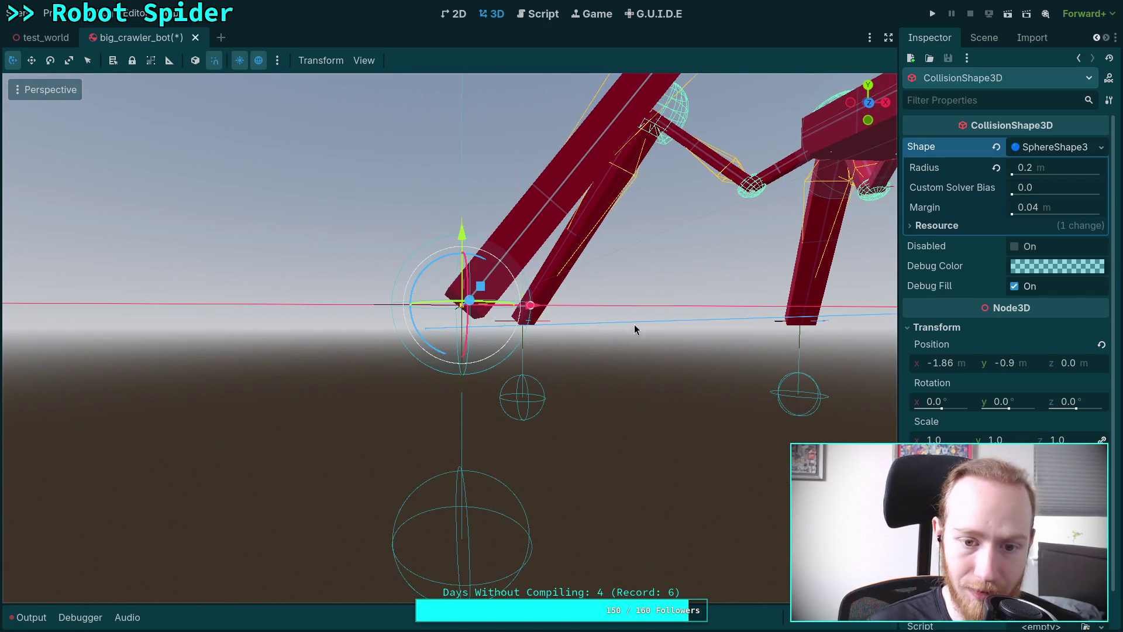
scroll(632, 326, down, 5)
scroll(449, 338, up, 5)
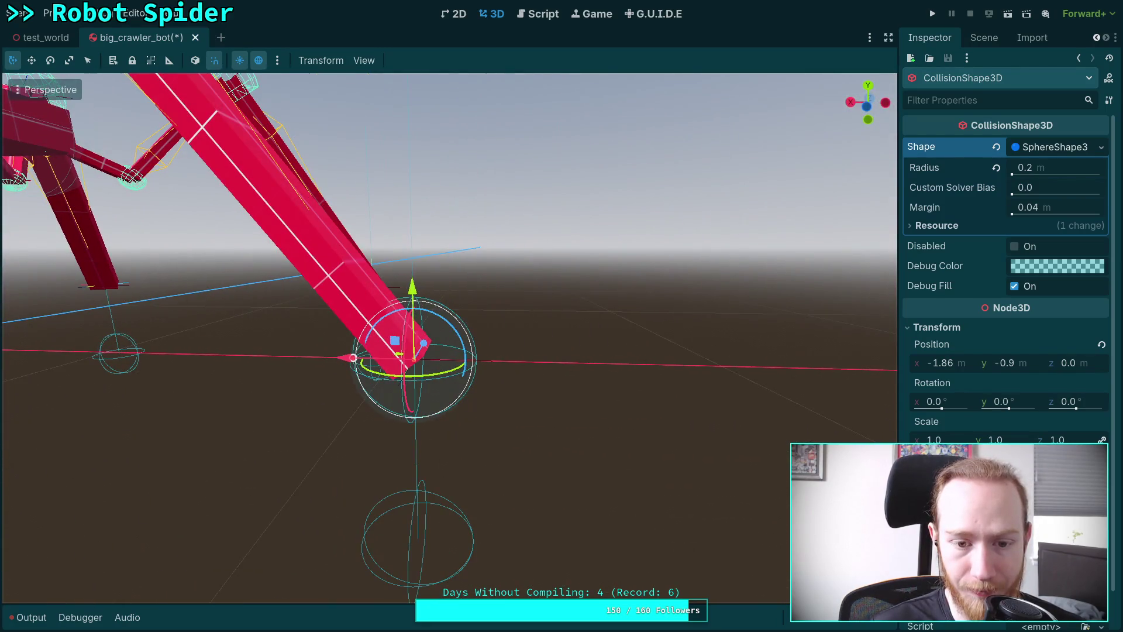
drag(626, 293, 636, 329)
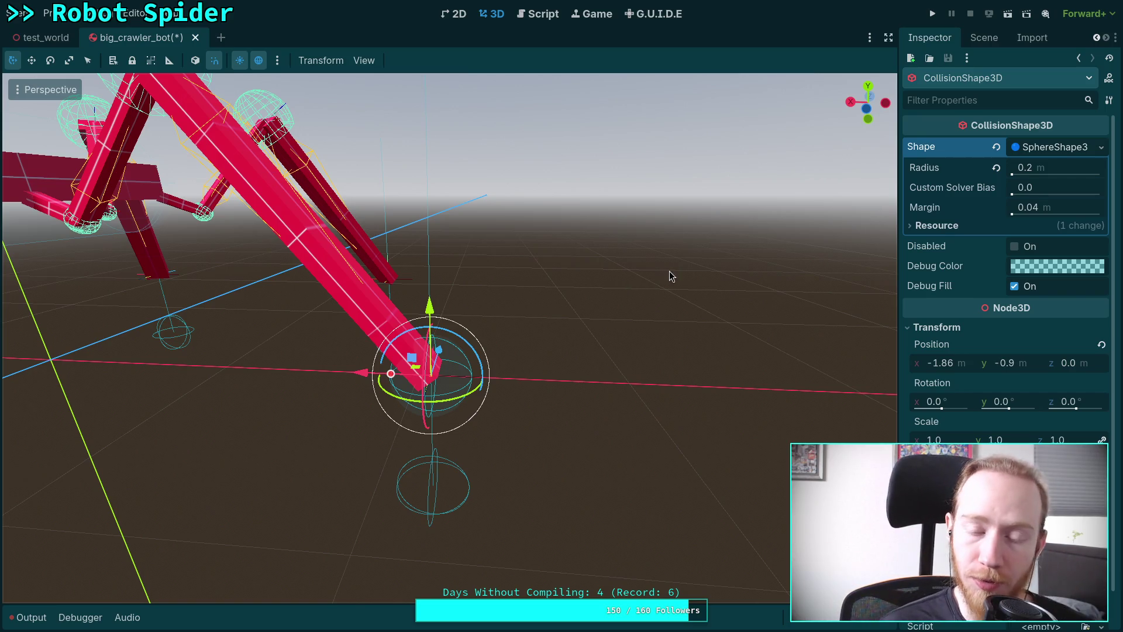
drag(678, 309, 591, 327)
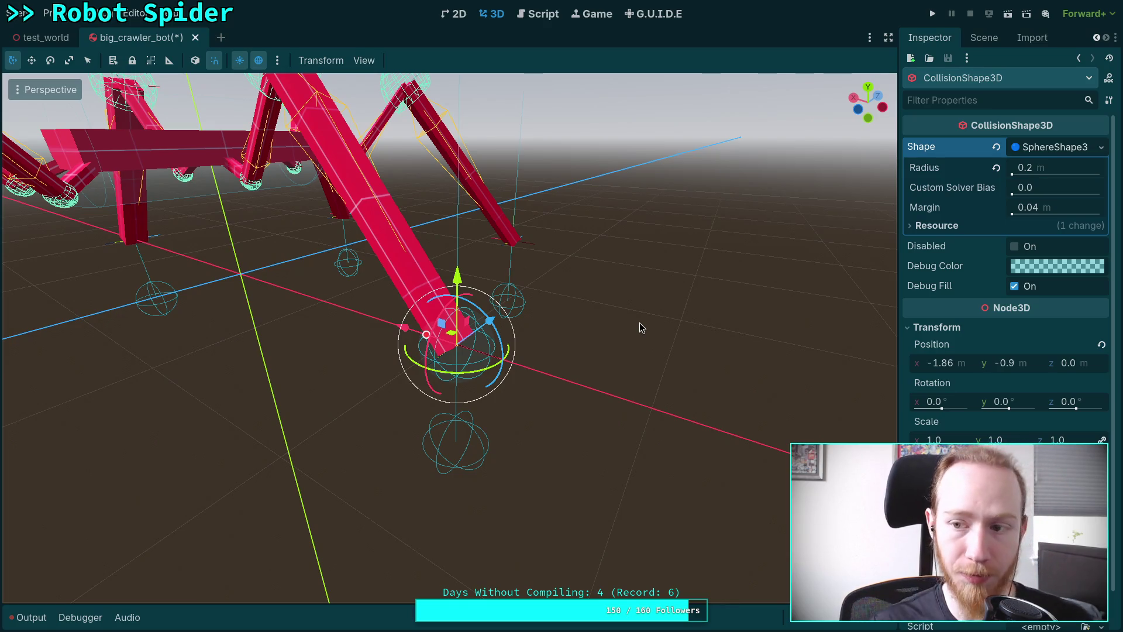
- Delete the temporary CollisionShape3D from ML_Leg
click(983, 39)
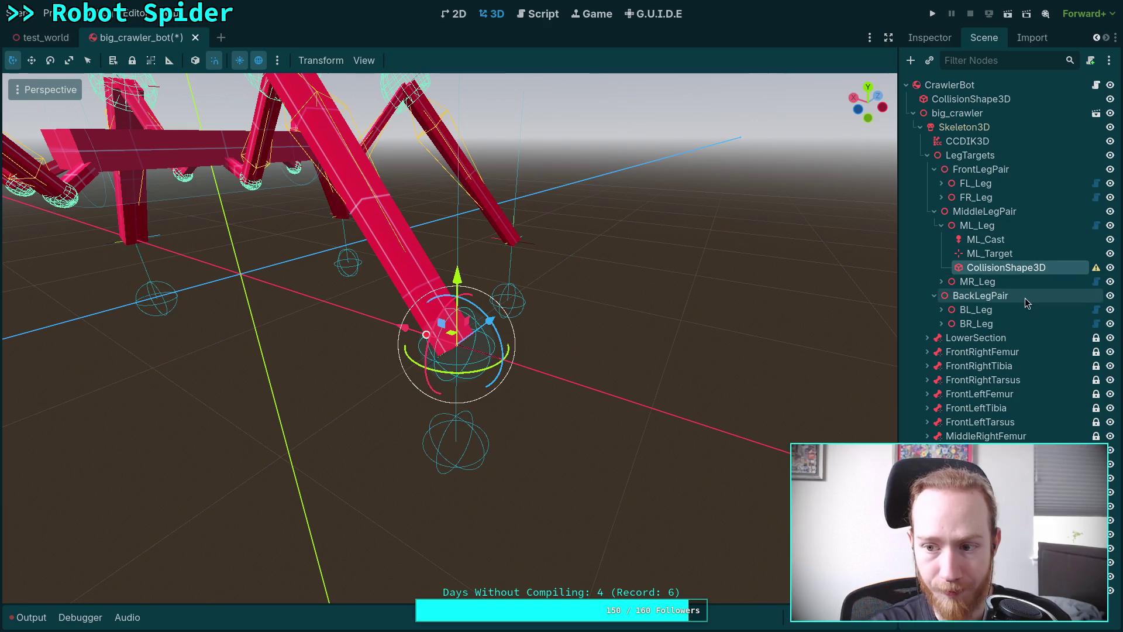
key(Delete)
click(598, 328)
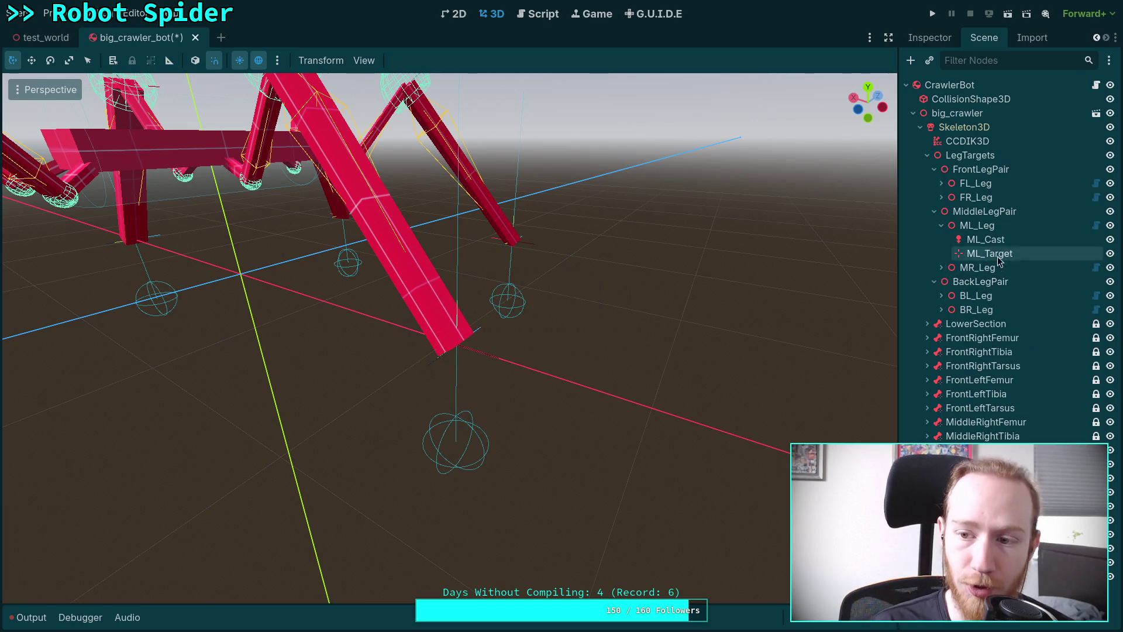
- Select ML_Cast and expand its LegCastShape, showing radius 0.2 m and margin 0.04 m
click(985, 239)
click(949, 43)
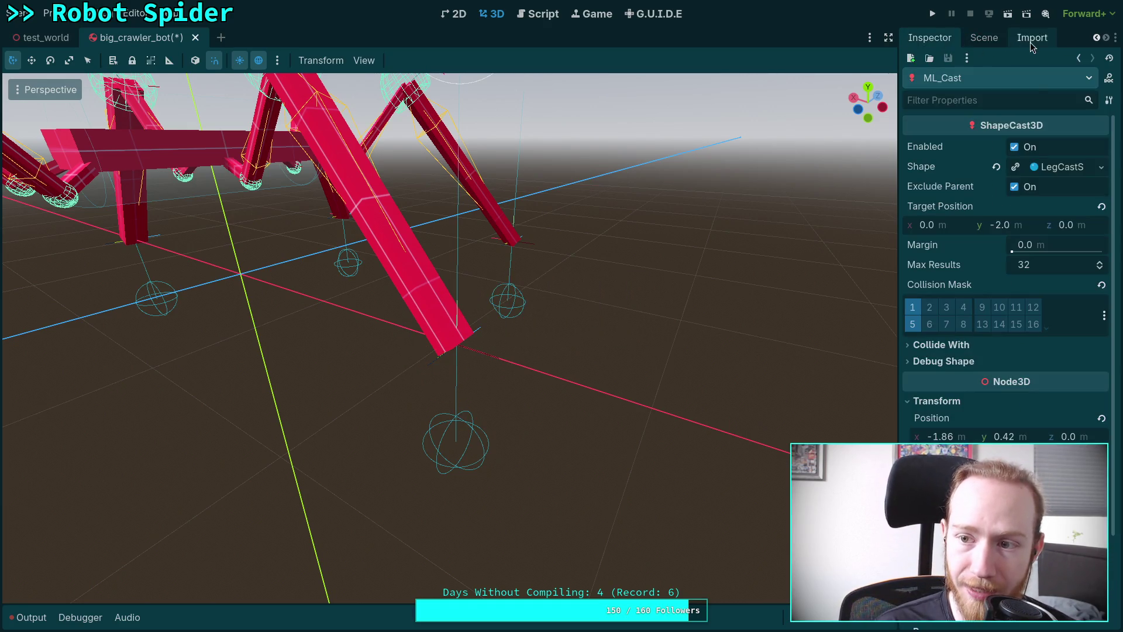
click(1056, 169)
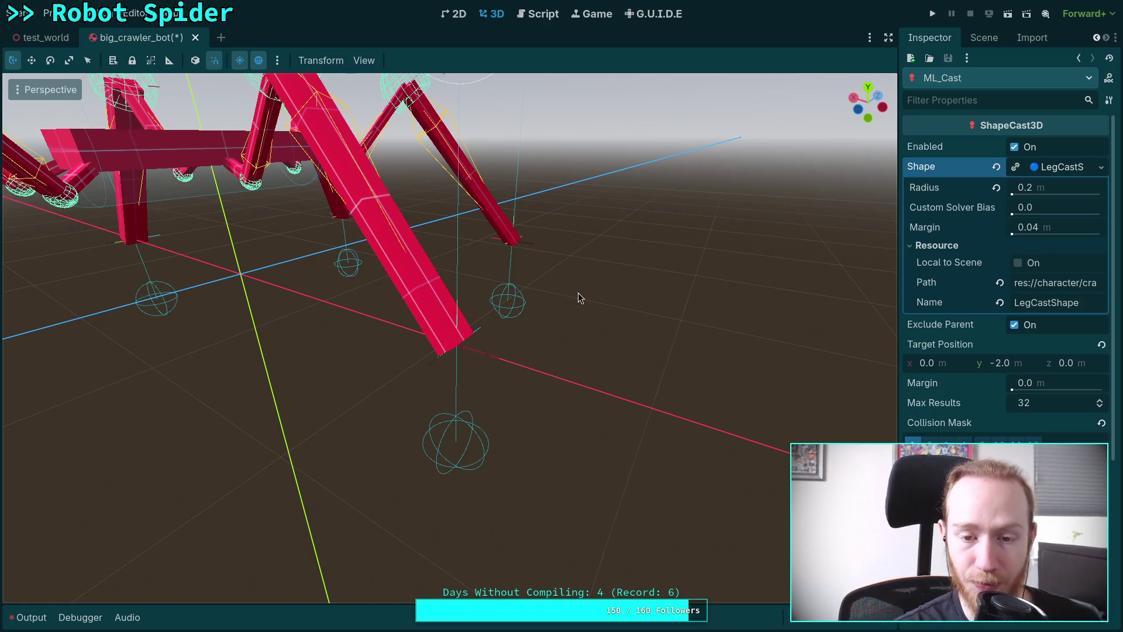
- Orbit to a front view, save the big_crawler_bot scene, and switch to the CrawlerLeg.gd script
mouse_move(578, 292)
mouse_down()
mouse_move(585, 371)
mouse_move(568, 405)
mouse_up()
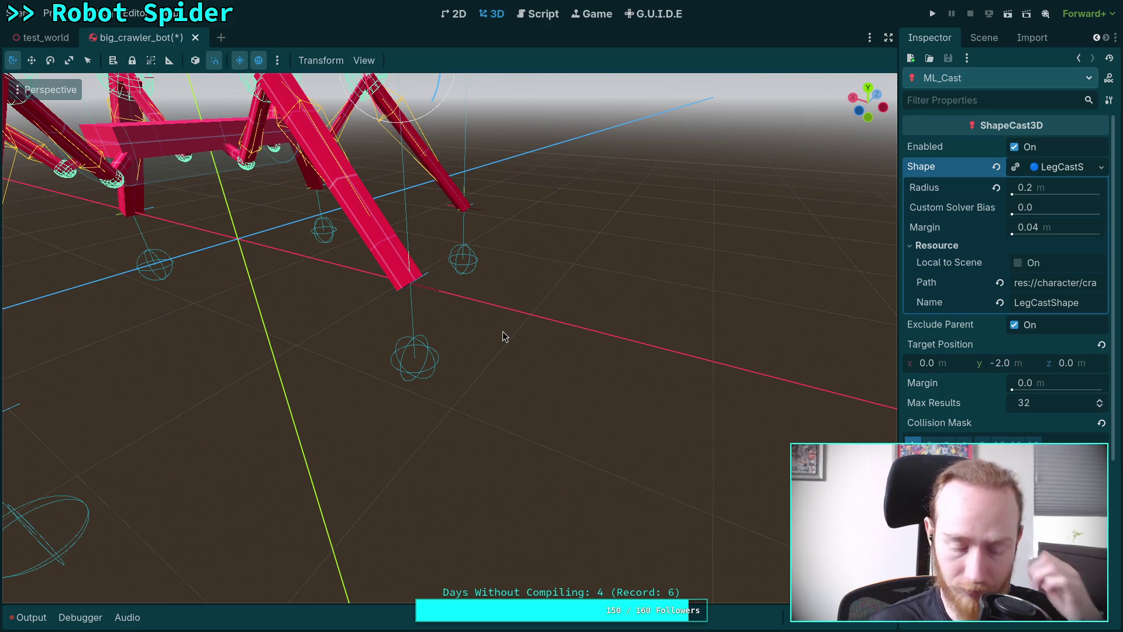
mouse_move(518, 314)
mouse_down()
mouse_move(579, 316)
mouse_move(637, 336)
mouse_up()
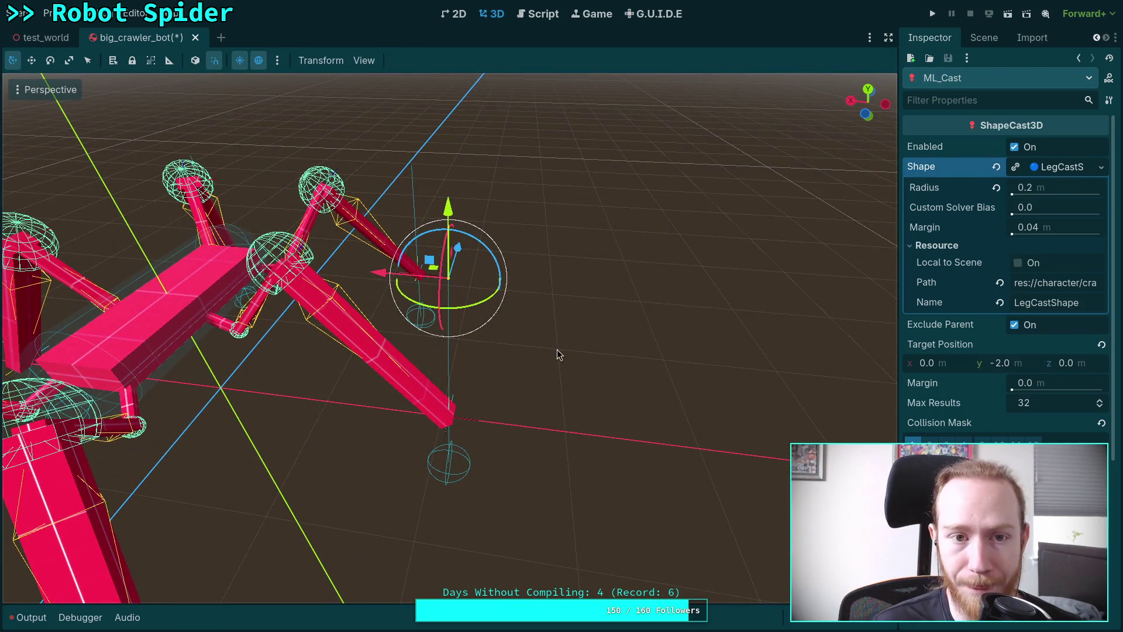
key(ctrl+s)
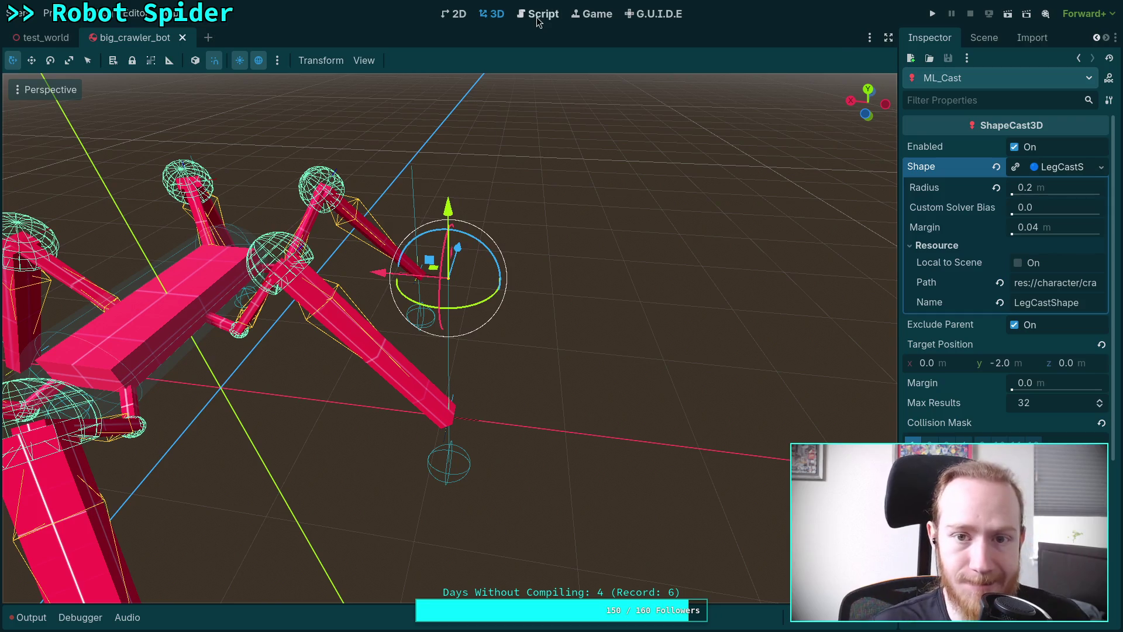
click(536, 15)
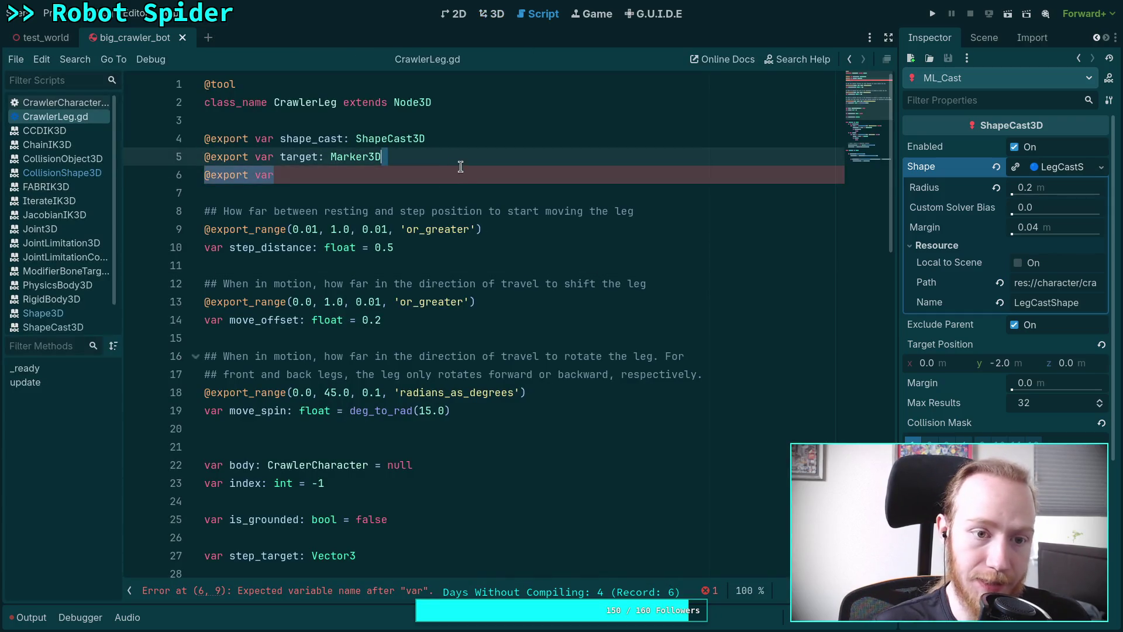
key(ctrl+shift+k)
scroll(554, 359, down, 2)
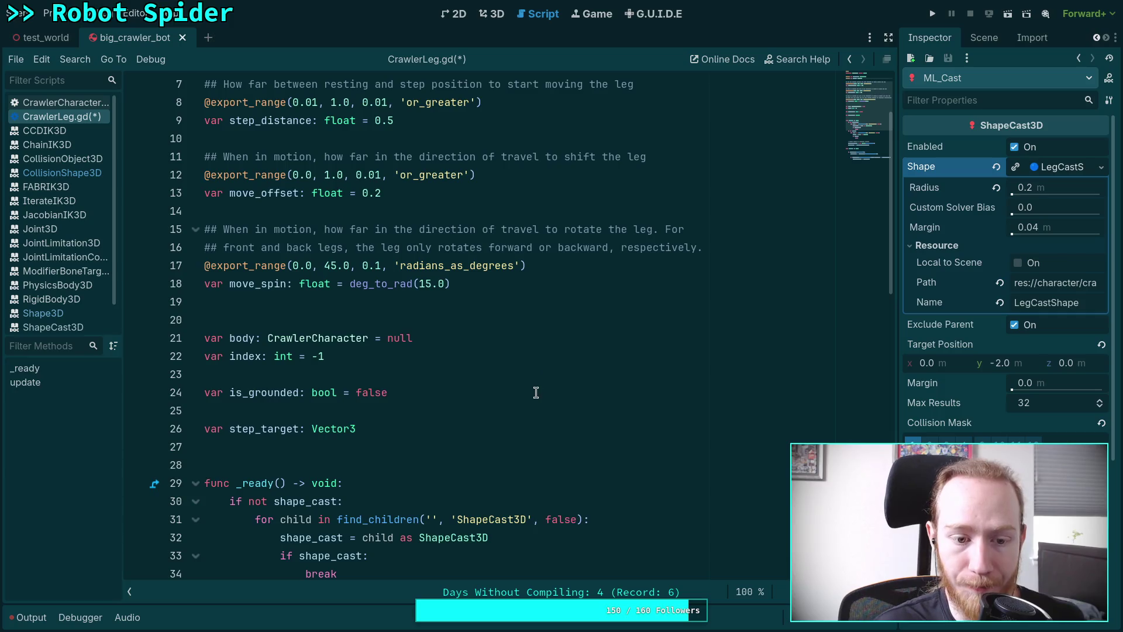
scroll(526, 392, down, 1)
scroll(447, 359, up, 3)
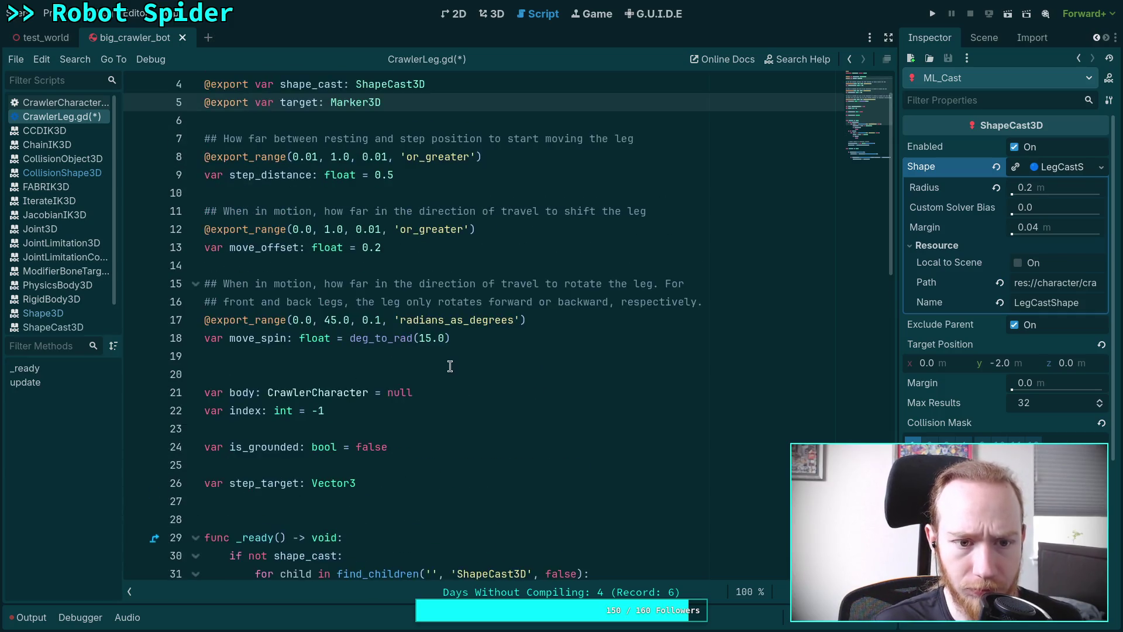
scroll(450, 366, down, 2)
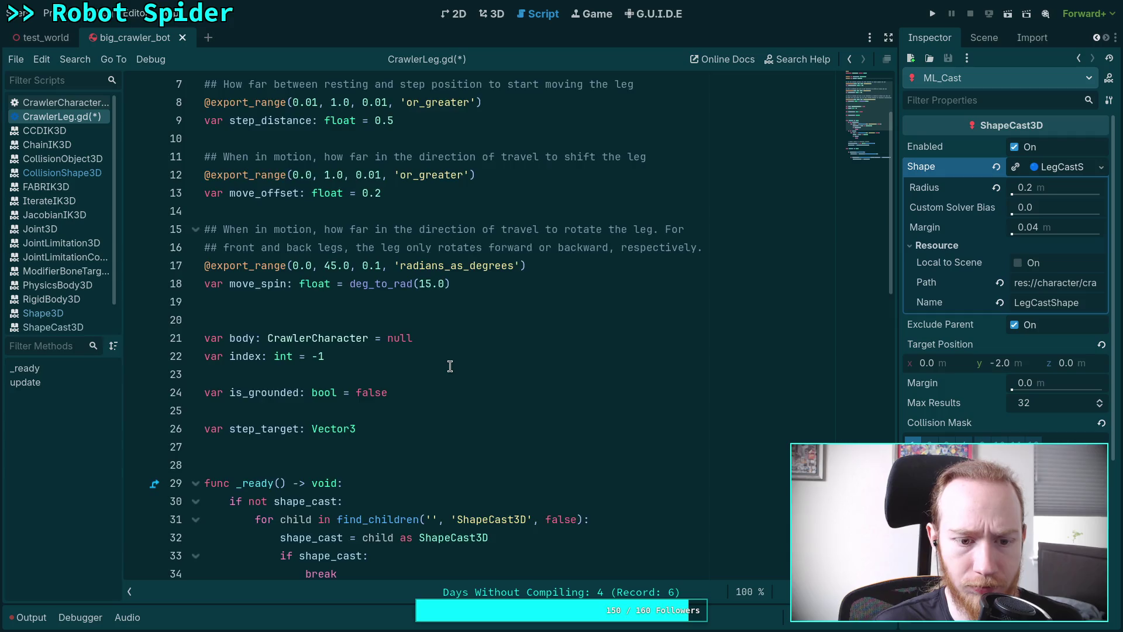
scroll(450, 366, down, 2)
click(273, 321)
scroll(511, 370, down, 5)
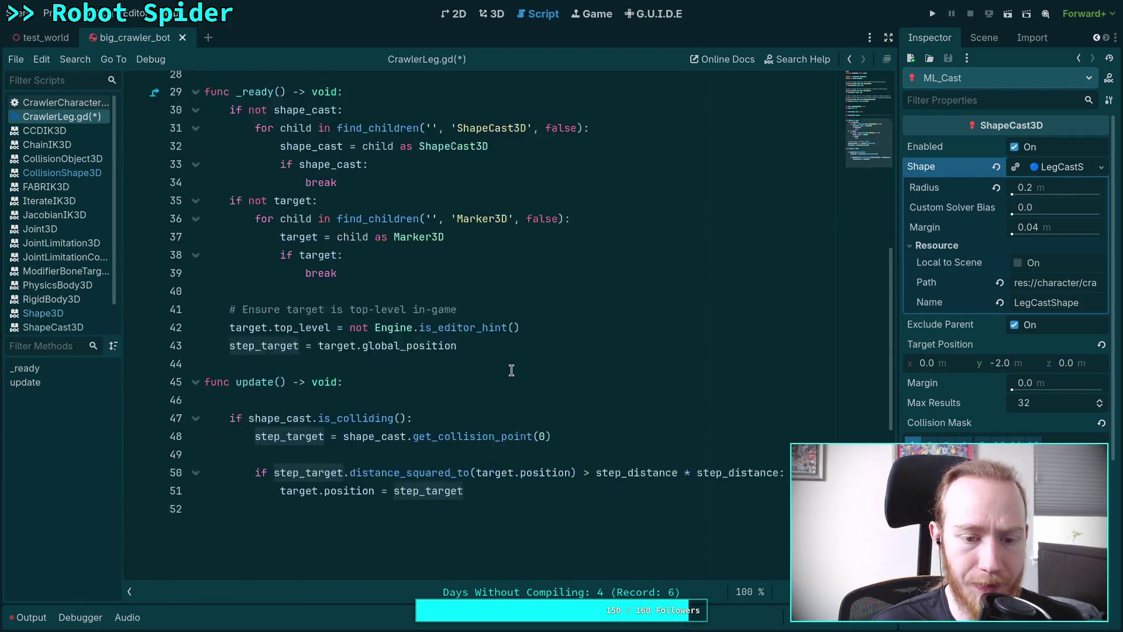
scroll(511, 370, down, 1)
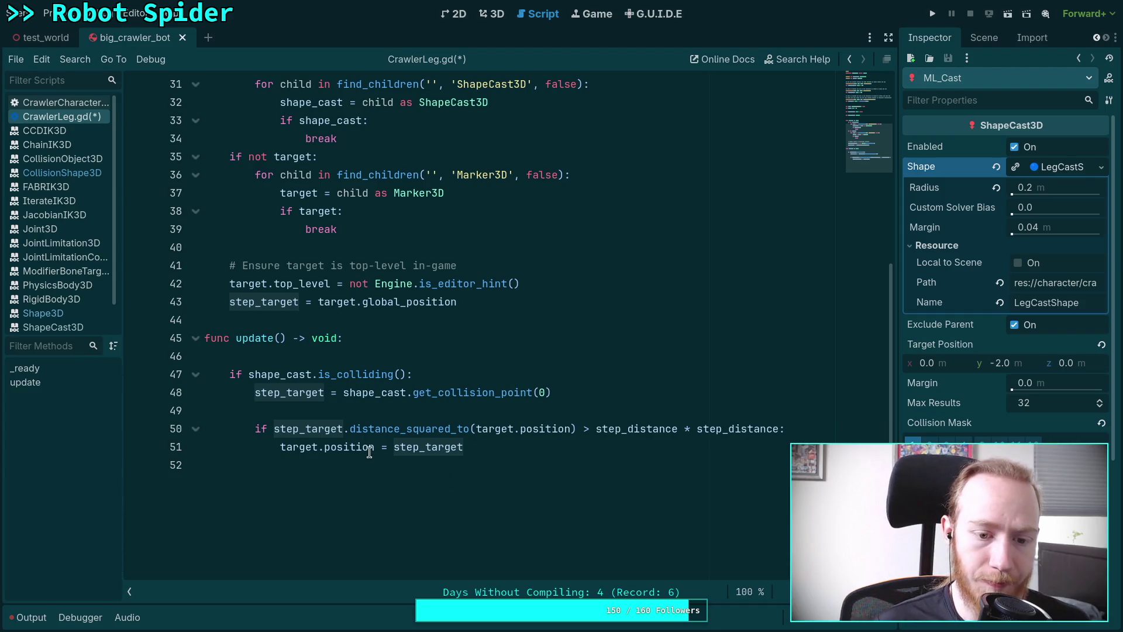
drag(283, 451, 376, 449)
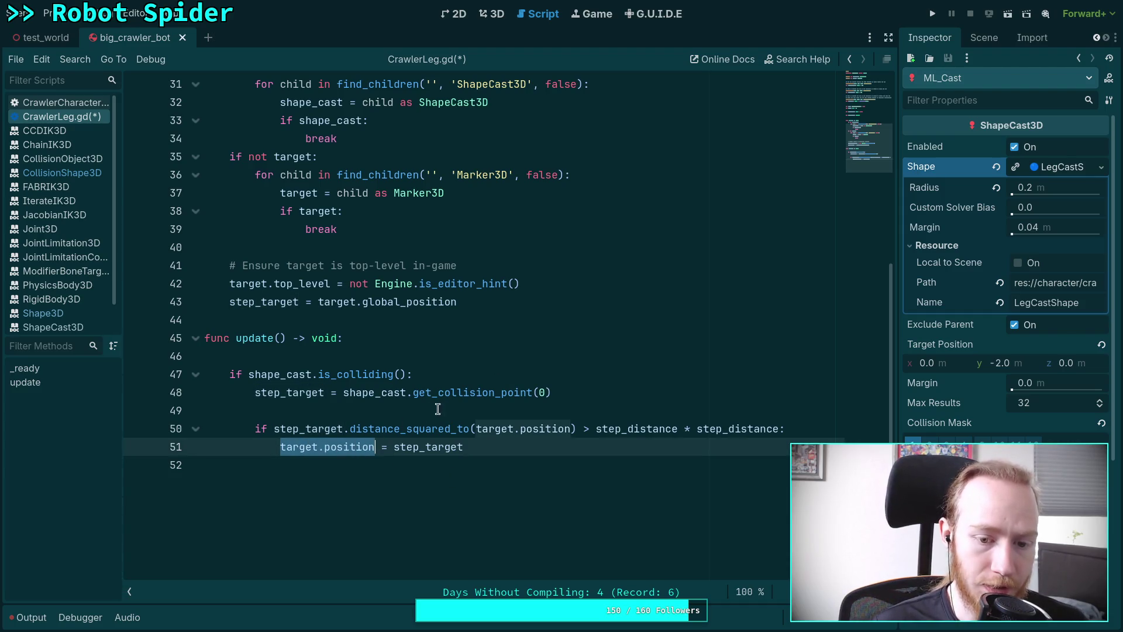
double_click(442, 448)
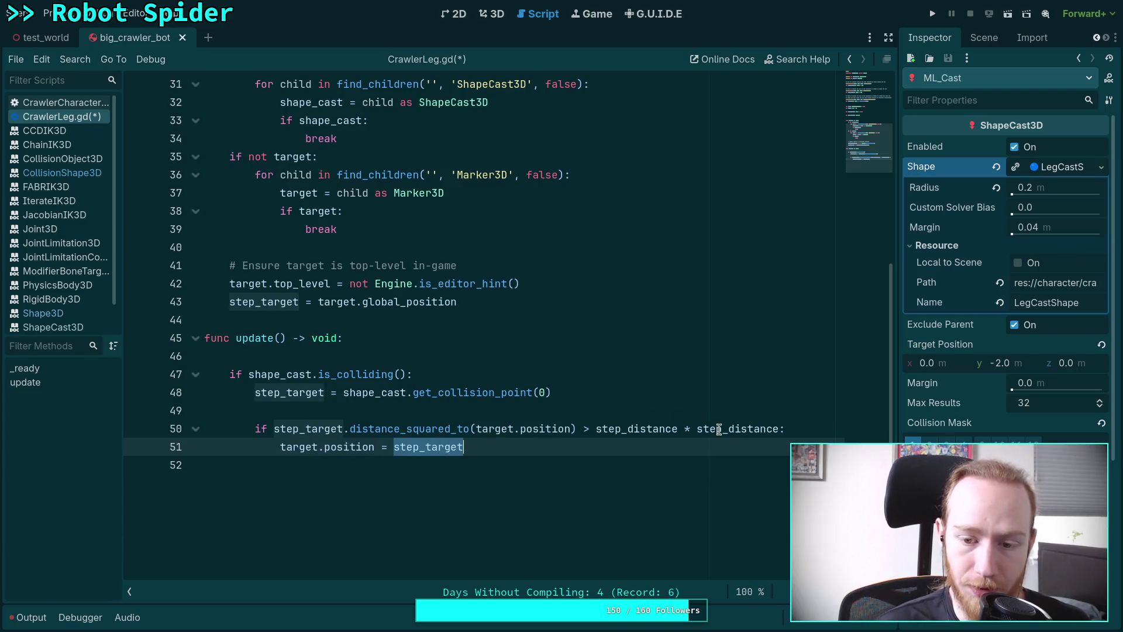
click(590, 385)
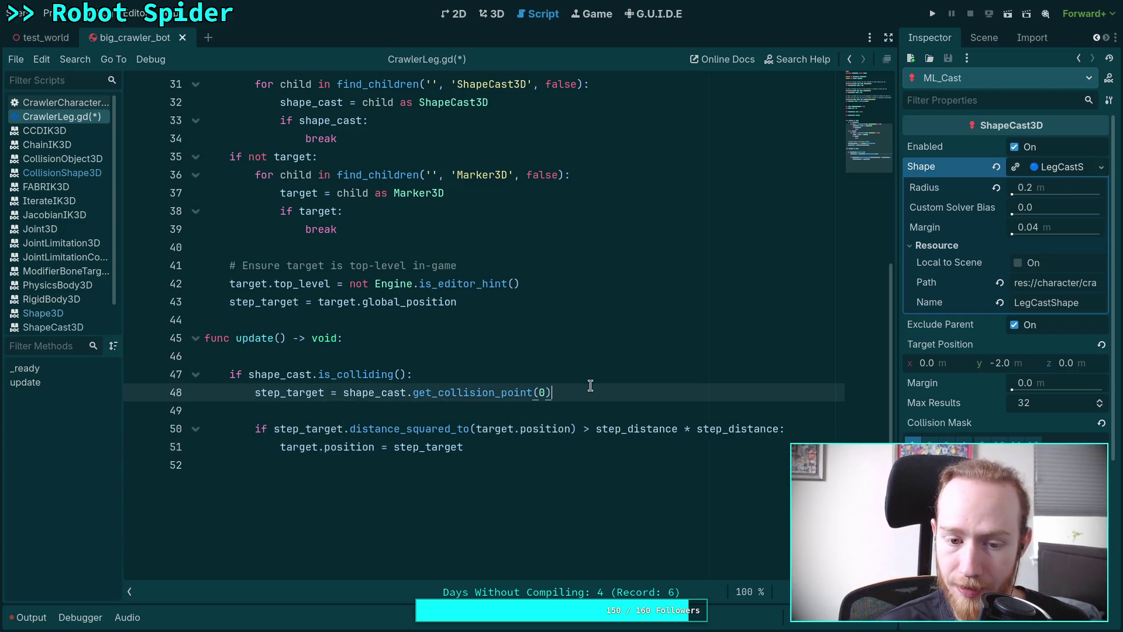
scroll(515, 391, up, 2)
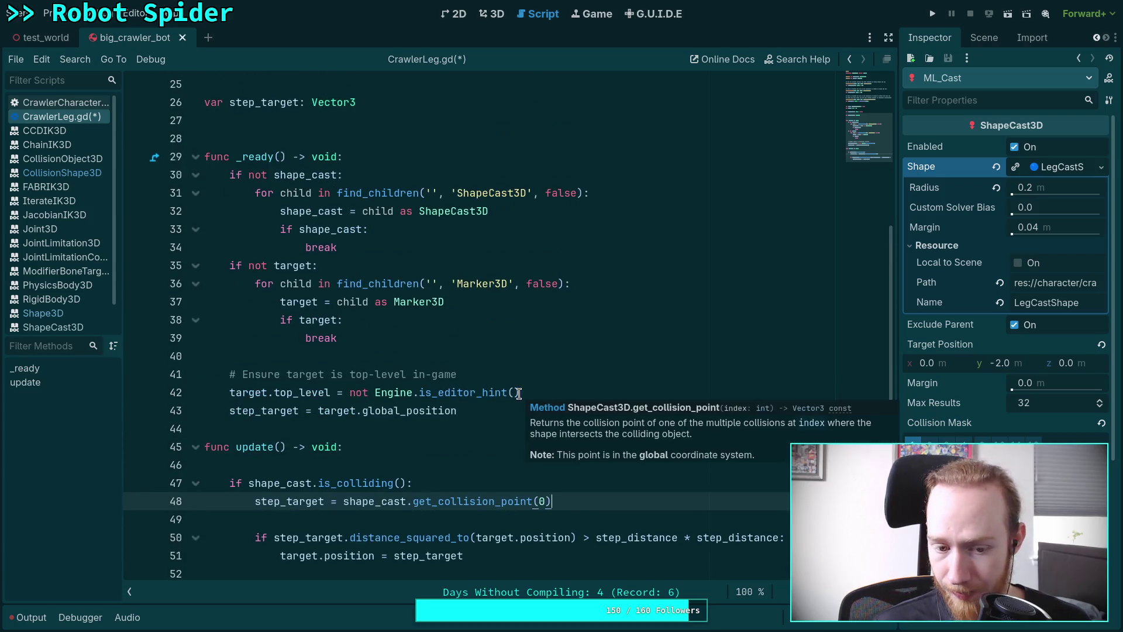
scroll(374, 359, up, 6)
click(491, 427)
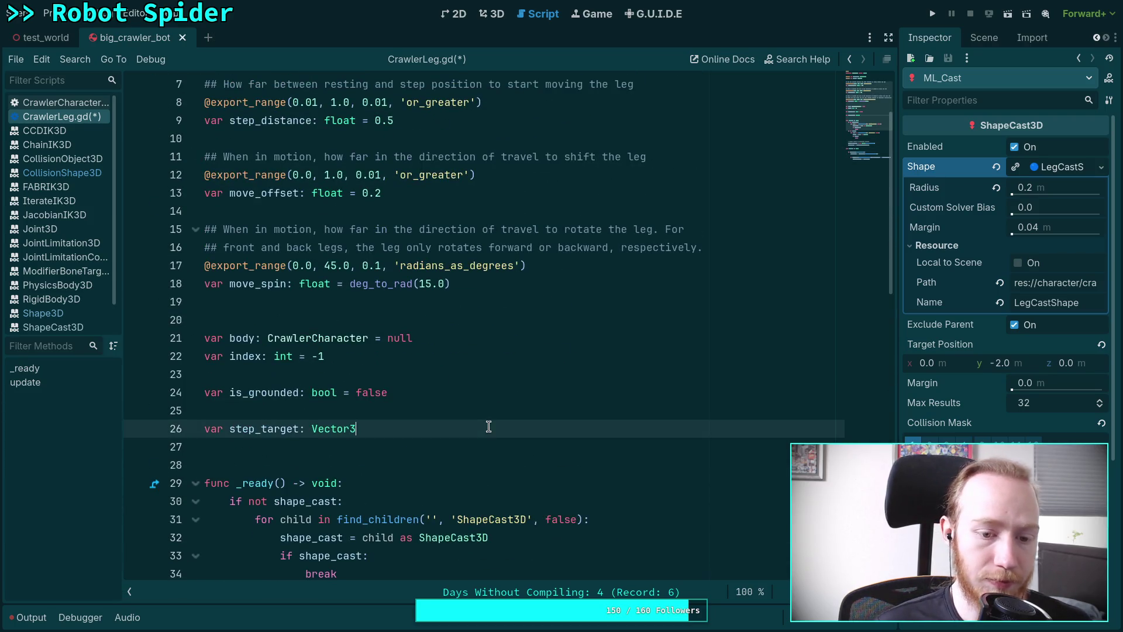
scroll(515, 379, up, 2)
scroll(516, 379, down, 1)
scroll(516, 379, up, 1)
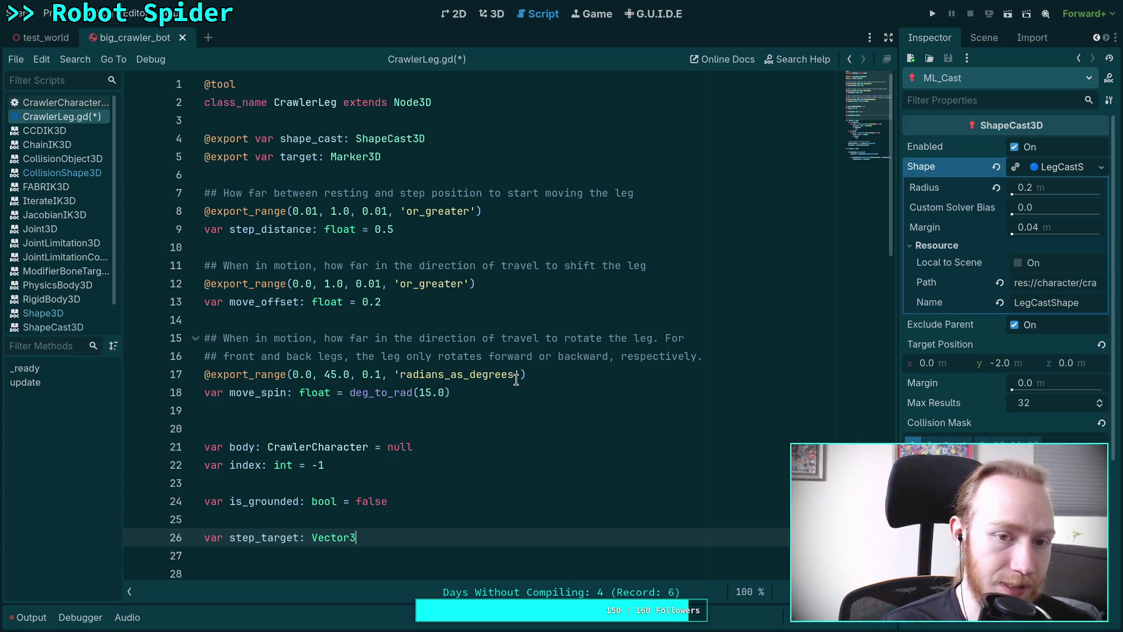
scroll(516, 379, down, 1)
scroll(516, 379, down, 3)
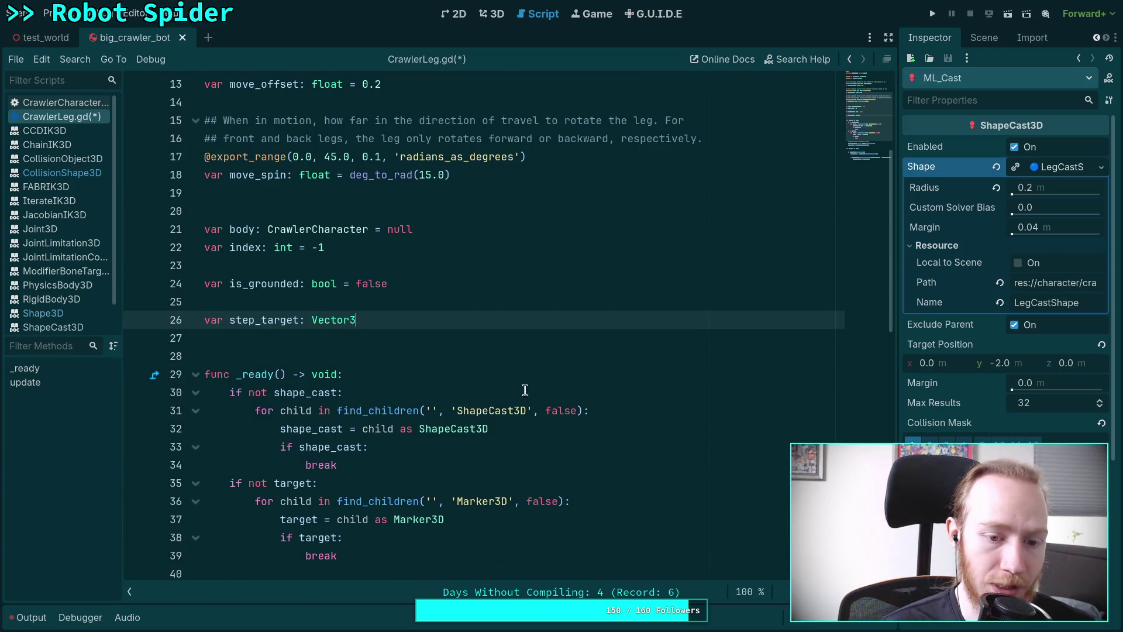
scroll(538, 374, up, 4)
click(297, 138)
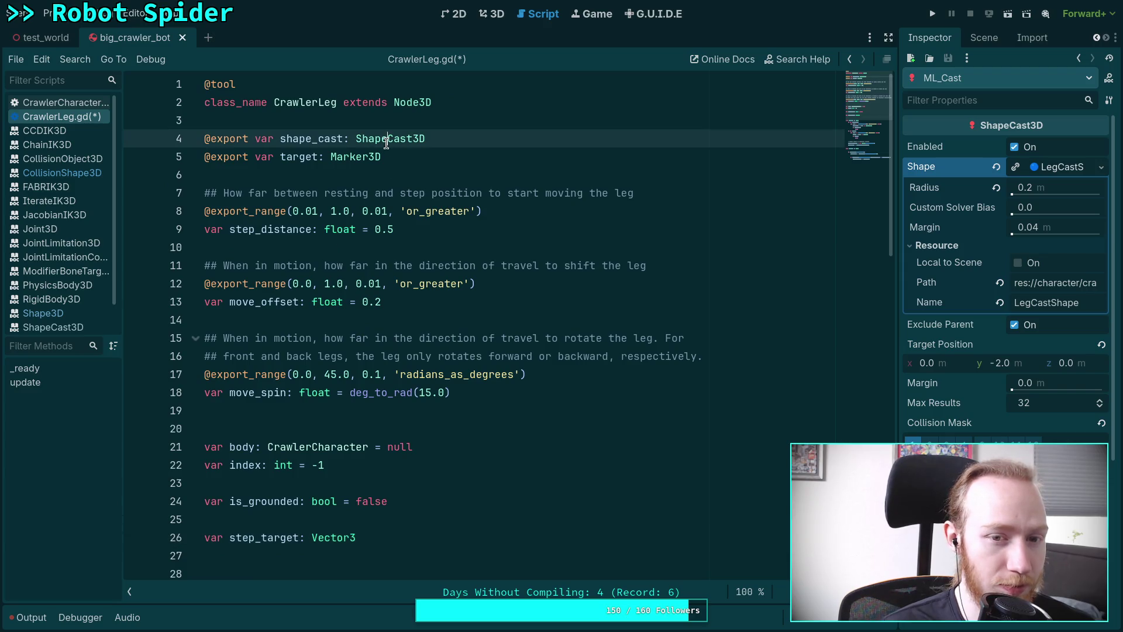
right_click(401, 140)
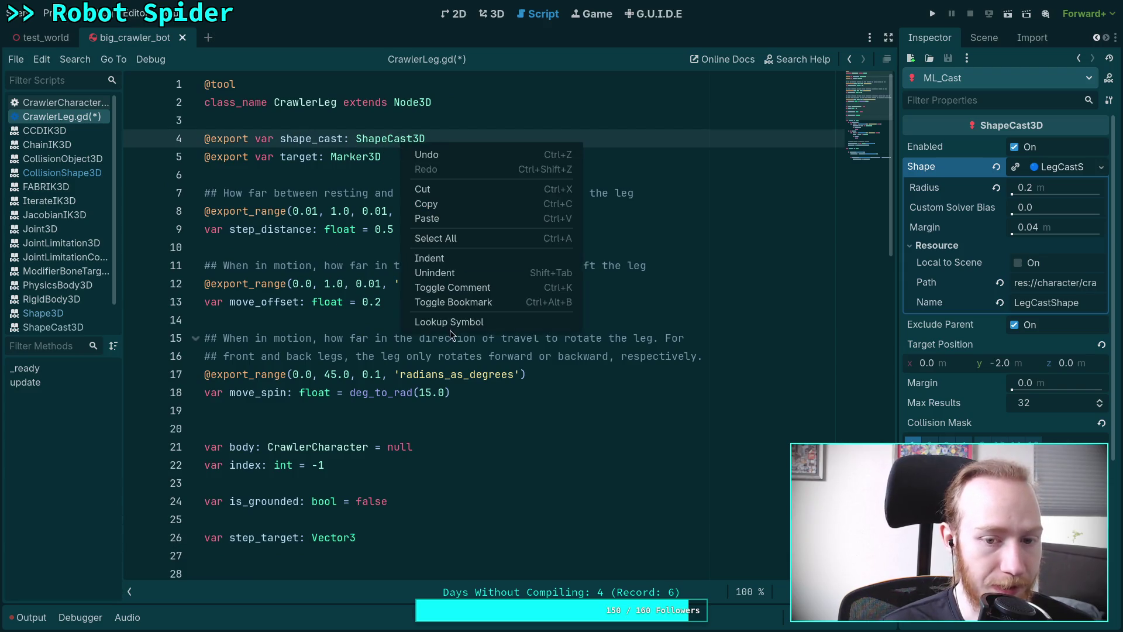
click(457, 322)
scroll(419, 420, down, 10)
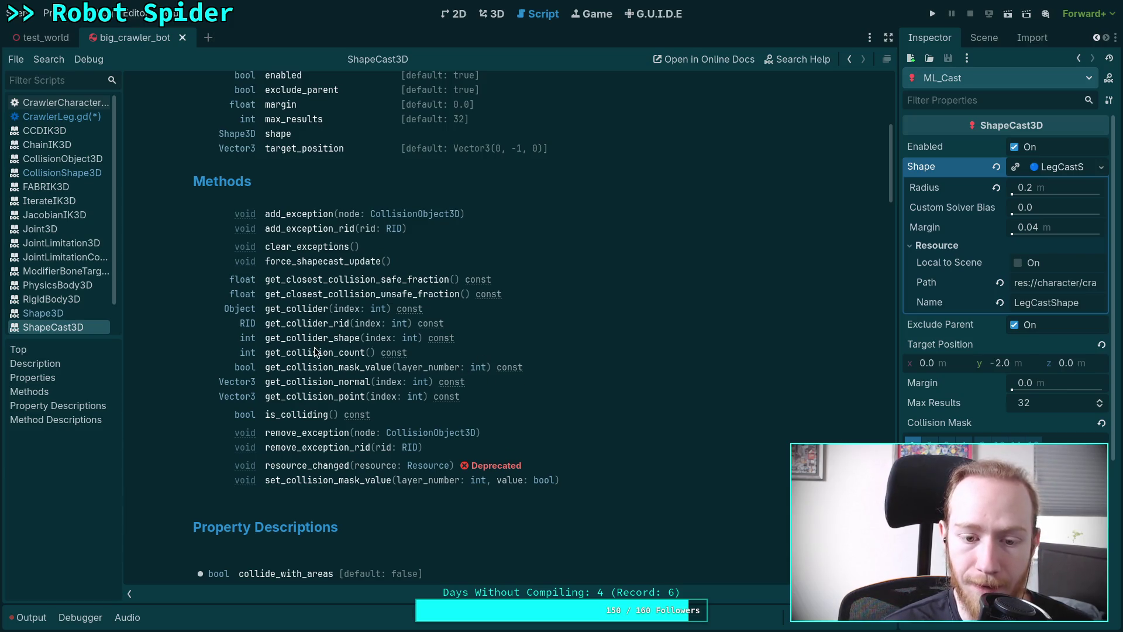
scroll(629, 399, down, 10)
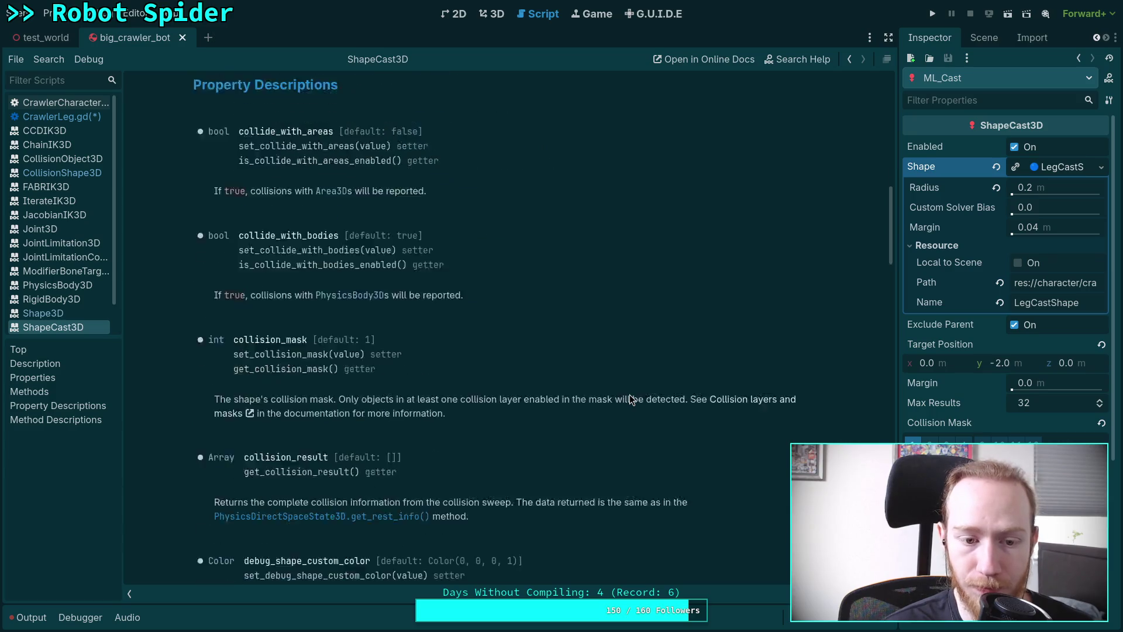
scroll(629, 397, down, 10)
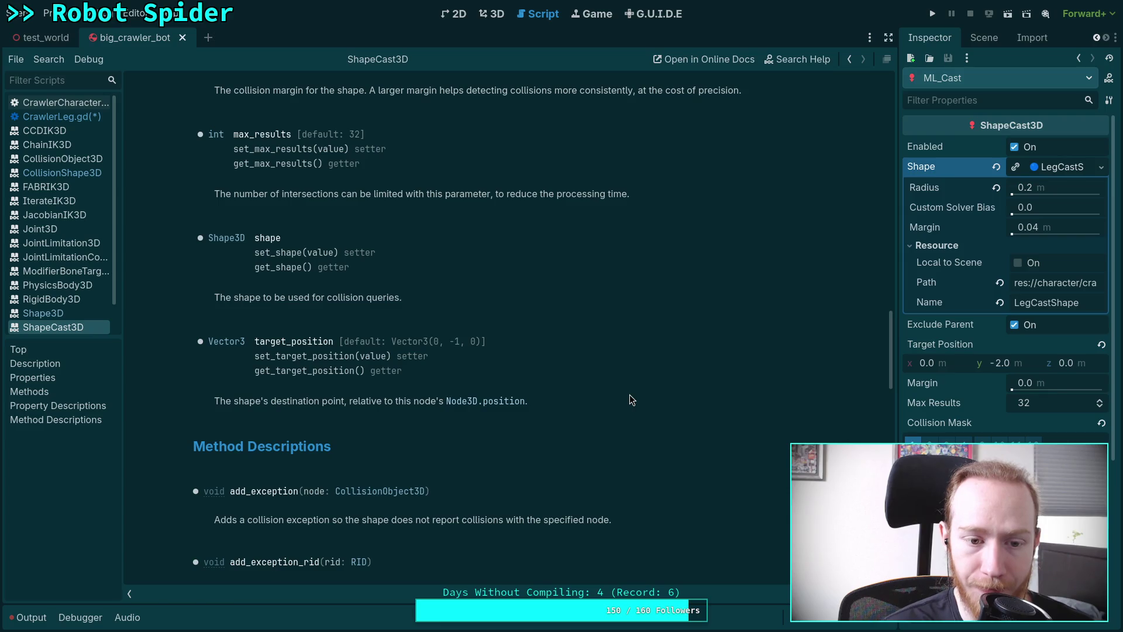
scroll(630, 399, down, 2)
scroll(630, 394, up, 10)
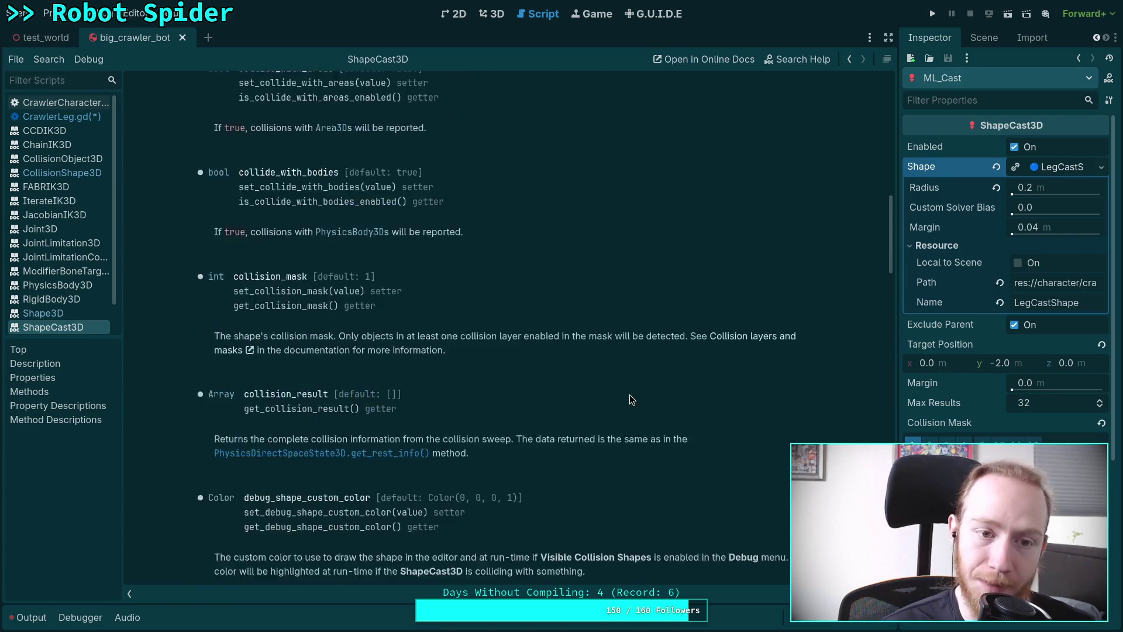
click(64, 117)
scroll(503, 370, down, 8)
scroll(512, 386, up, 2)
click(534, 398)
click(588, 464)
scroll(574, 440, up, 2)
click(498, 268)
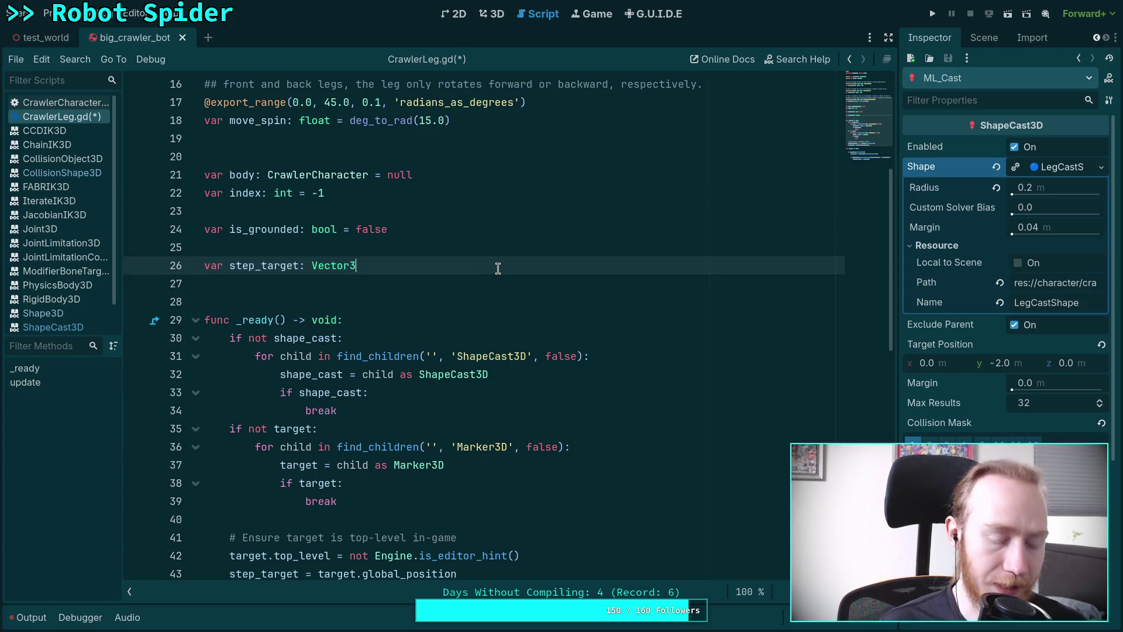
- Declare a new 'var shape_rid: RID' variable and add blank lines at the end of _ready
key(Return)
key(Return)
text(var )
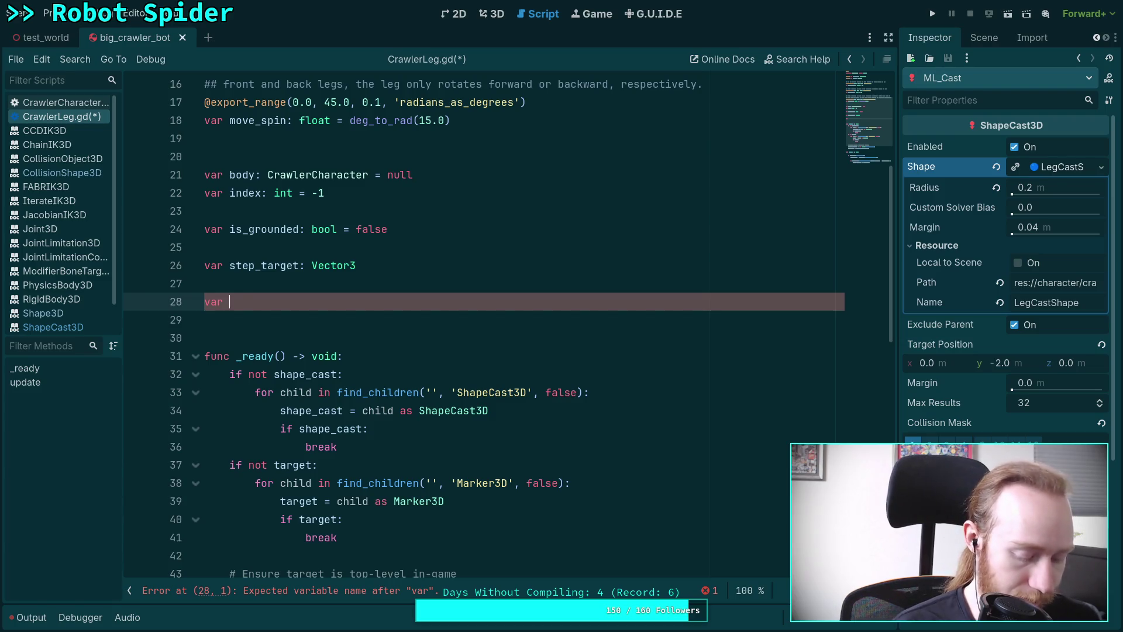
text(shape_rid: R)
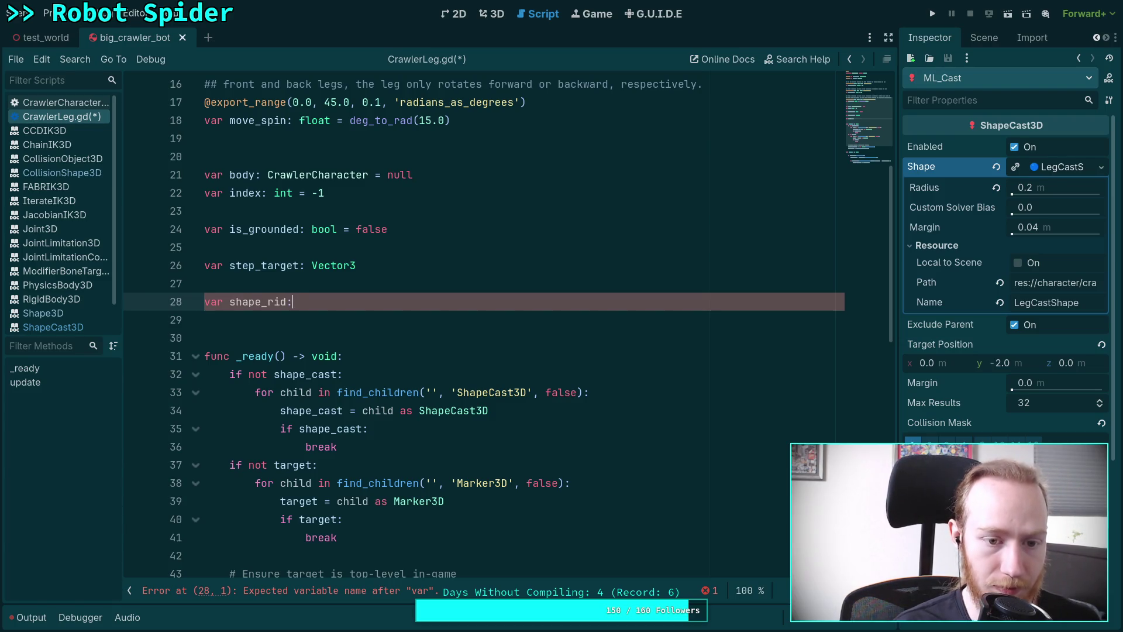
text(ID)
scroll(503, 328, down, 3)
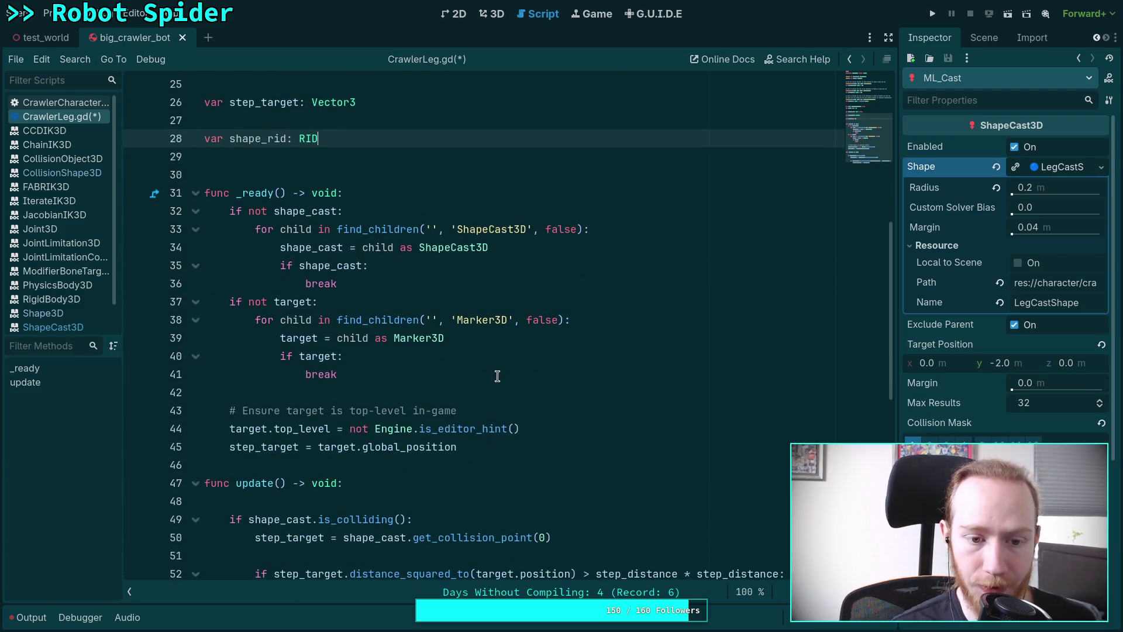
click(588, 447)
key(Return)
key(Return)
key(Return)
key(Up)
- Write a shape_rid line calling PhysicsServer3D.sphere_shape_create() at the end of _ready
text(sha)
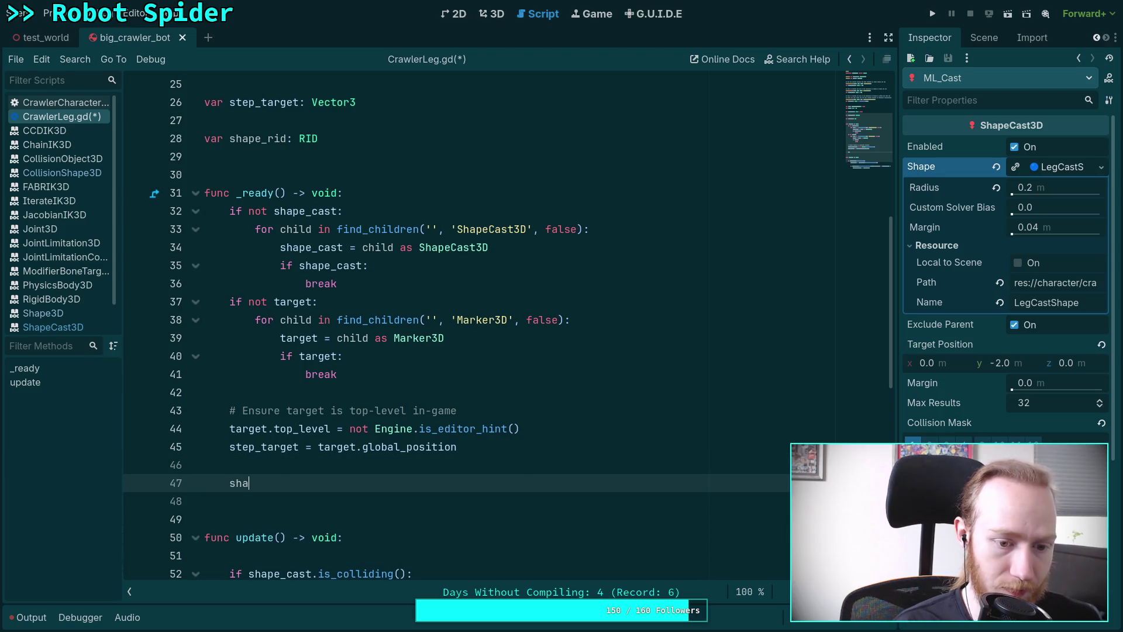
key(Down)
key(Return)
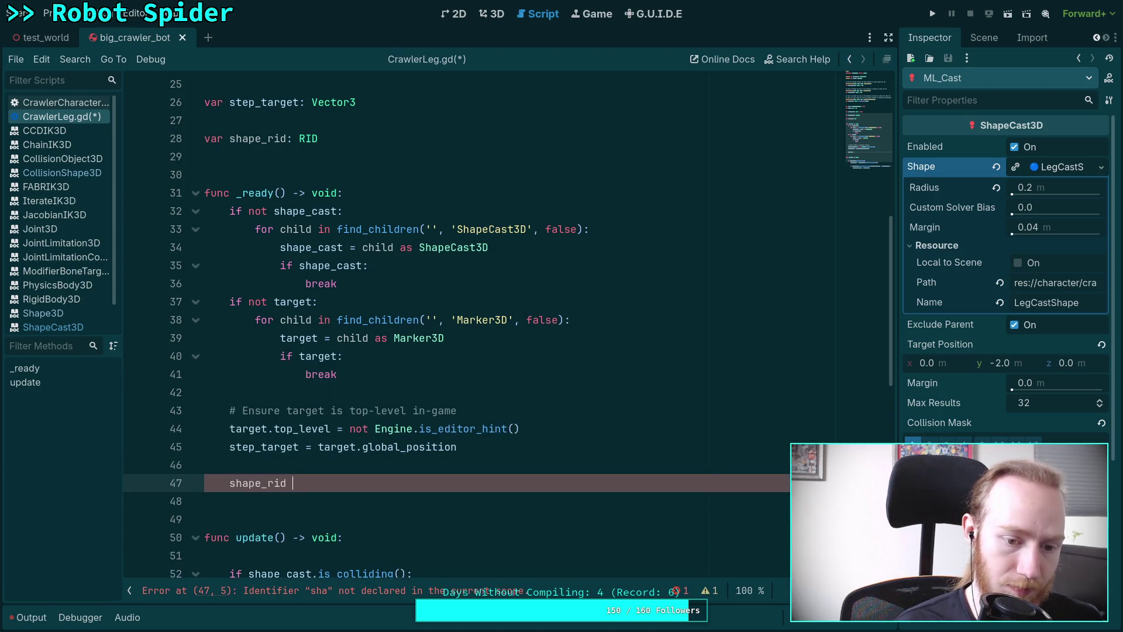
text(Physics)
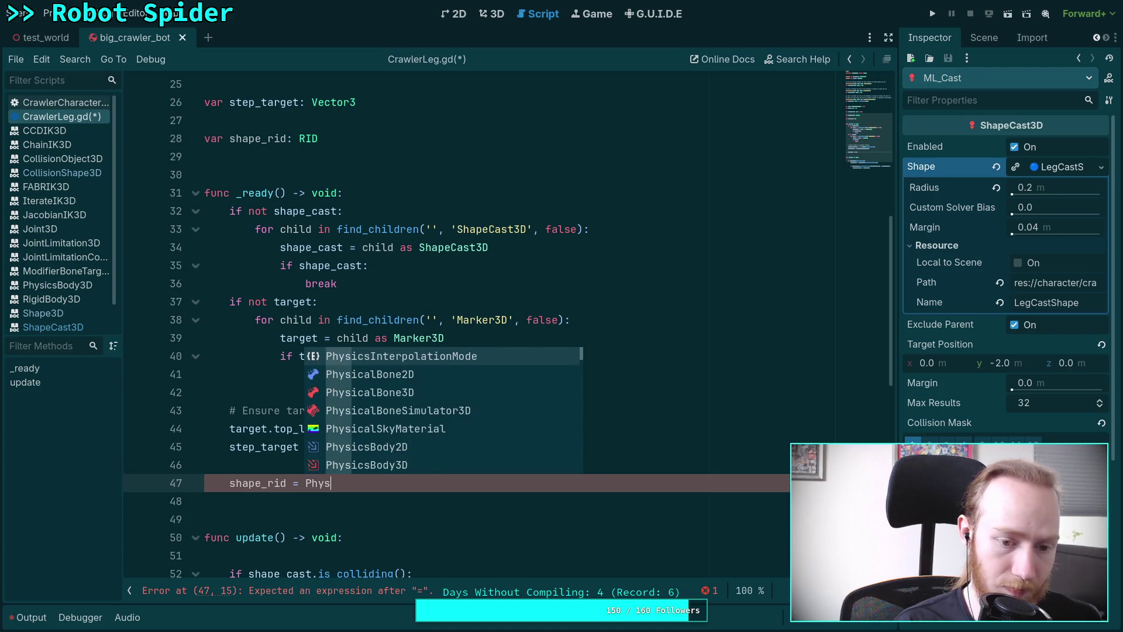
text(Ser)
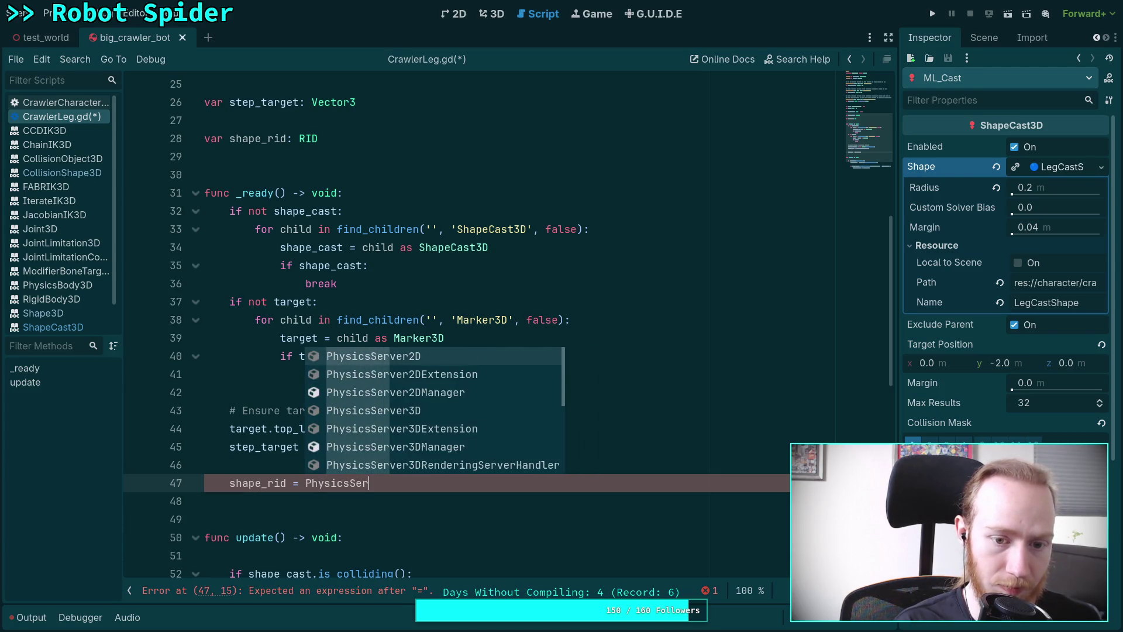
key(Return)
text(.)
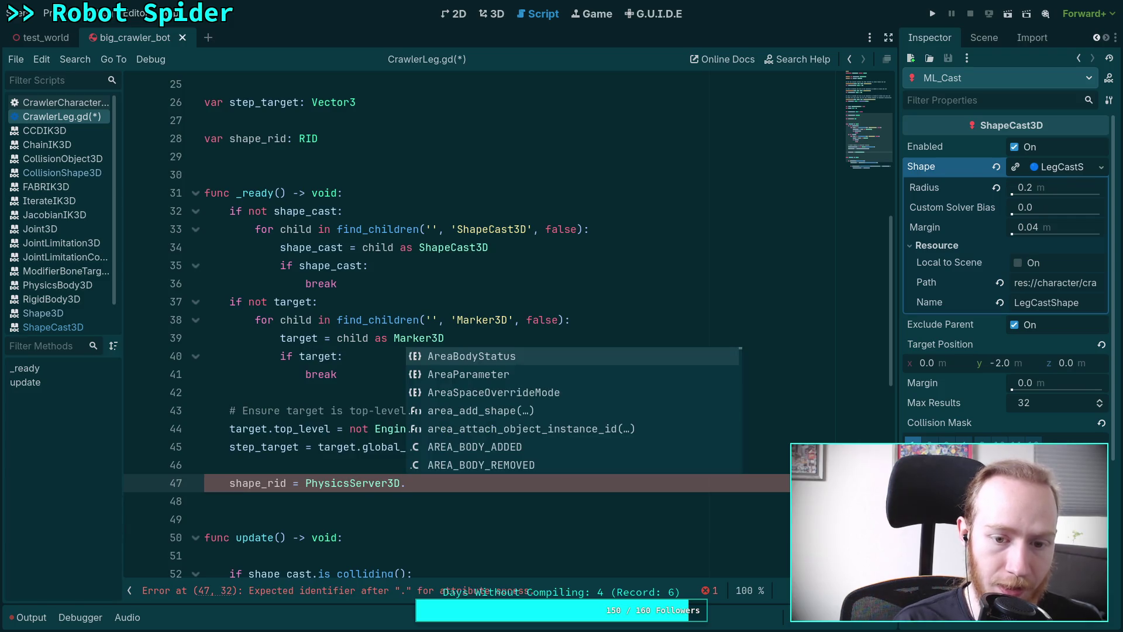
text(crea)
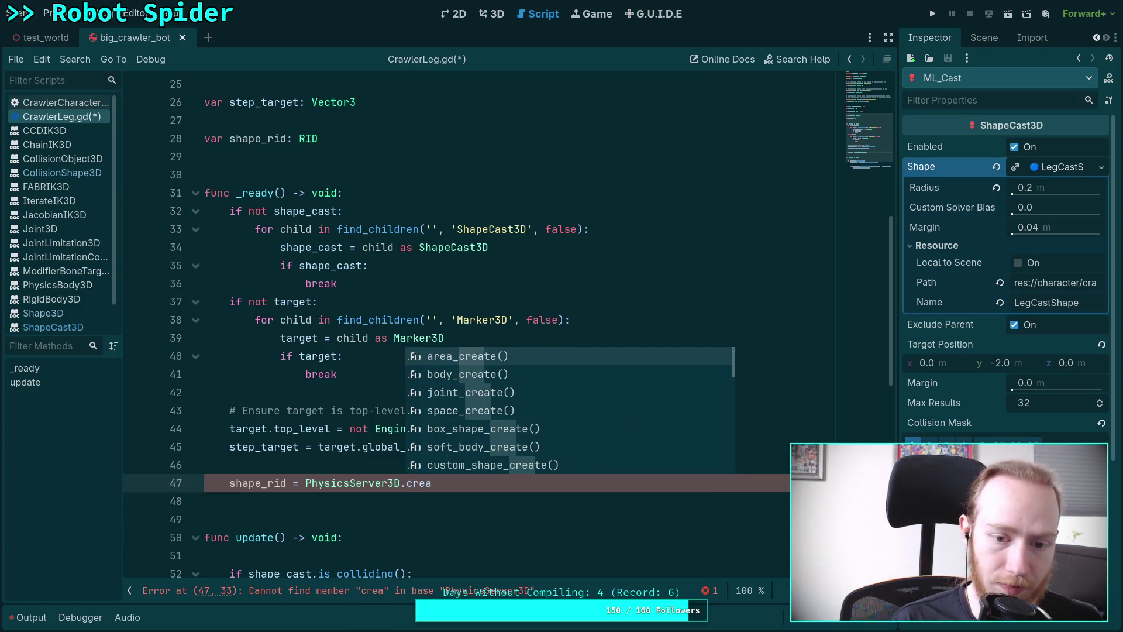
key(Down)
key(Down)
key(Down)
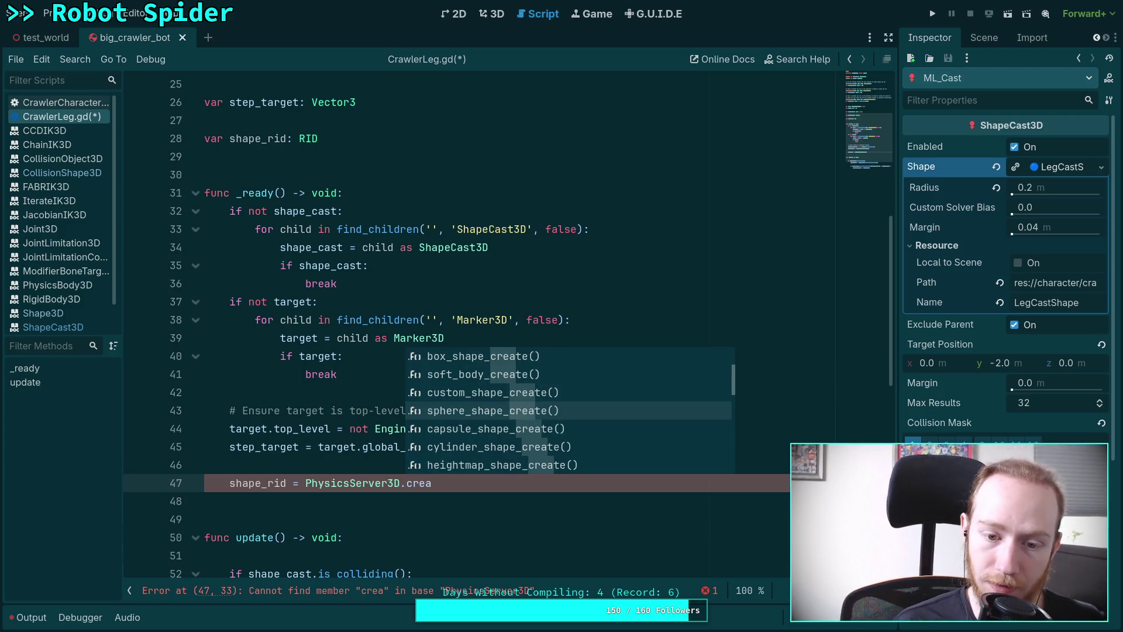
key(Return)
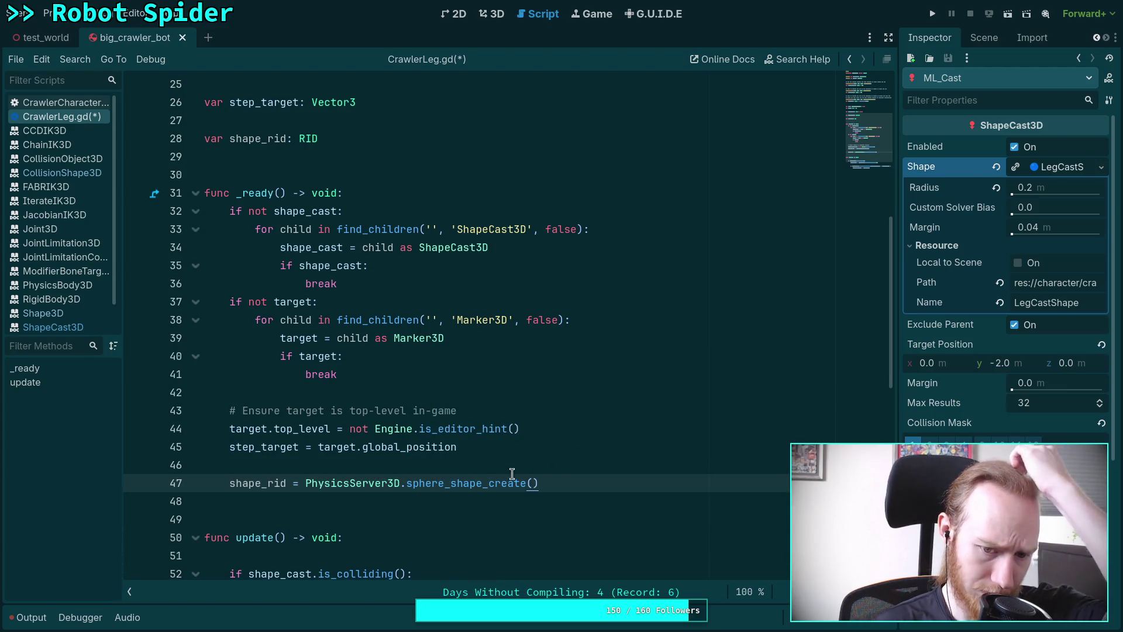
mouse_move(483, 483)
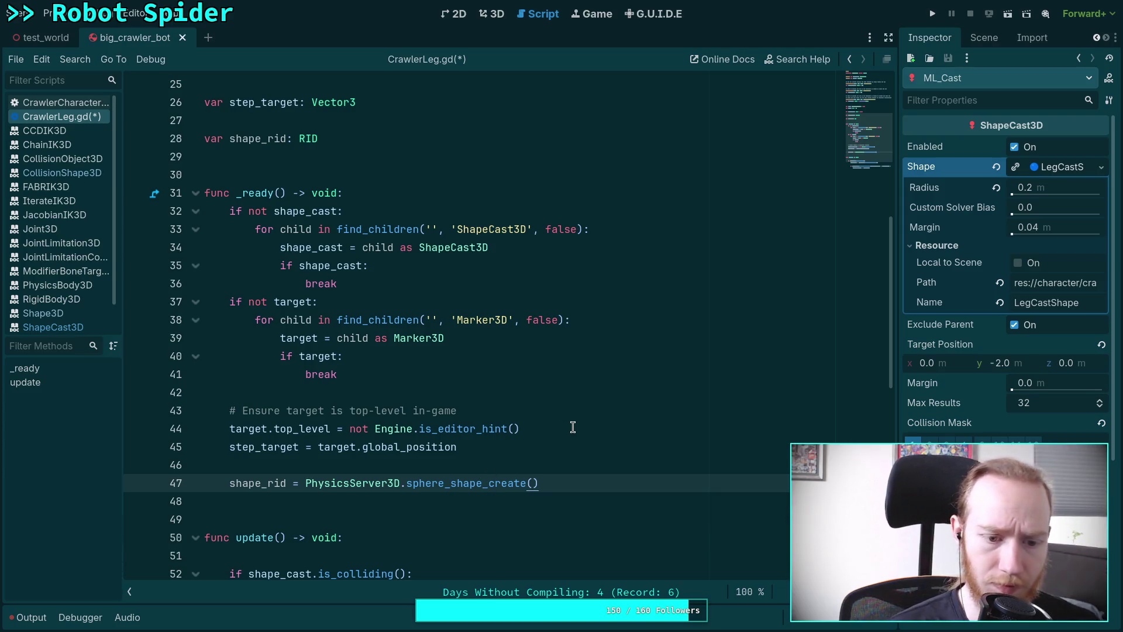
- Start a second PhysicsServer3D line, then delete both shape lines from _ready
key(Return)
text(shape)
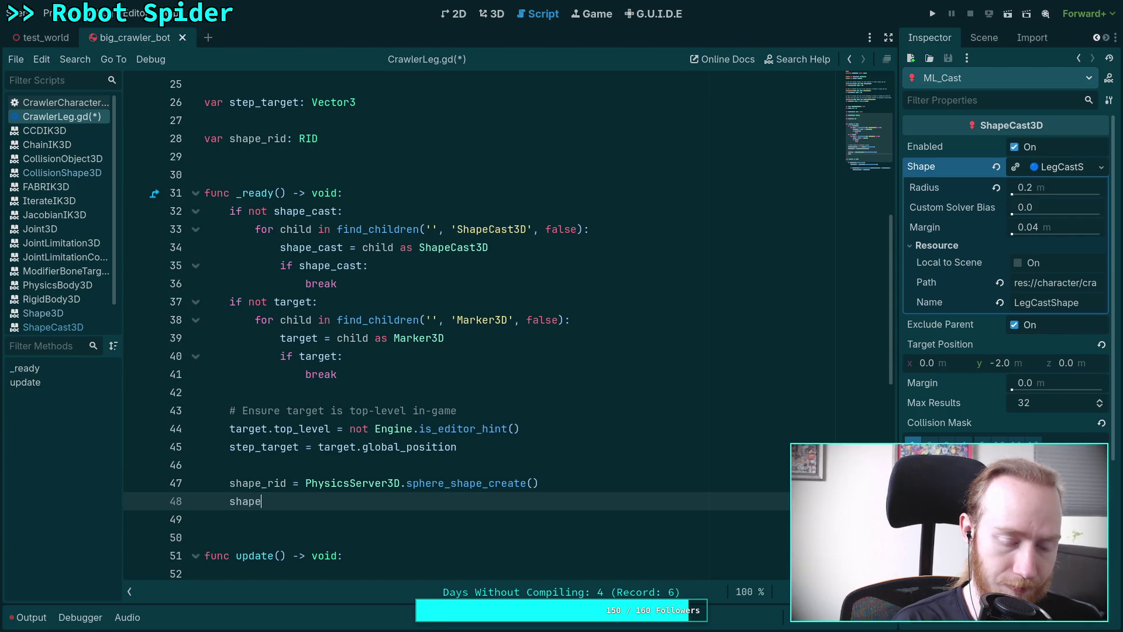
key(BackSpace)
key(BackSpace)
key(BackSpace)
text(Ph)
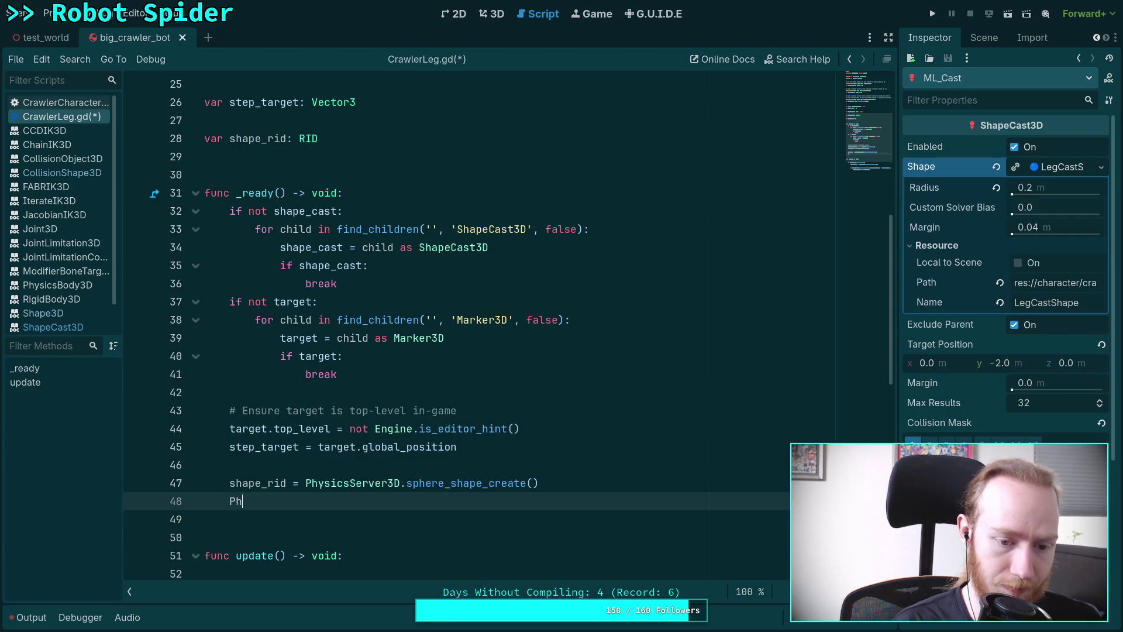
text(ysicsServer)
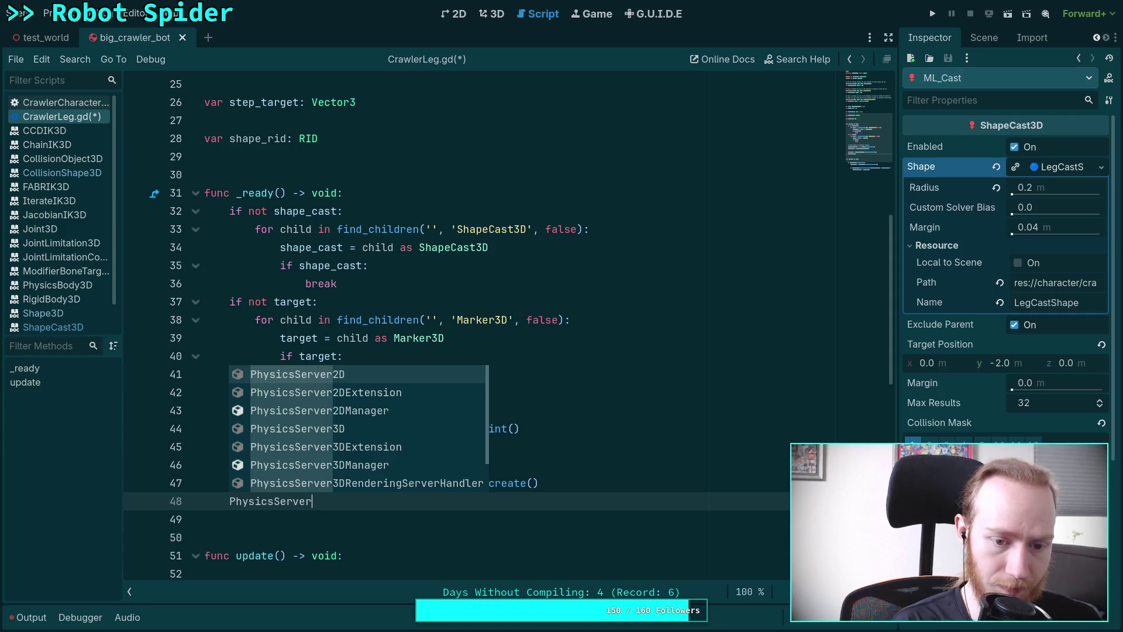
key(Down)
key(Down)
key(Down)
key(Return)
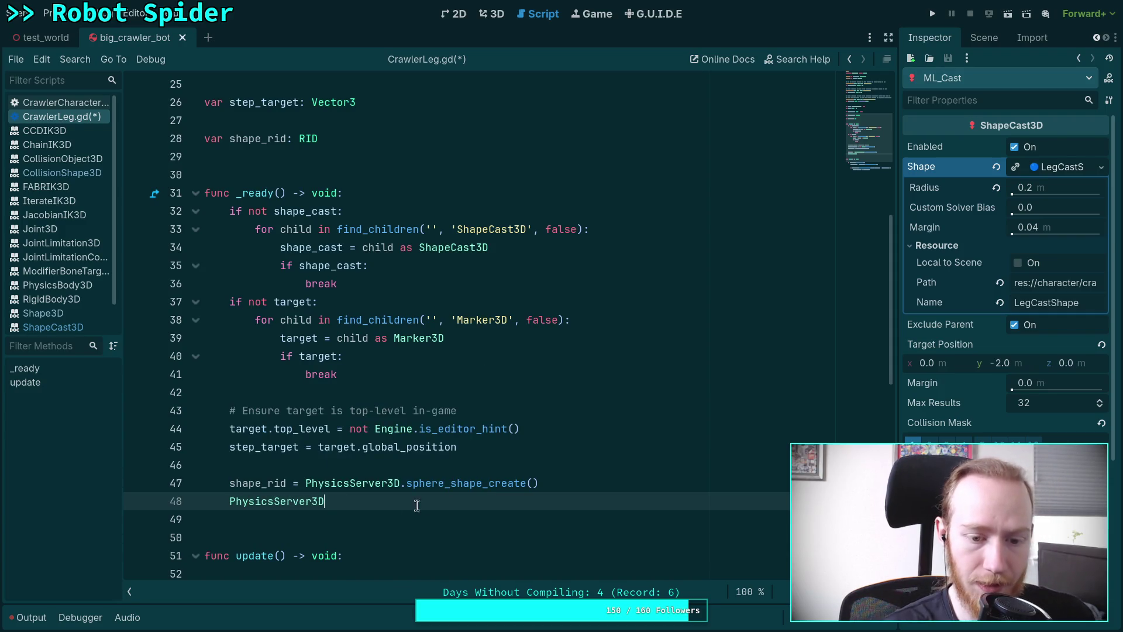
key(shift+Up)
key(shift+Home)
key(BackSpace)
key(BackSpace)
key(BackSpace)
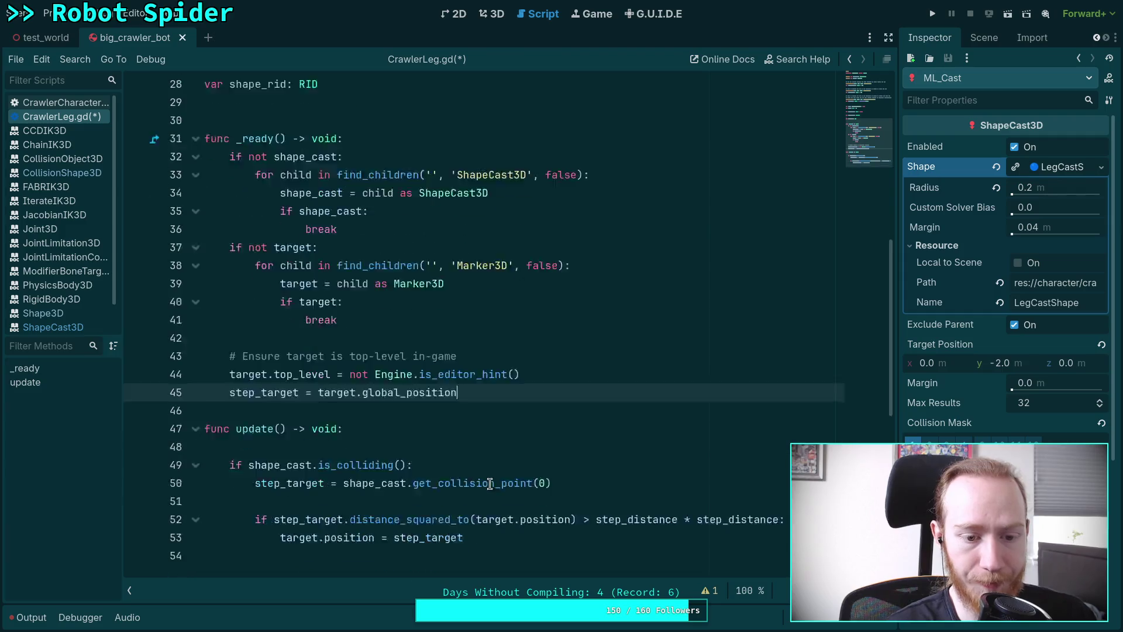
- Add a new 'func setup_shape() -> void:' header at the end of the script
scroll(489, 485, down, 3)
click(506, 459)
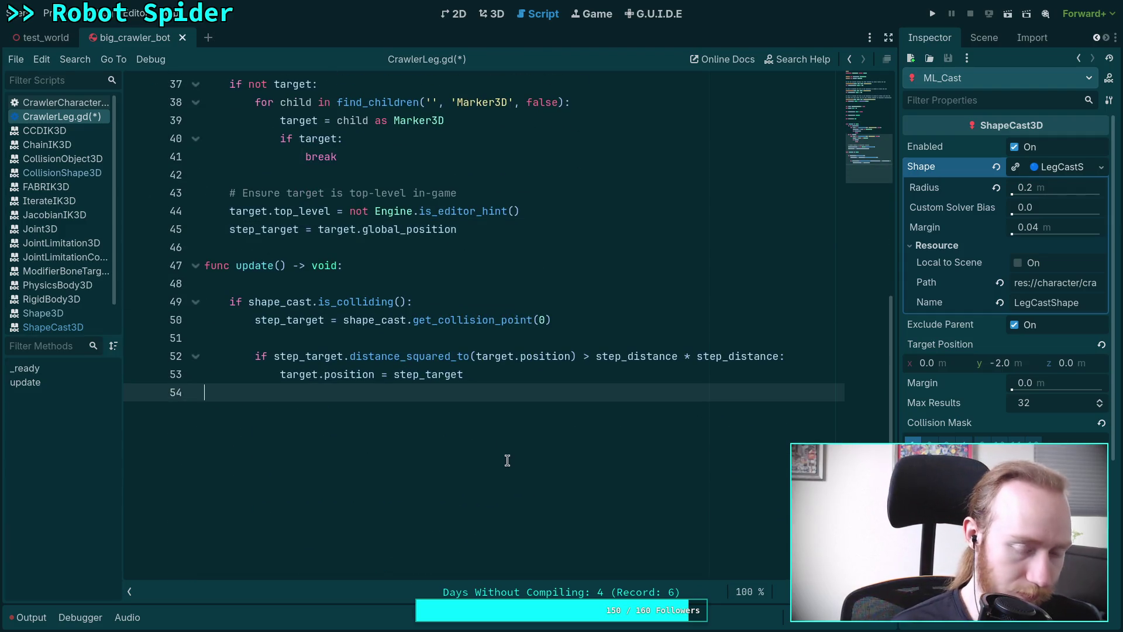
key(Return)
text(func)
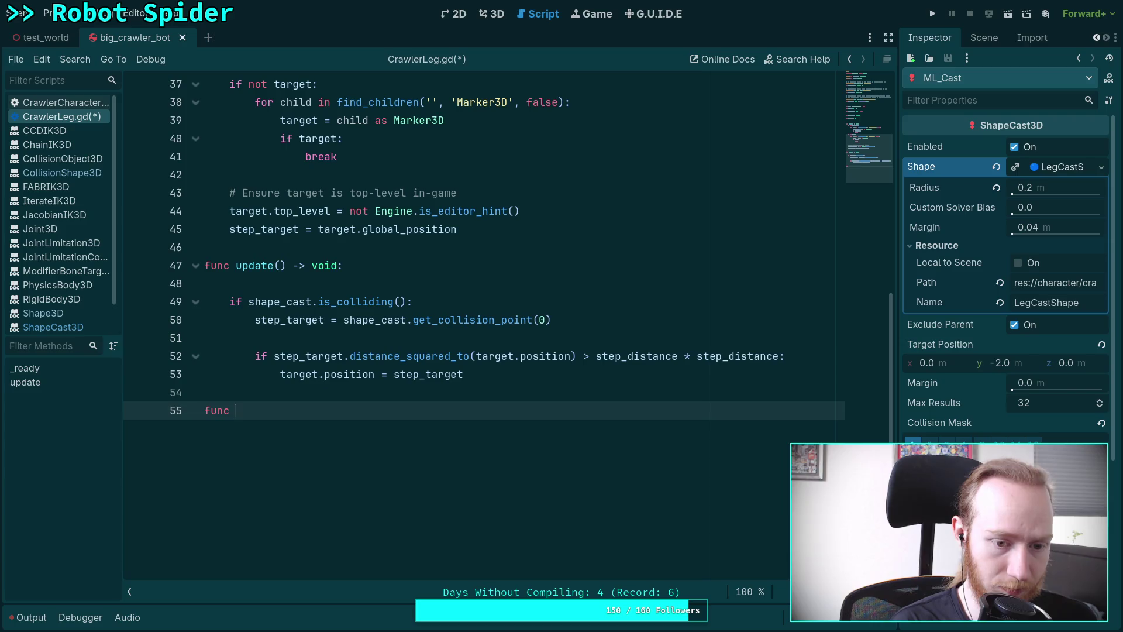
text( setup_sh)
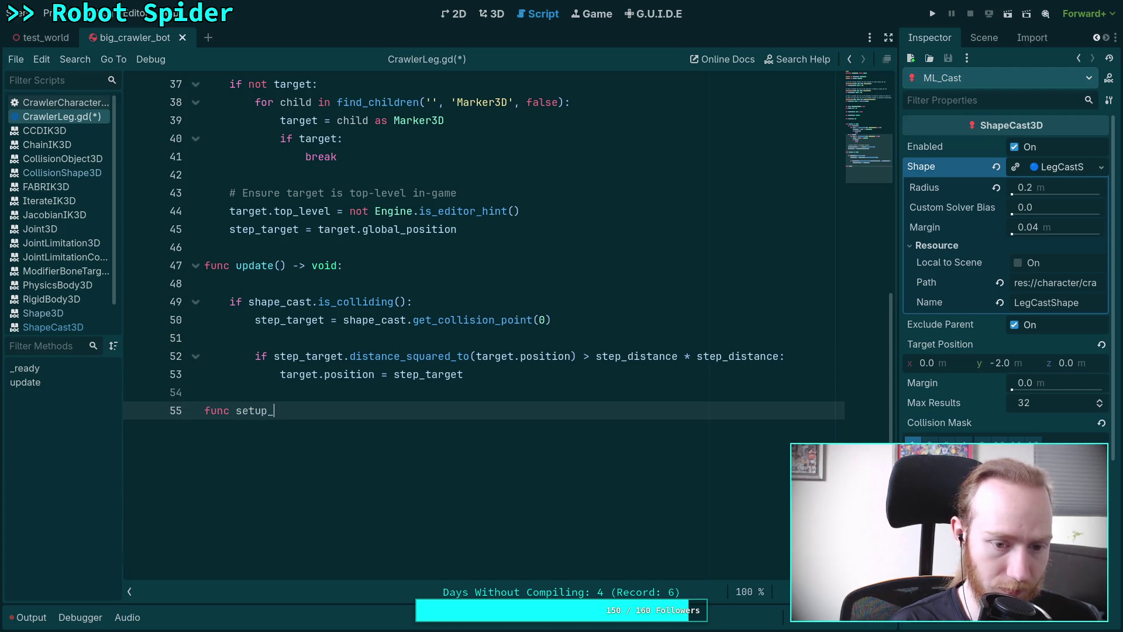
text(ape() ->)
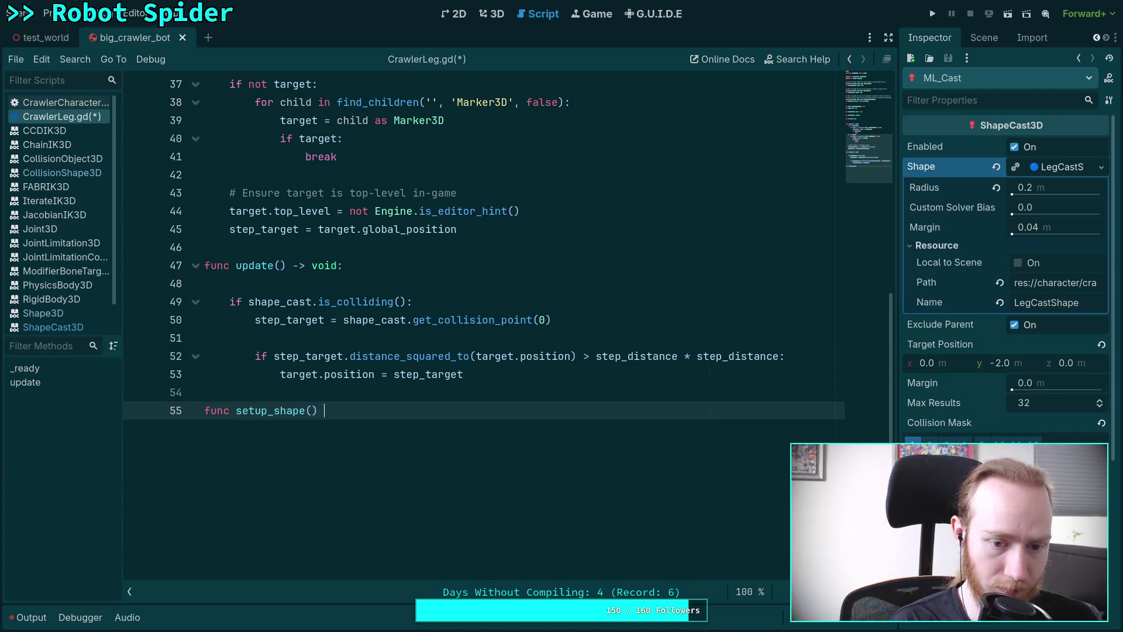
text( void:)
key(Return)
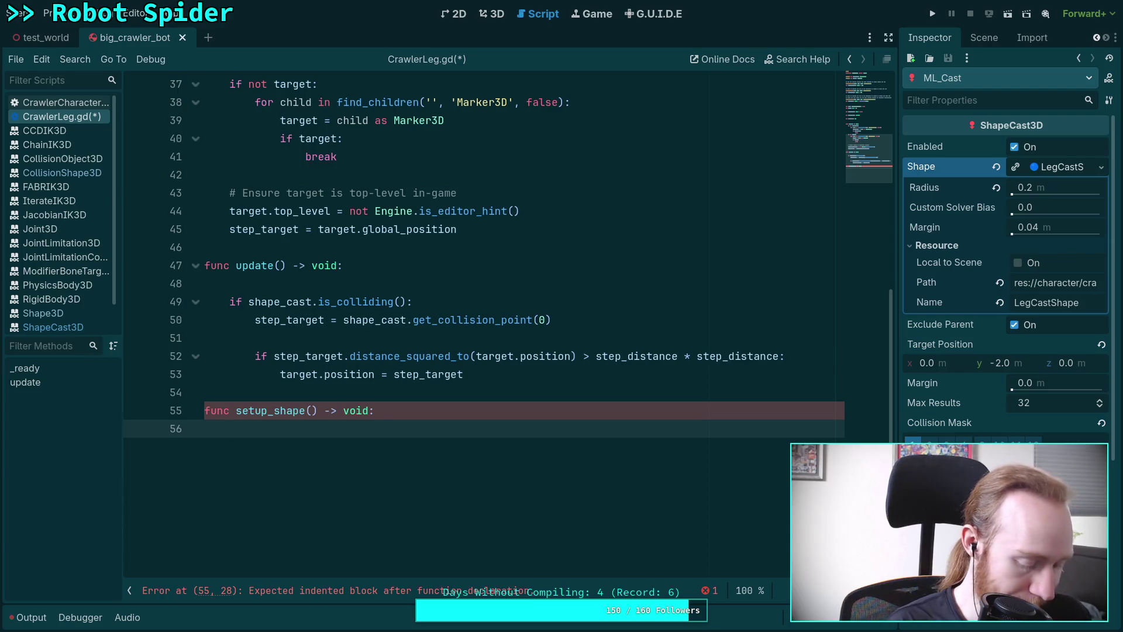
- Make setup_shape's first line assign shape_rid = PhysicsServer3D.sphere_shape_create()
text(shap)
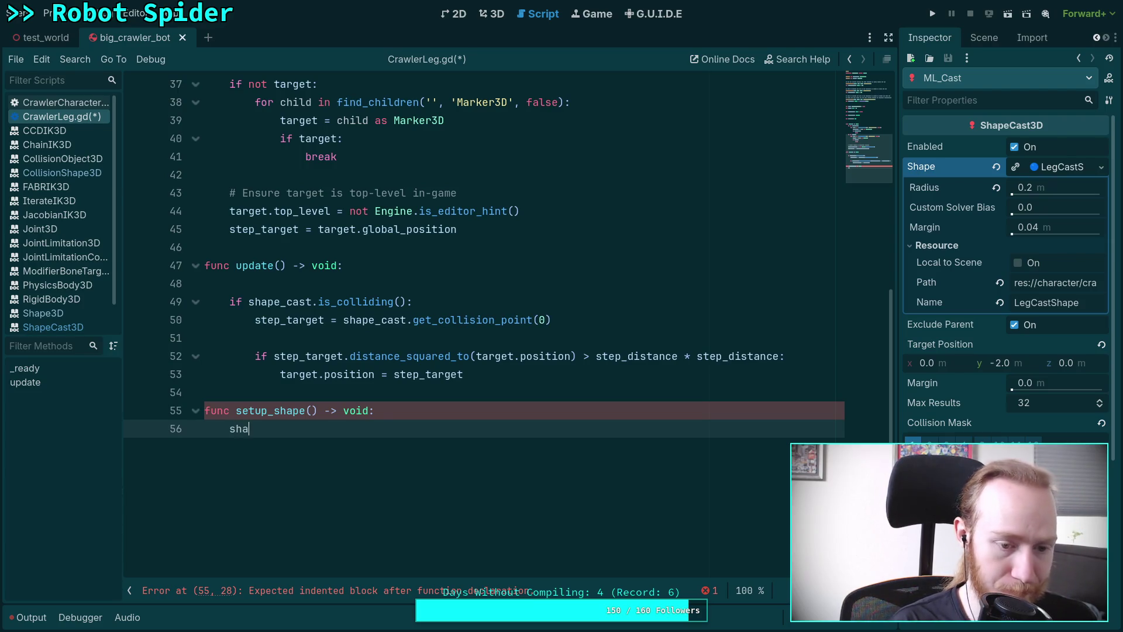
key(Down)
key(Return)
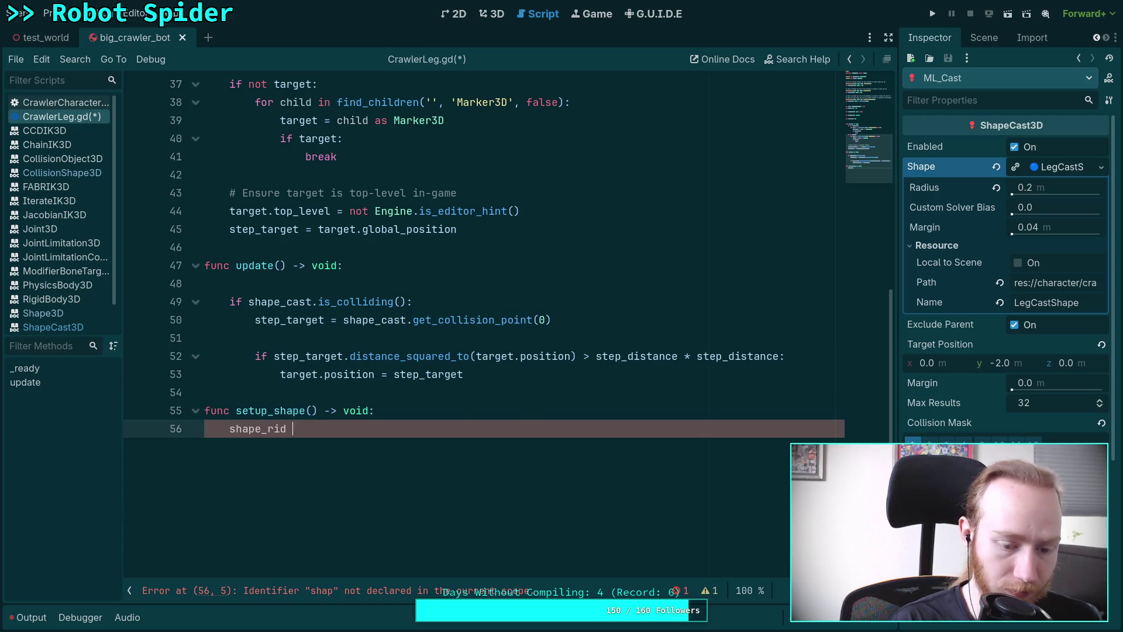
text(= PhysicsServer.cr)
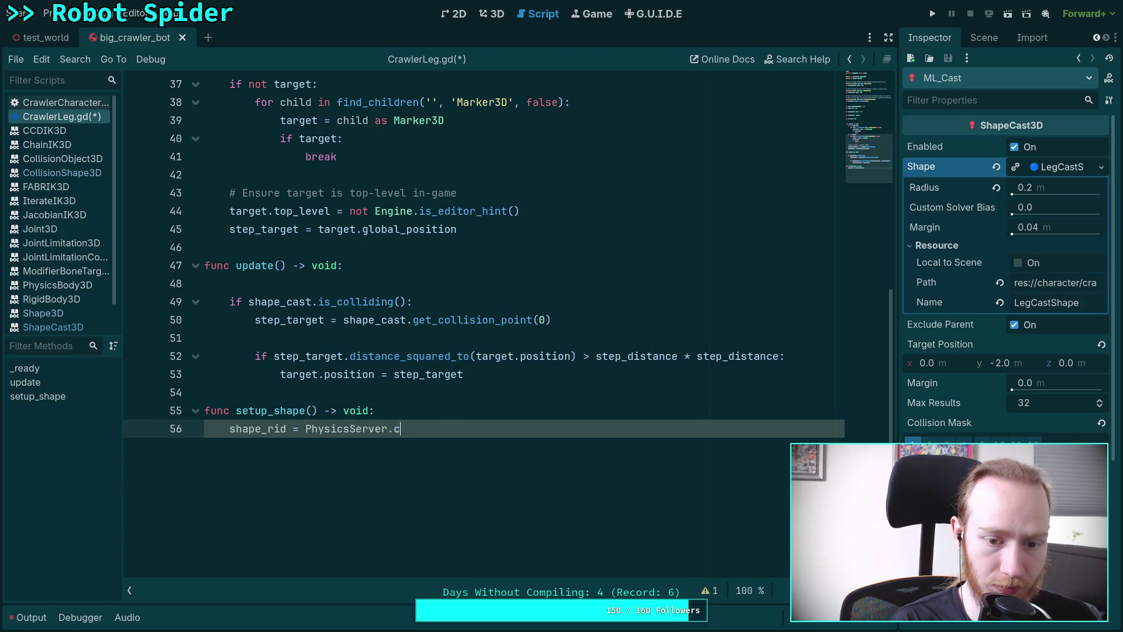
text(D.create_)
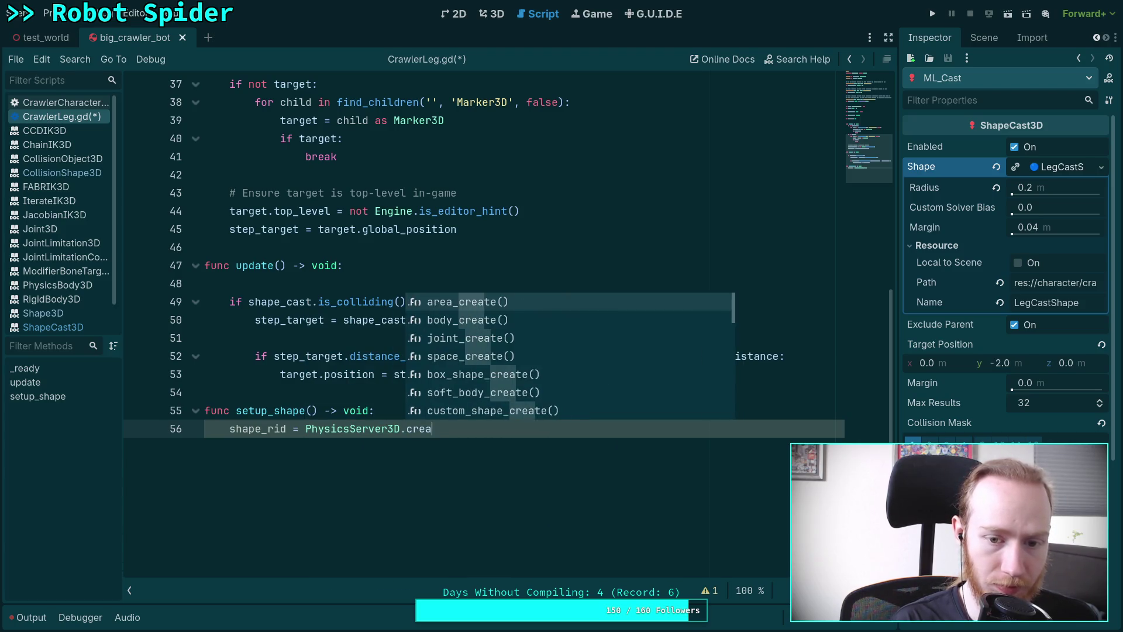
key(BackSpace)
key(BackSpace)
key(BackSpace)
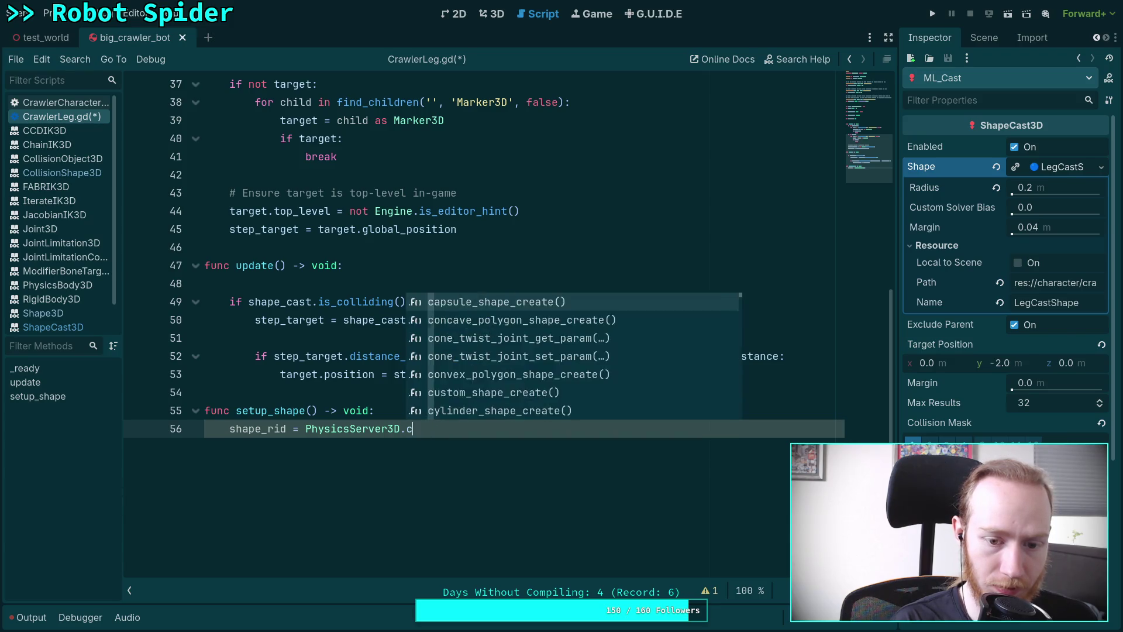
text(sphere)
key(Return)
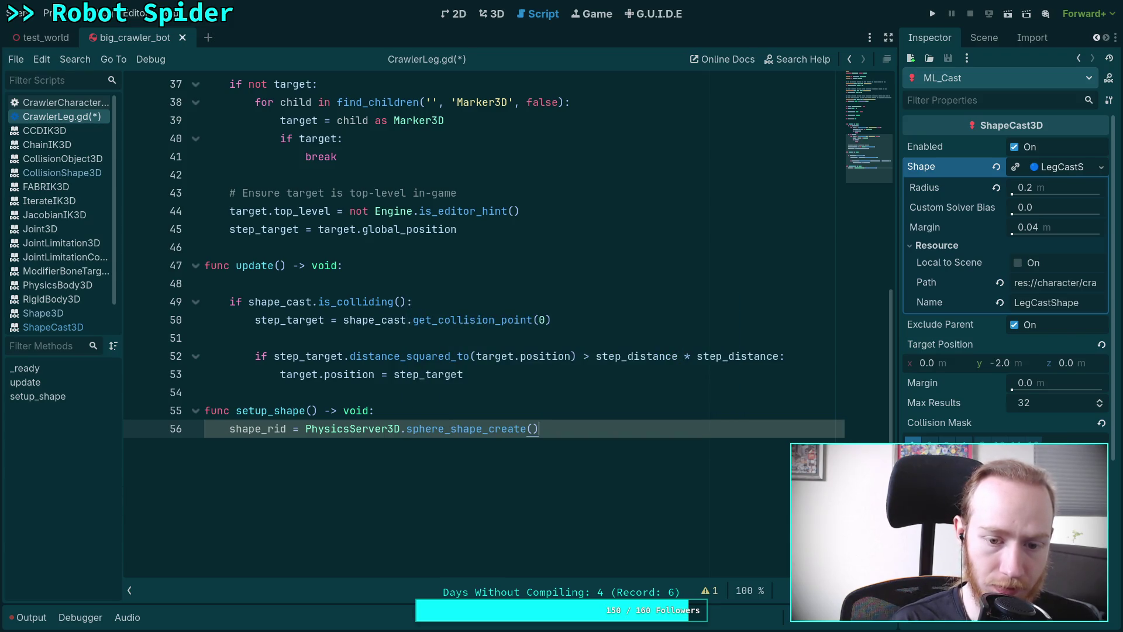
- Begin a PhysicsServer3D.shape_set_data call with shape_rid as its first argument
key(Return)
text(PhysicsServer3D.shae)
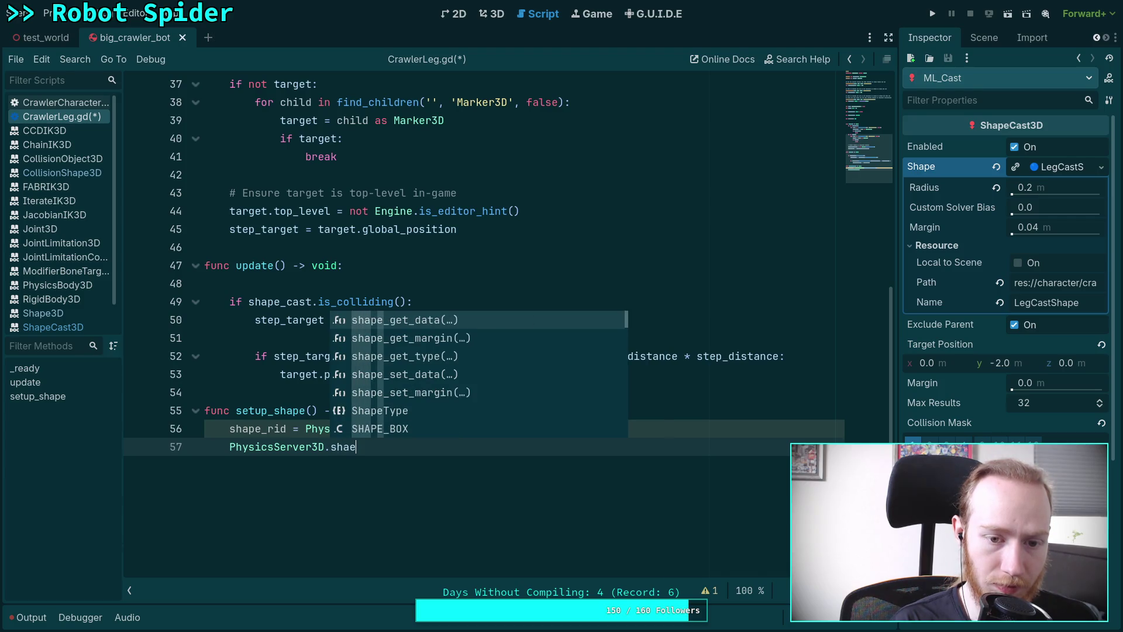
key(Down)
key(Down)
key(Down)
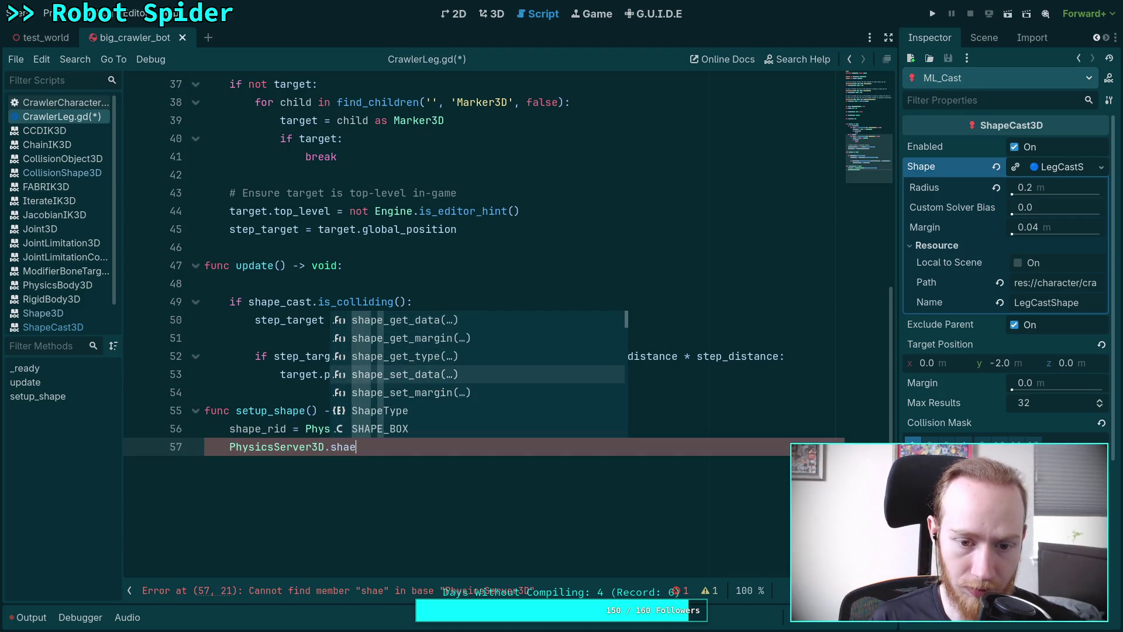
key(Return)
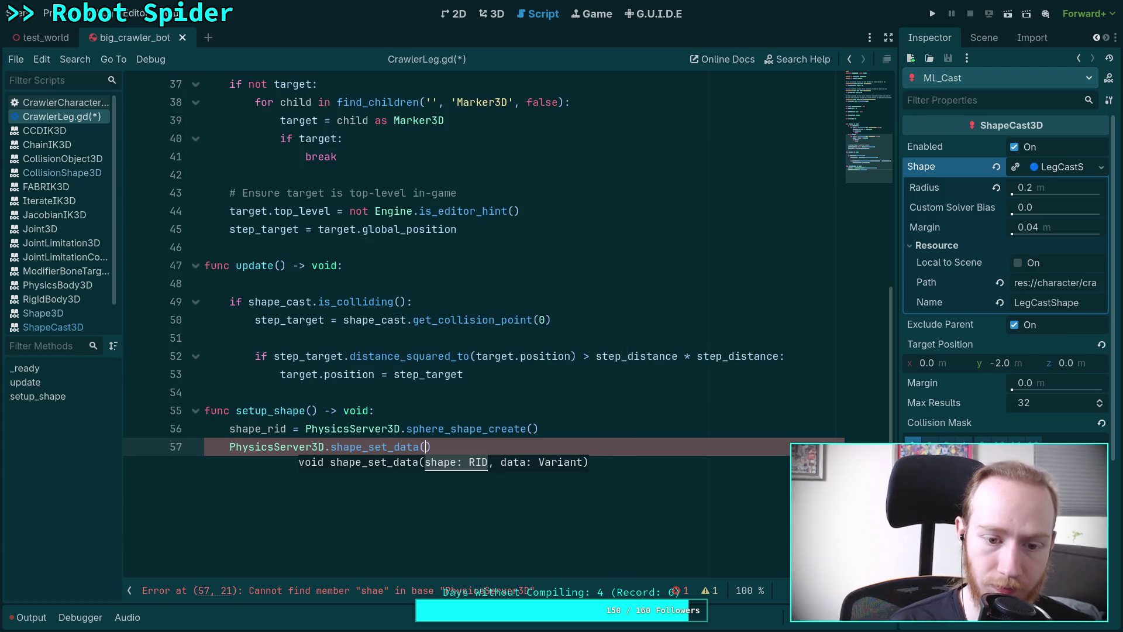
text(shape)
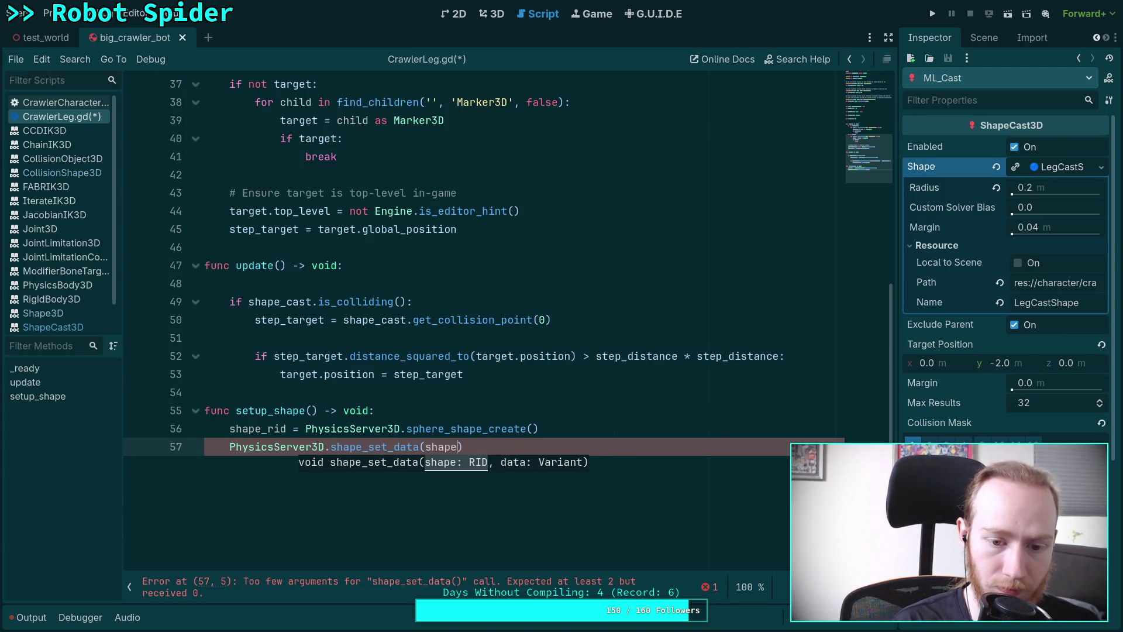
text(_rih)
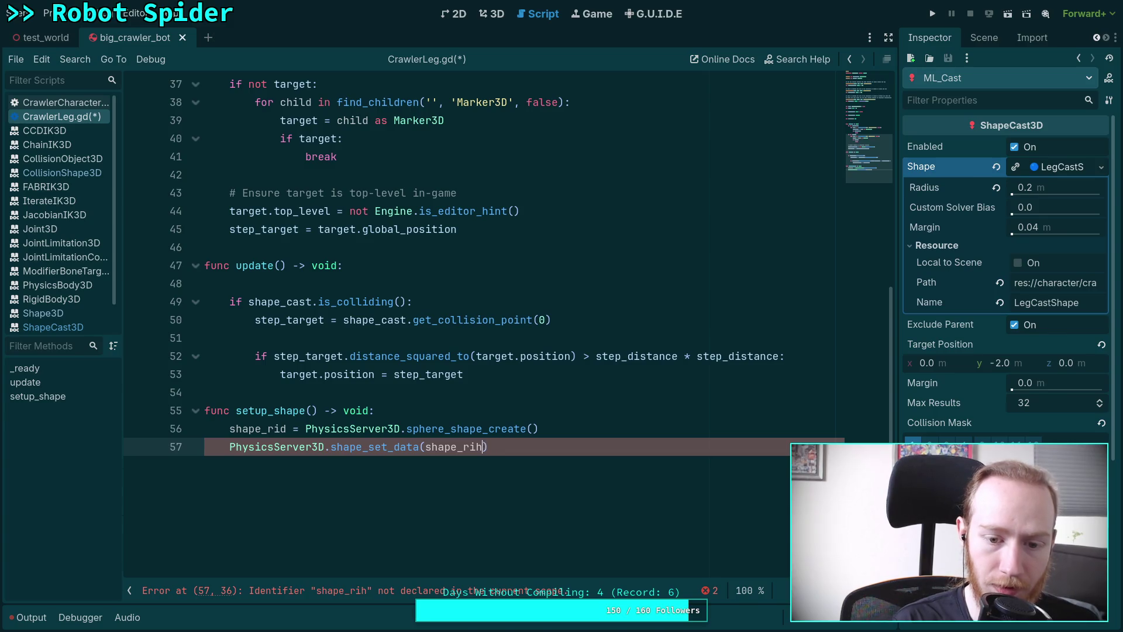
key(BackSpace)
text(d,)
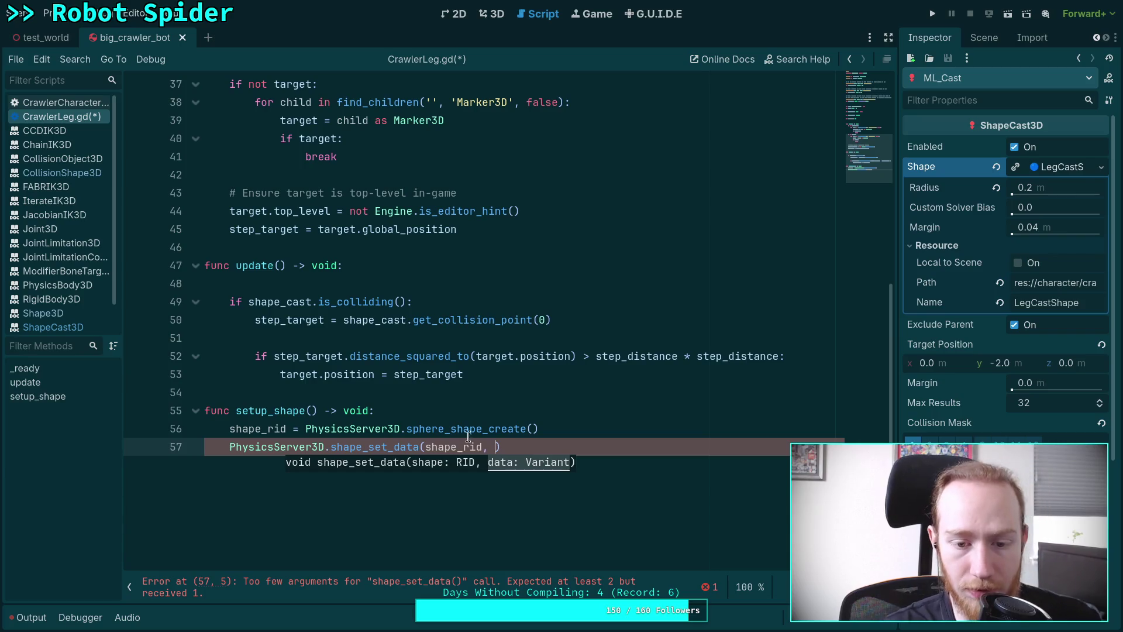
mouse_move(475, 428)
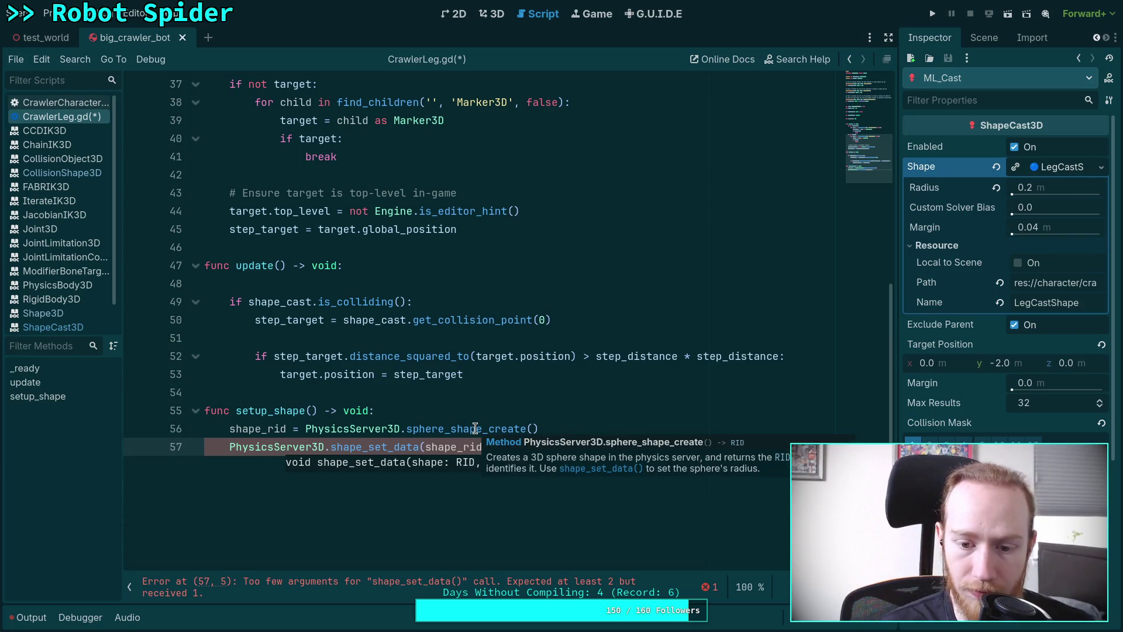
click(519, 409)
- Pass (shape_cast.shape as SphereShape3D).radius as the shape data and open line 58
click(528, 447)
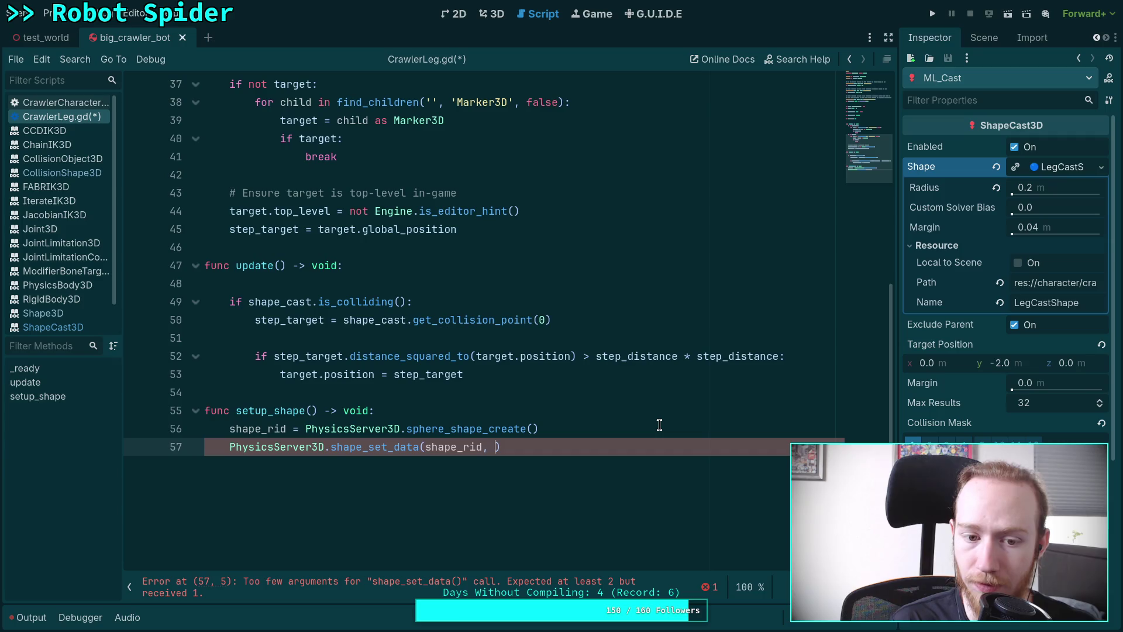
text(shape_cast.)
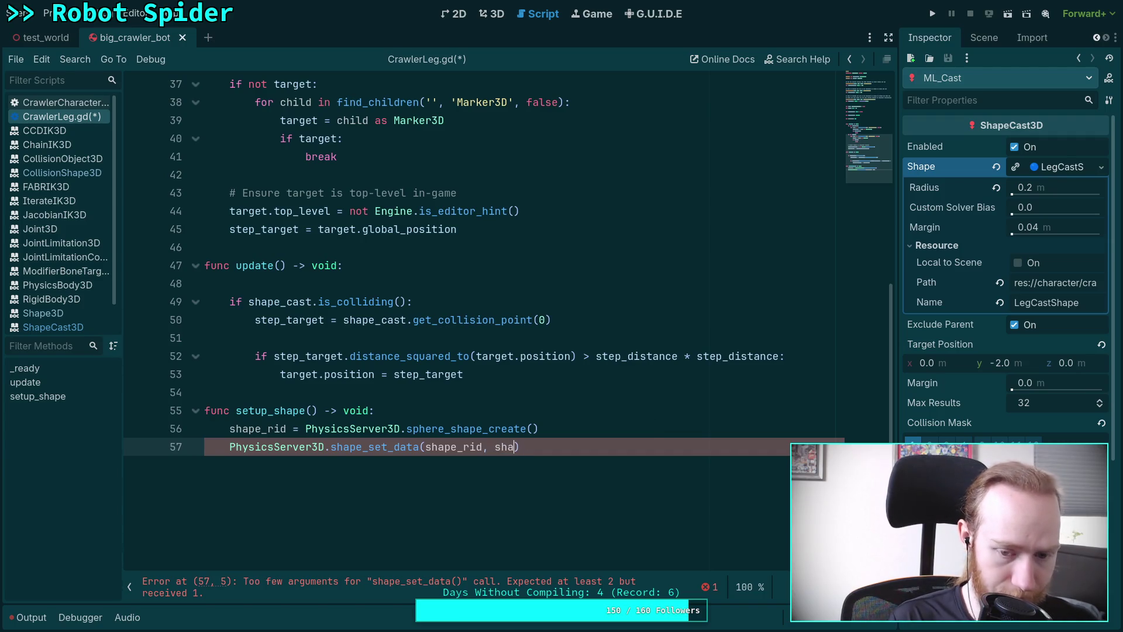
text(shape.radius)
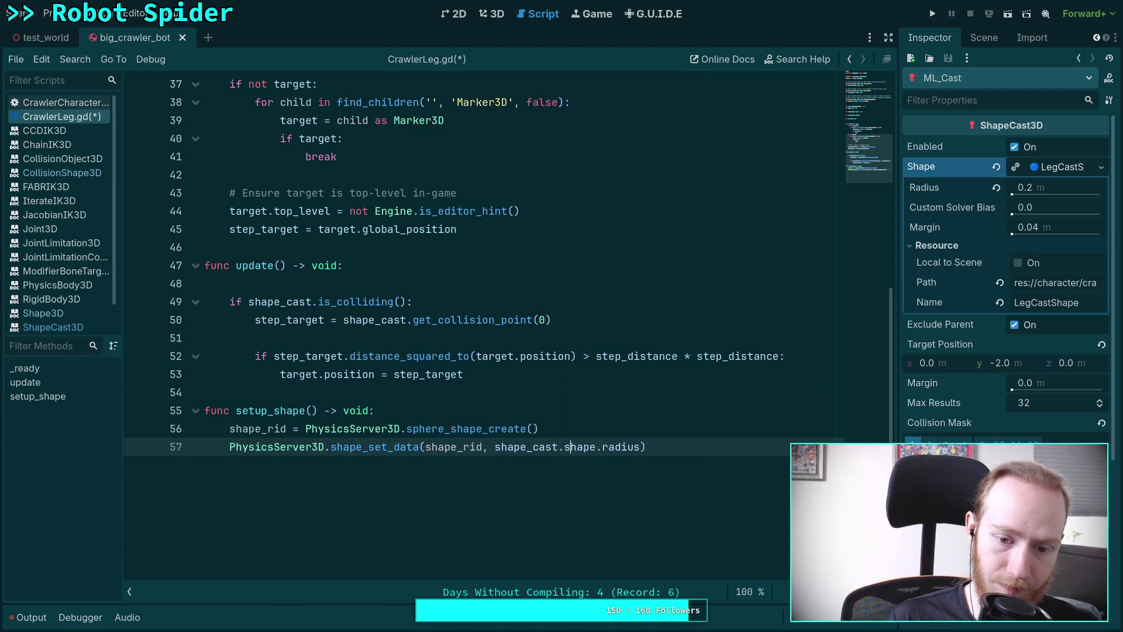
drag(495, 447, 595, 446)
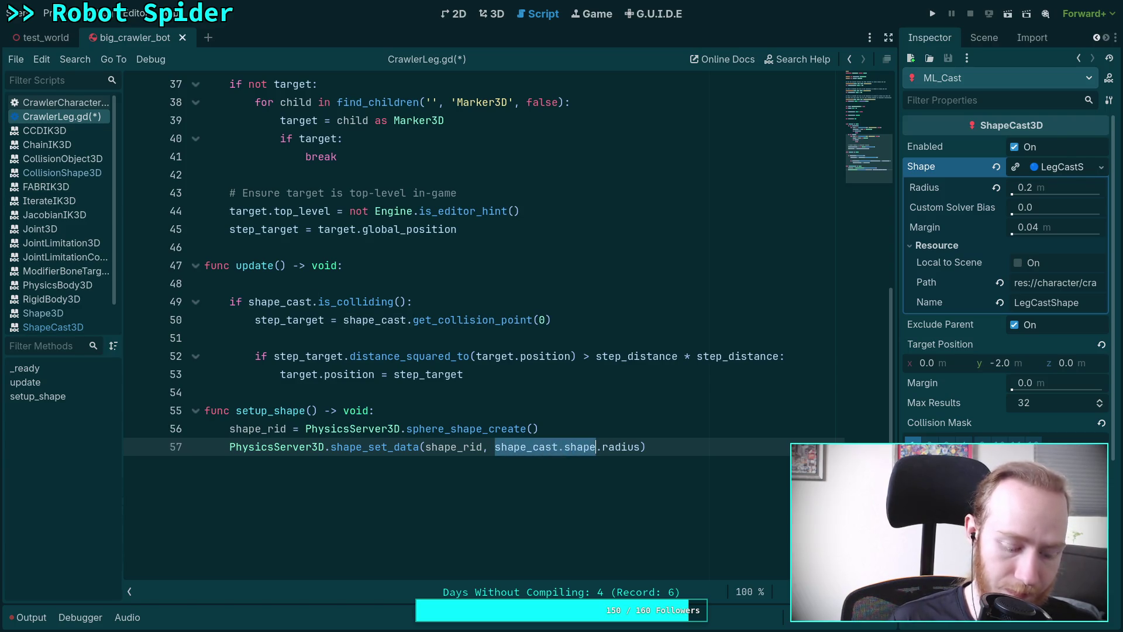
text(( as Sp)
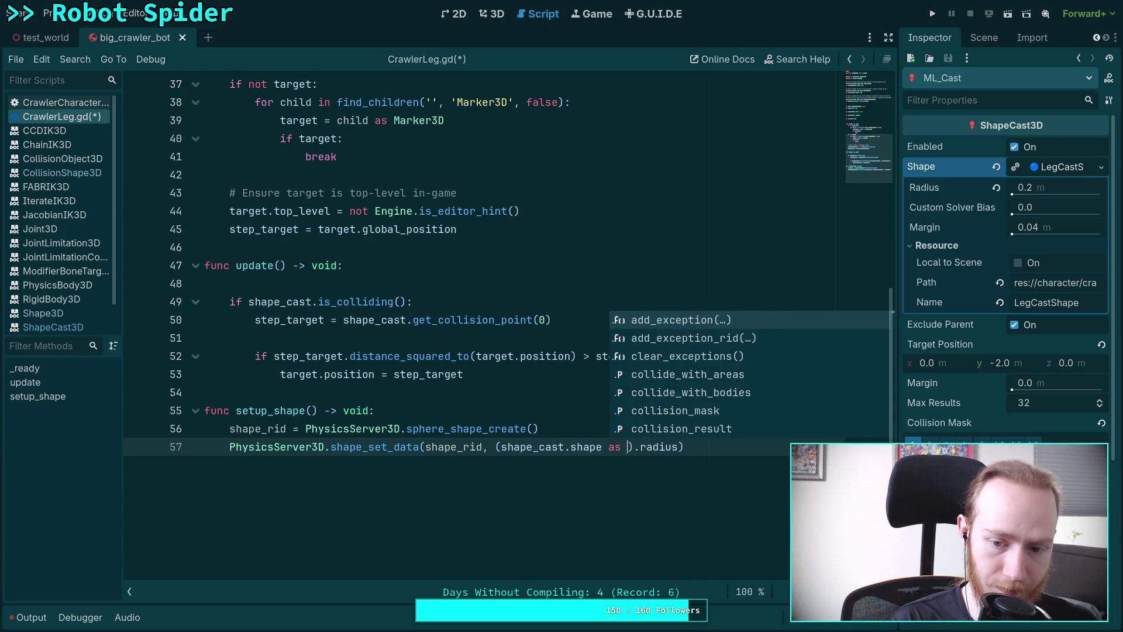
text(hereSh)
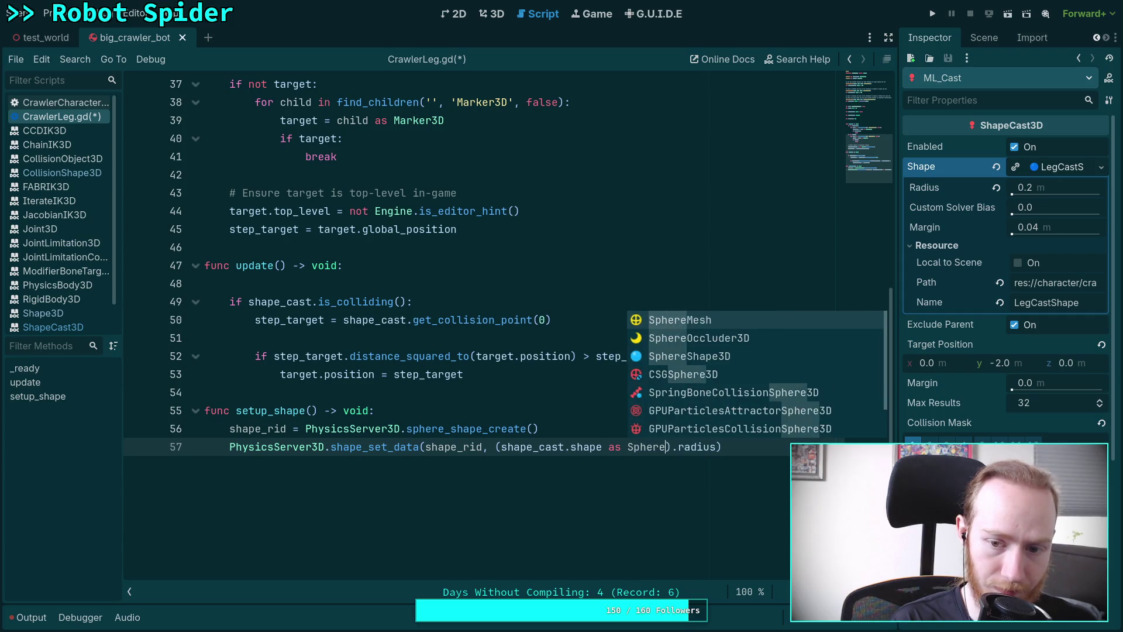
key(Return)
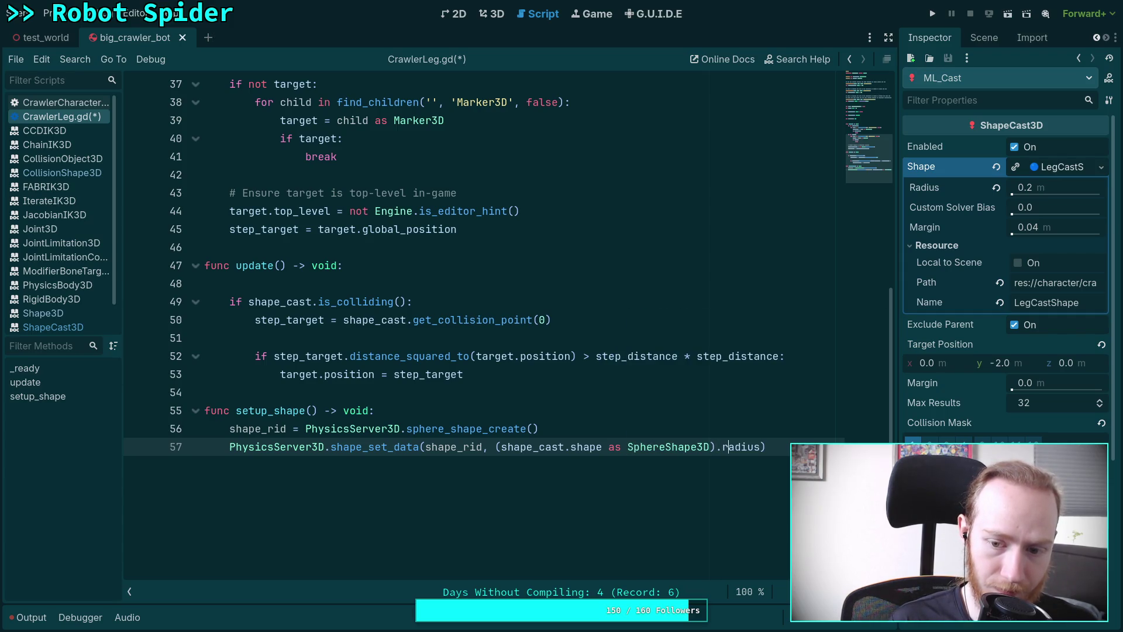
key(BackSpace)
key(BackSpace)
key(BackSpace)
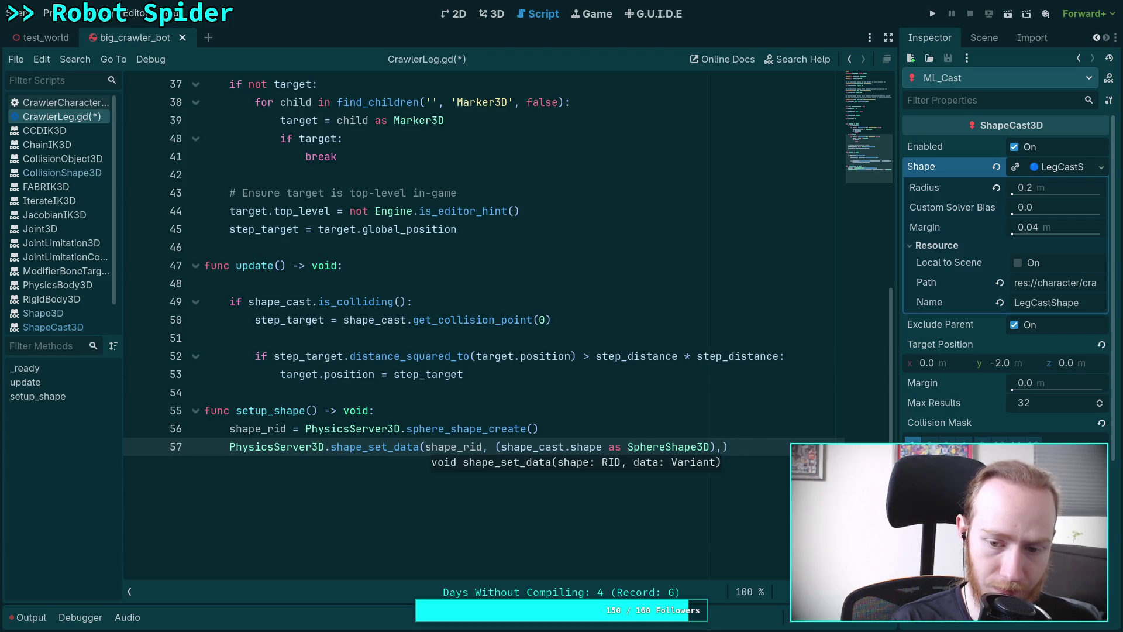
key(Return)
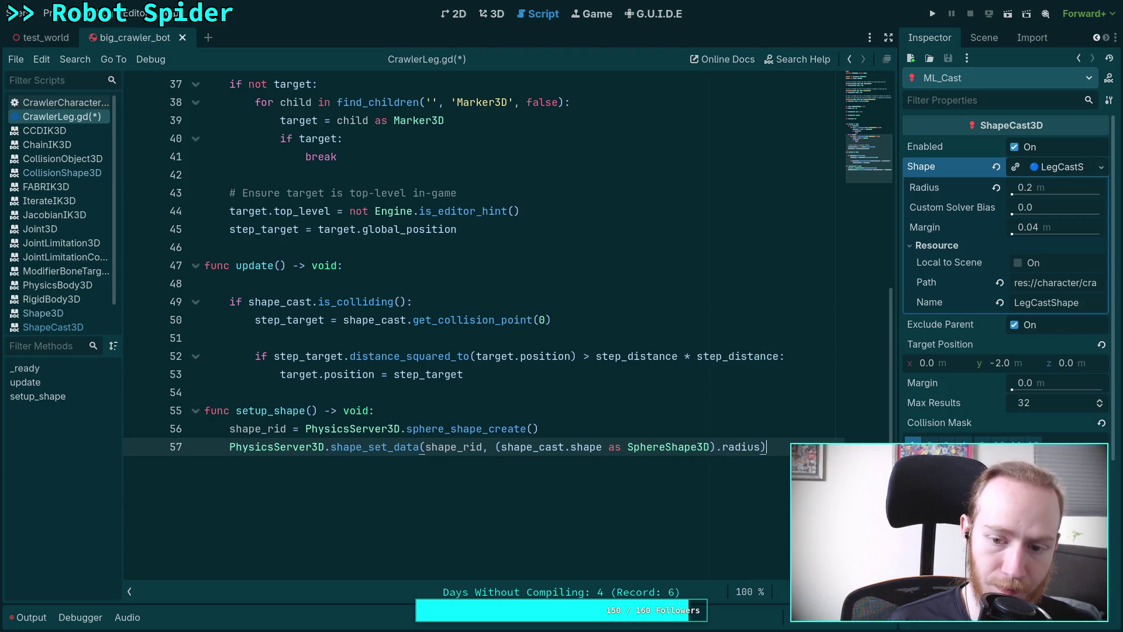
key(Return)
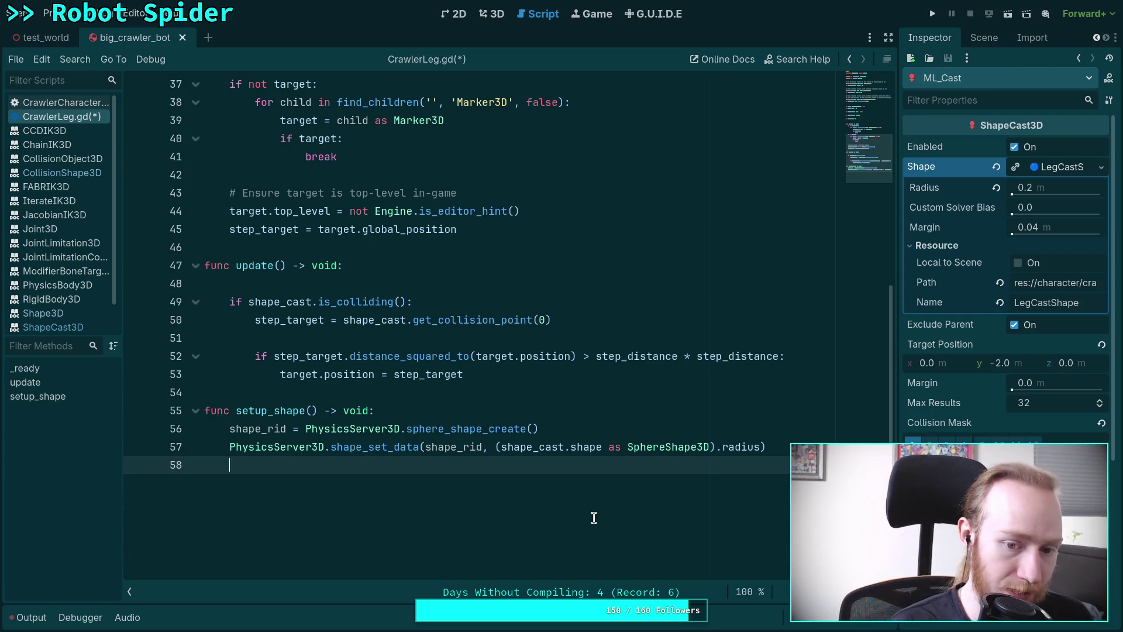
- Start line 58 with PhysicsServer3D.shape_set_margin(shape_rid, using autocomplete
text(hysicsServer)
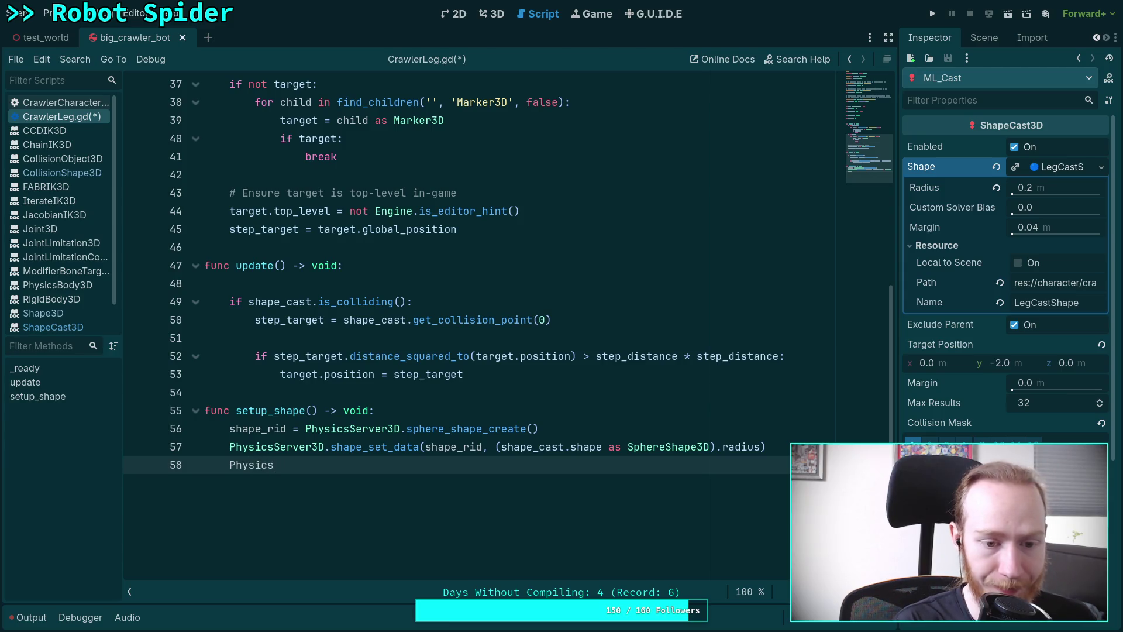
text(3D.shpe)
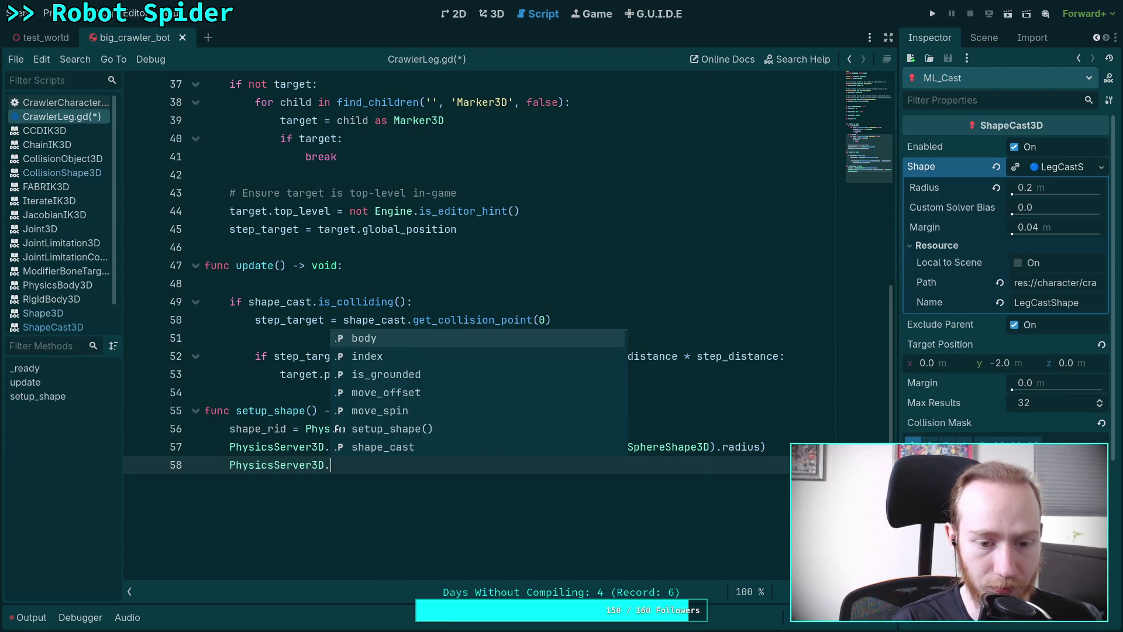
key(BackSpace)
key(BackSpace)
text(ape)
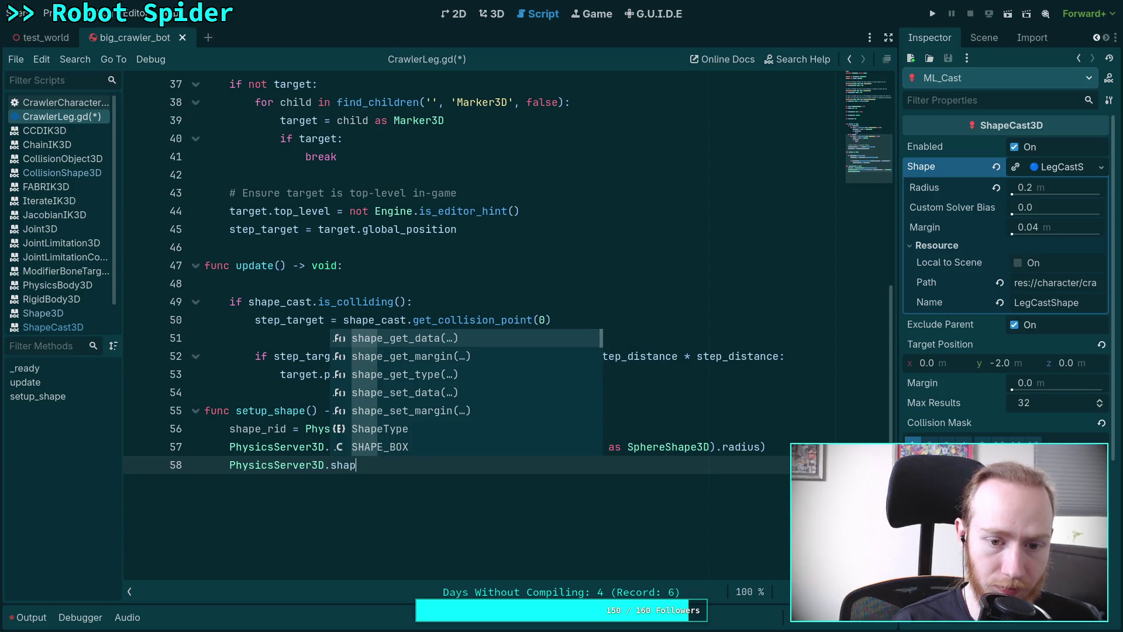
key(Down)
key(Down)
key(Down)
key(Down)
key(Return)
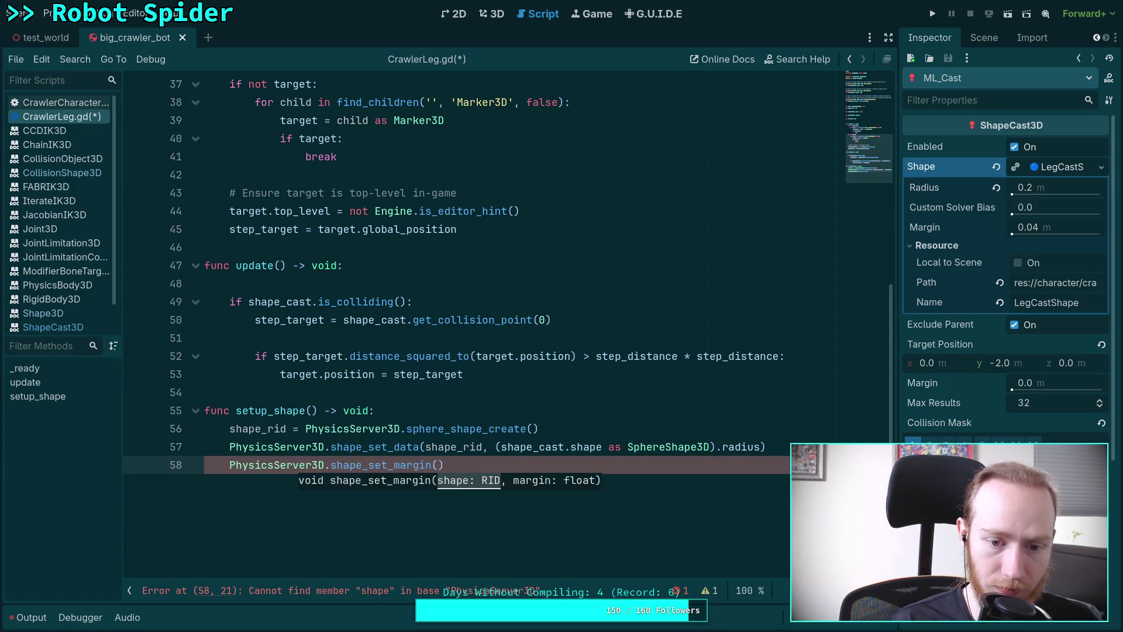
text(shape_rid,)
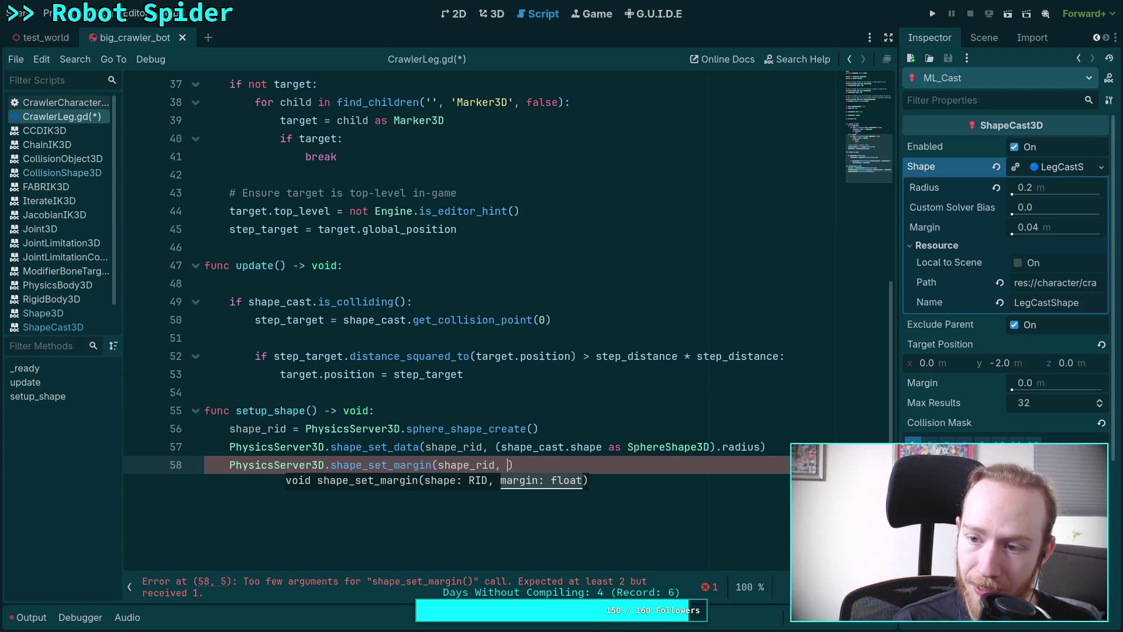
- Complete the margin argument as shape_cast.shape.margin and save CrawlerLeg.gd
text(shap)
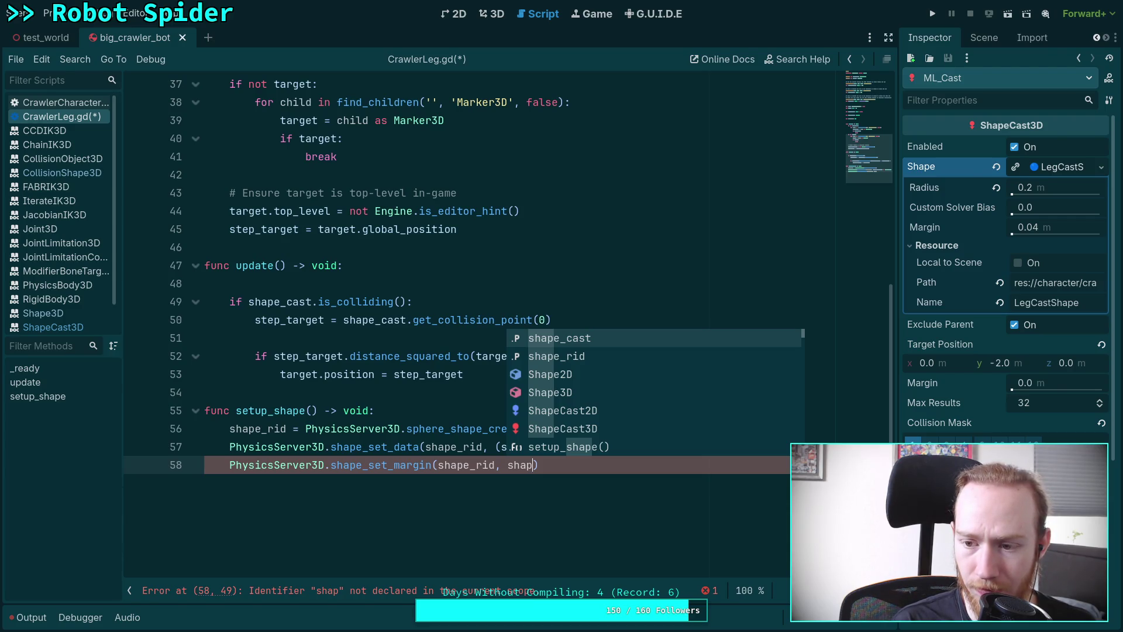
key(Return)
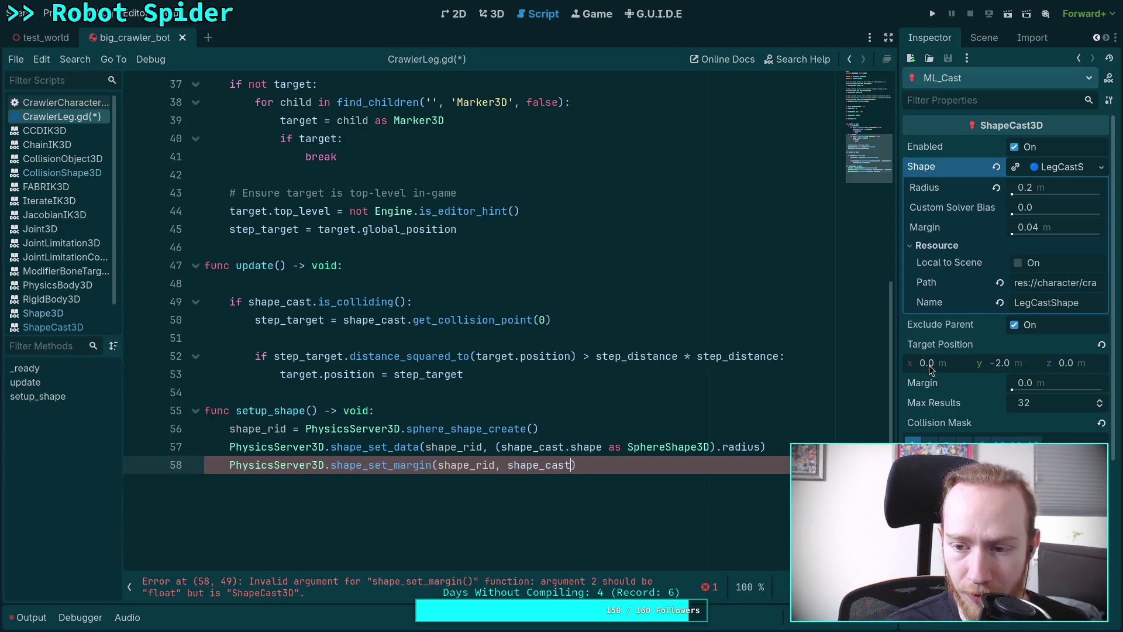
mouse_move(915, 387)
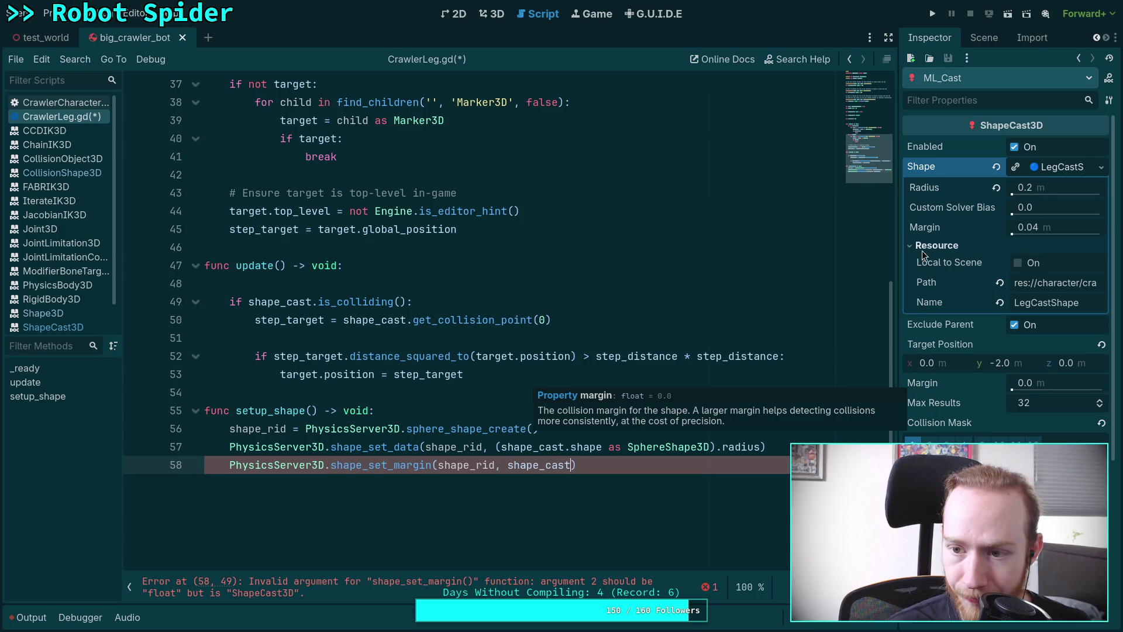
mouse_move(936, 229)
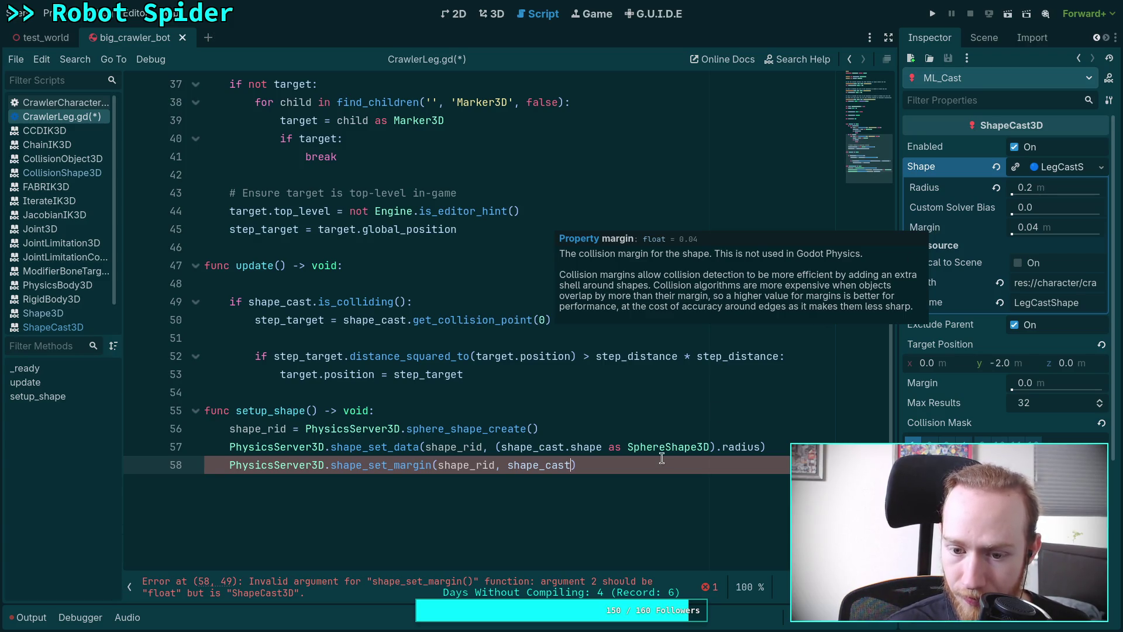
key(BackSpace)
text(.)
key(BackSpace)
text(t.shape.)
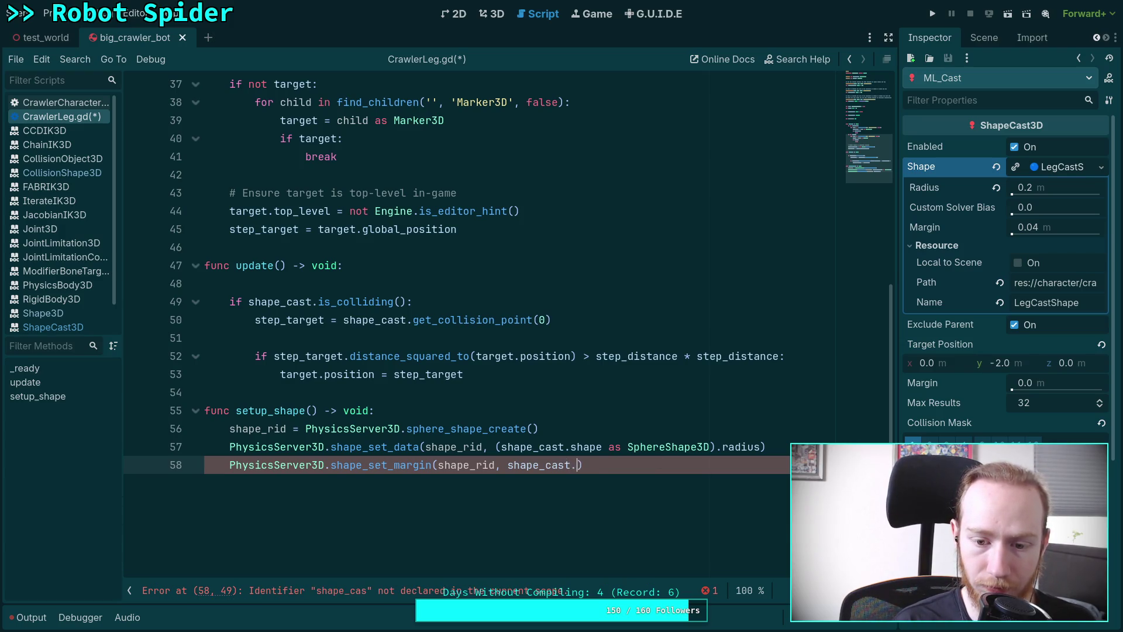
text(margin)
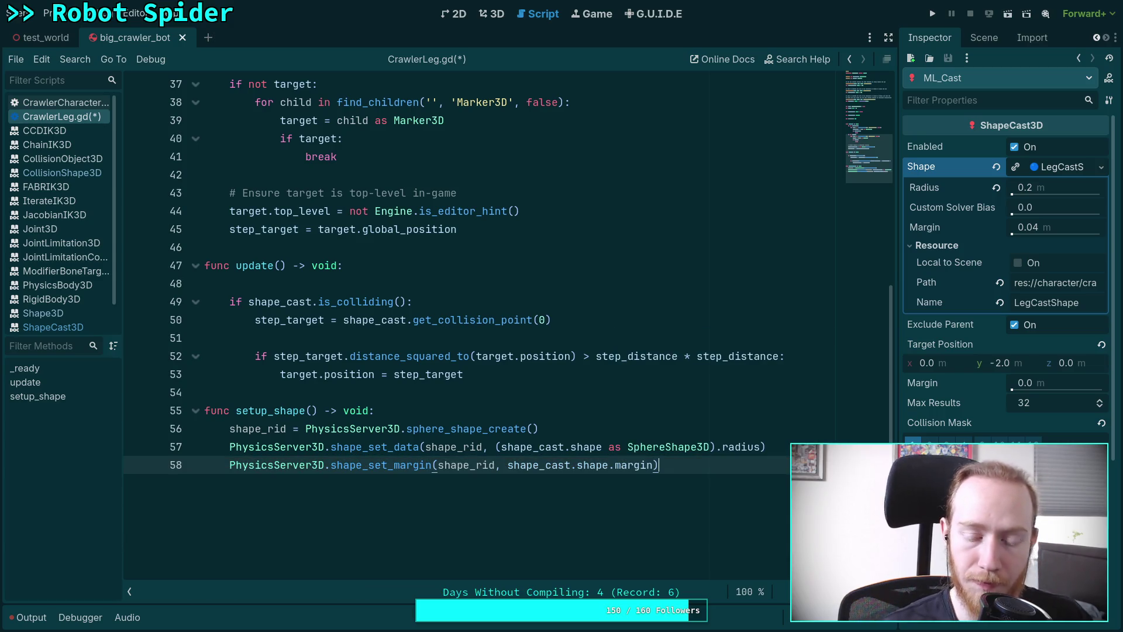
mouse_move(404, 464)
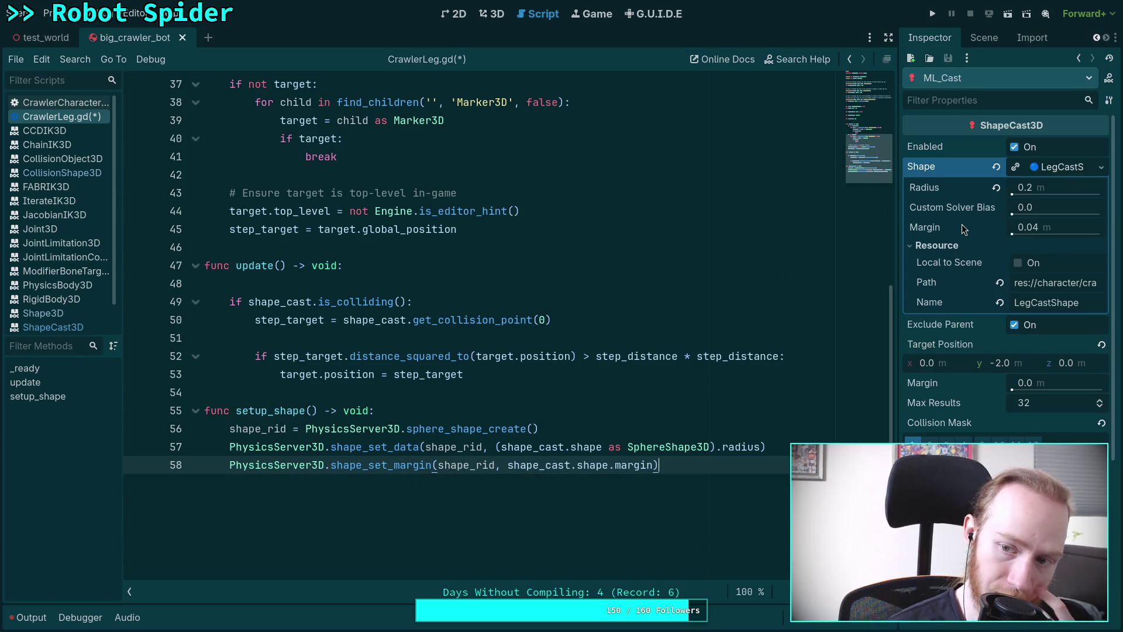
mouse_move(939, 209)
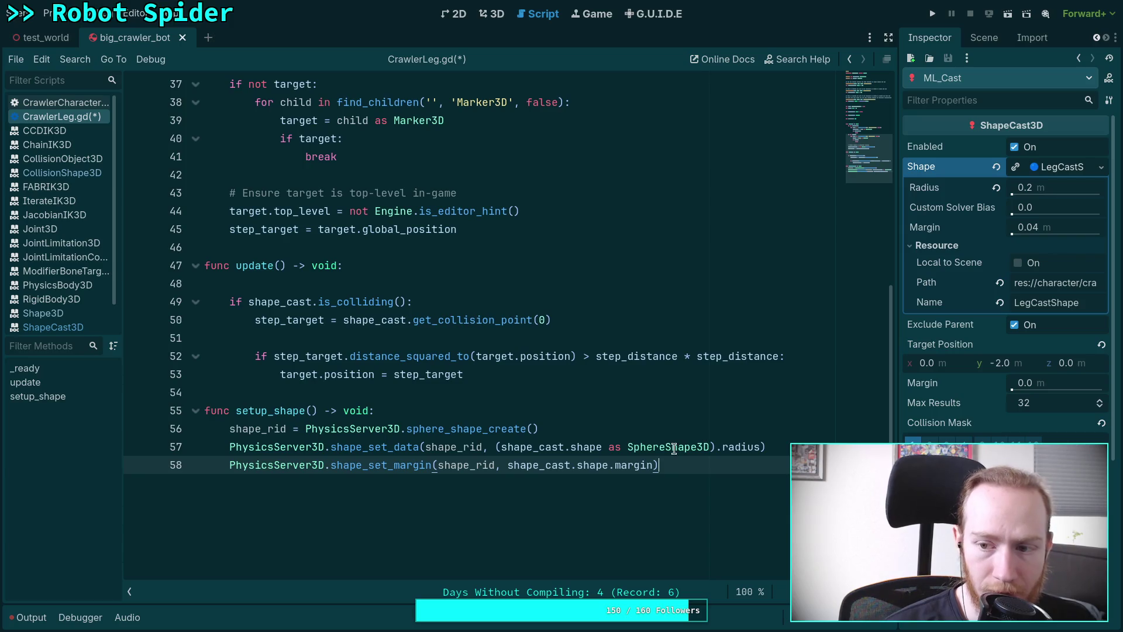
click(426, 289)
key(ctrl+s)
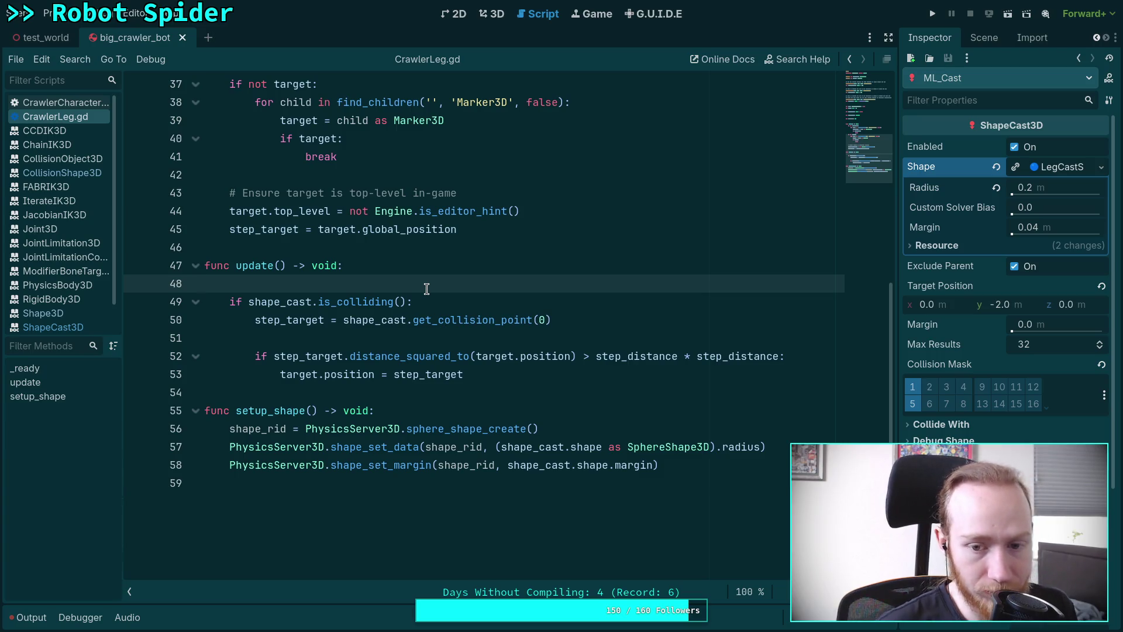
- Review the finished update and setup_shape code across lines 48–58
click(495, 370)
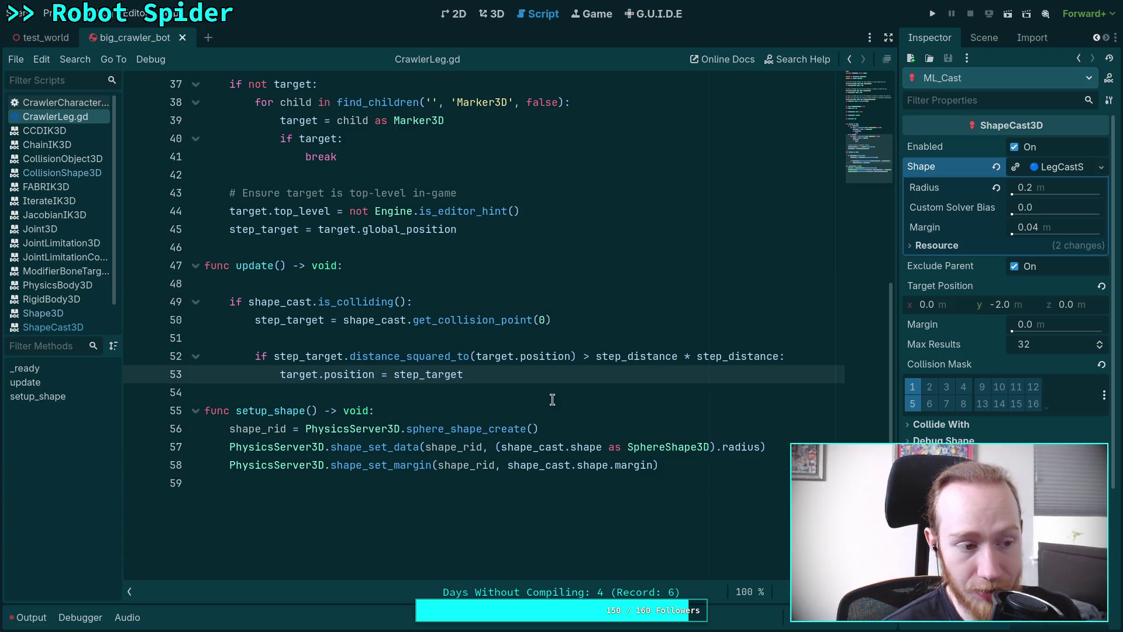
click(595, 319)
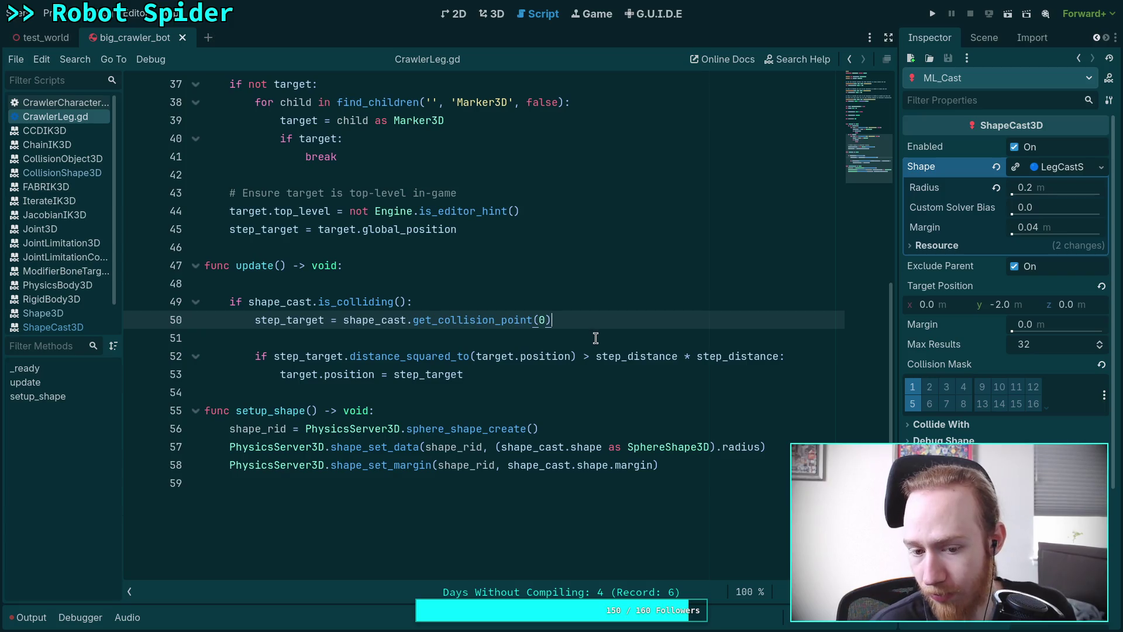
click(707, 463)
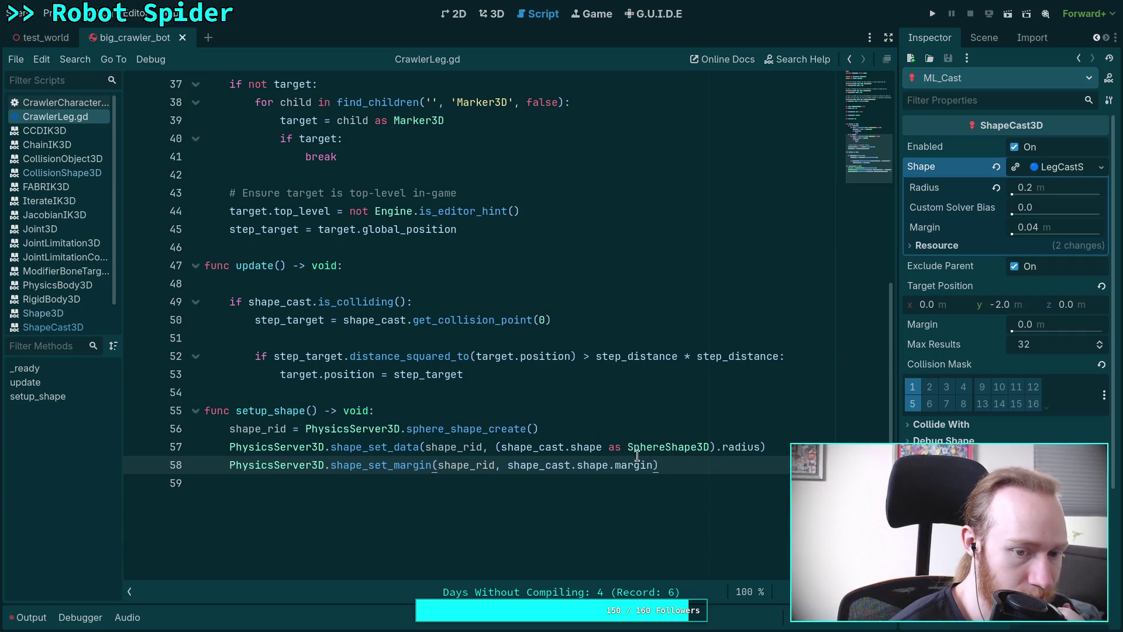
click(539, 268)
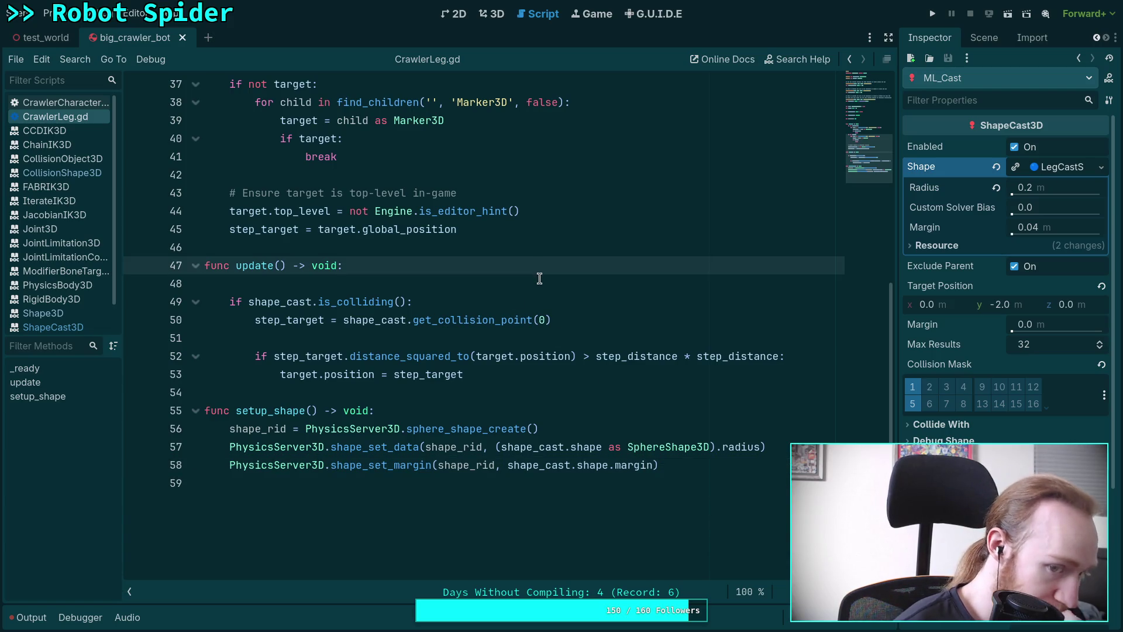
click(754, 463)
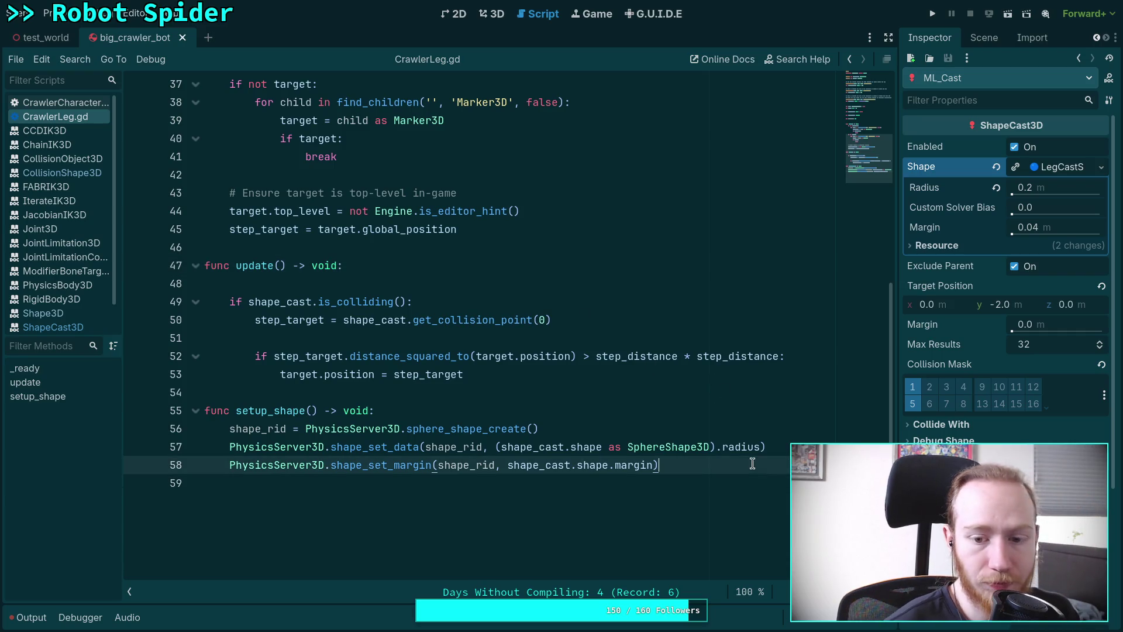
click(612, 286)
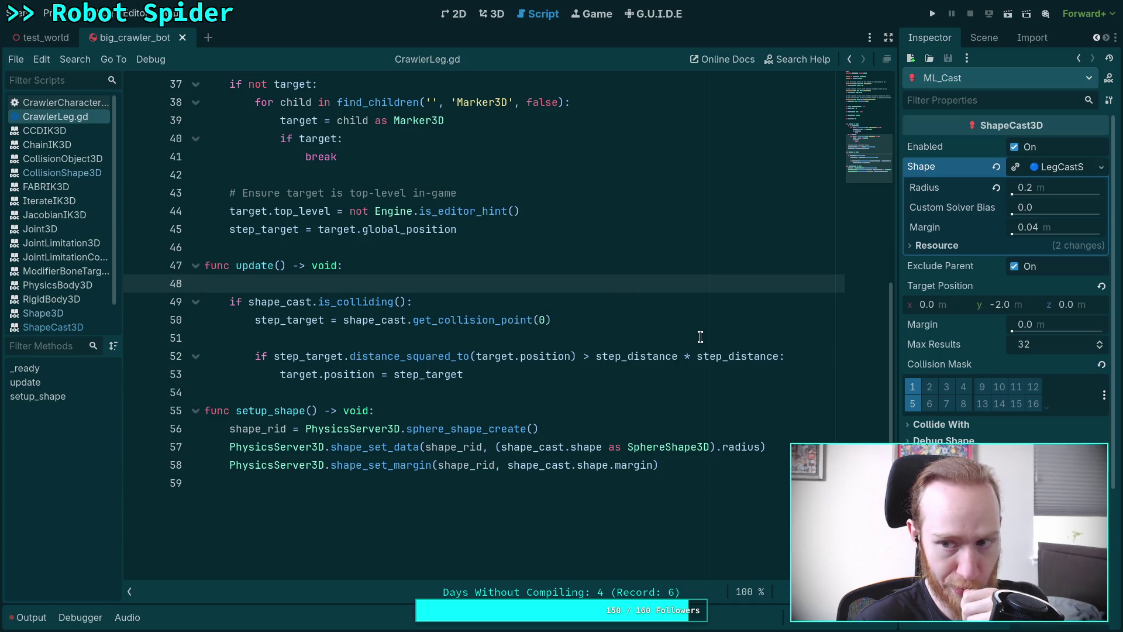
scroll(700, 337, up, 2)
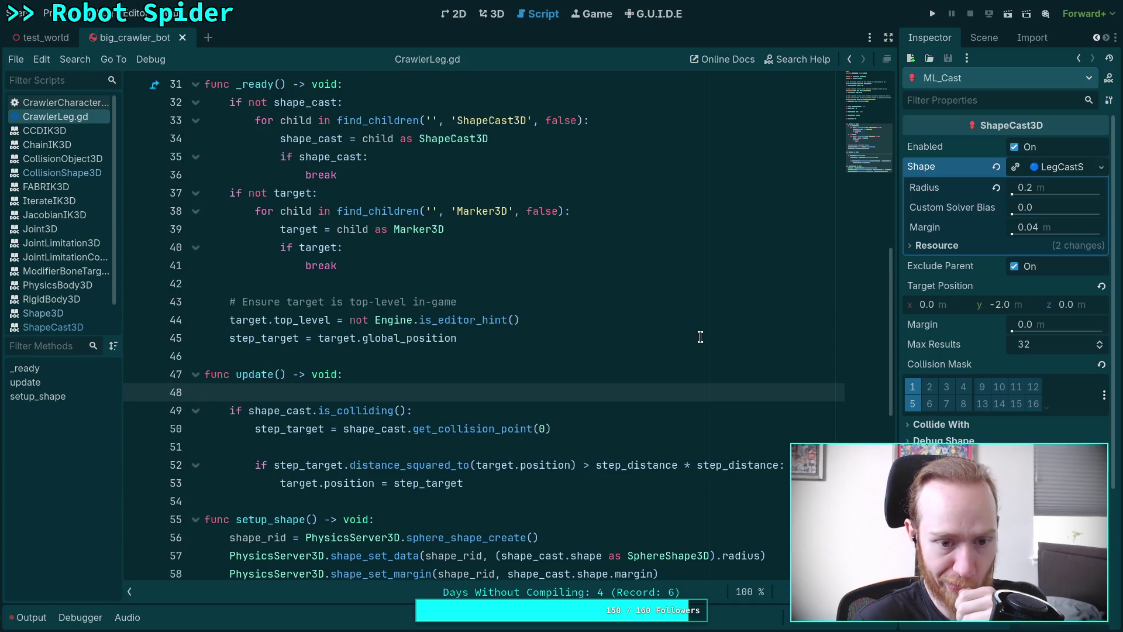
scroll(700, 337, down, 1)
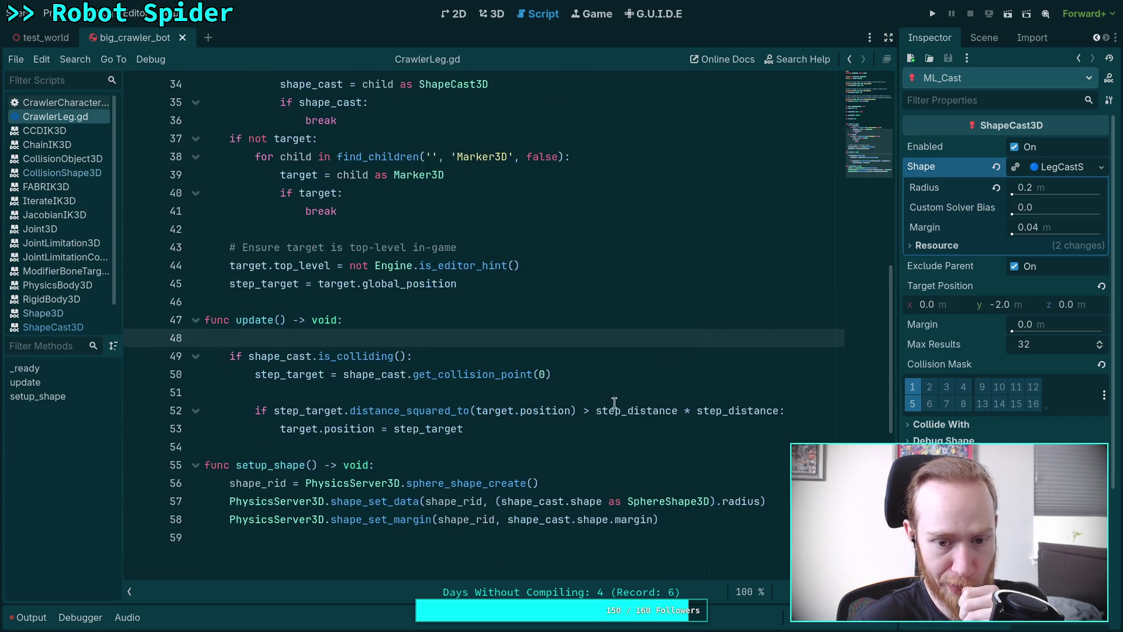
double_click(284, 430)
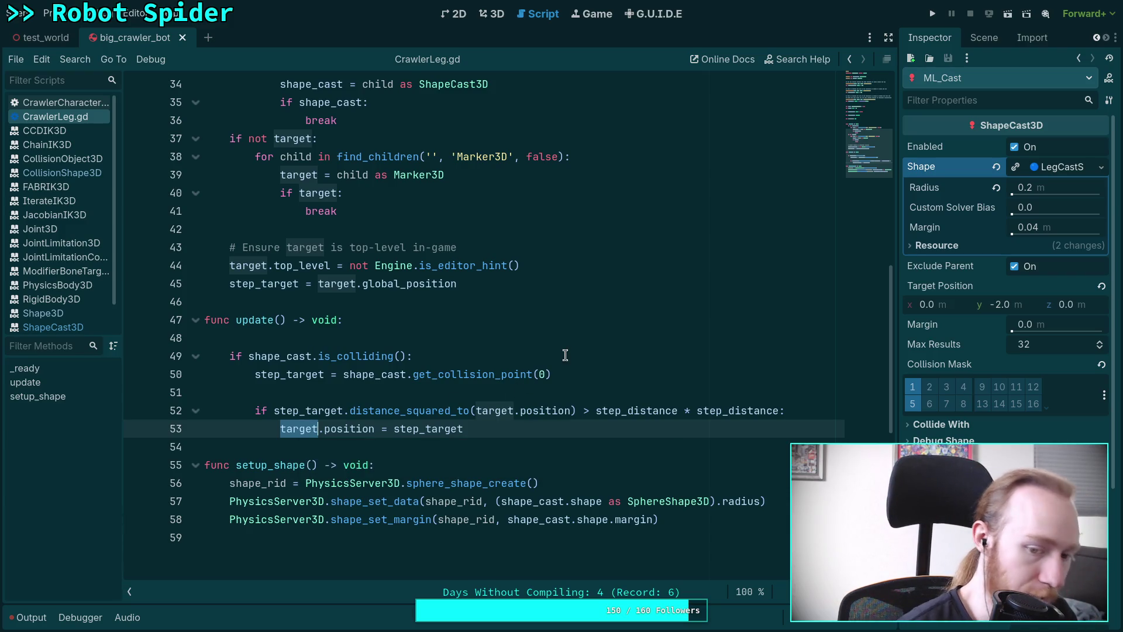
click(588, 432)
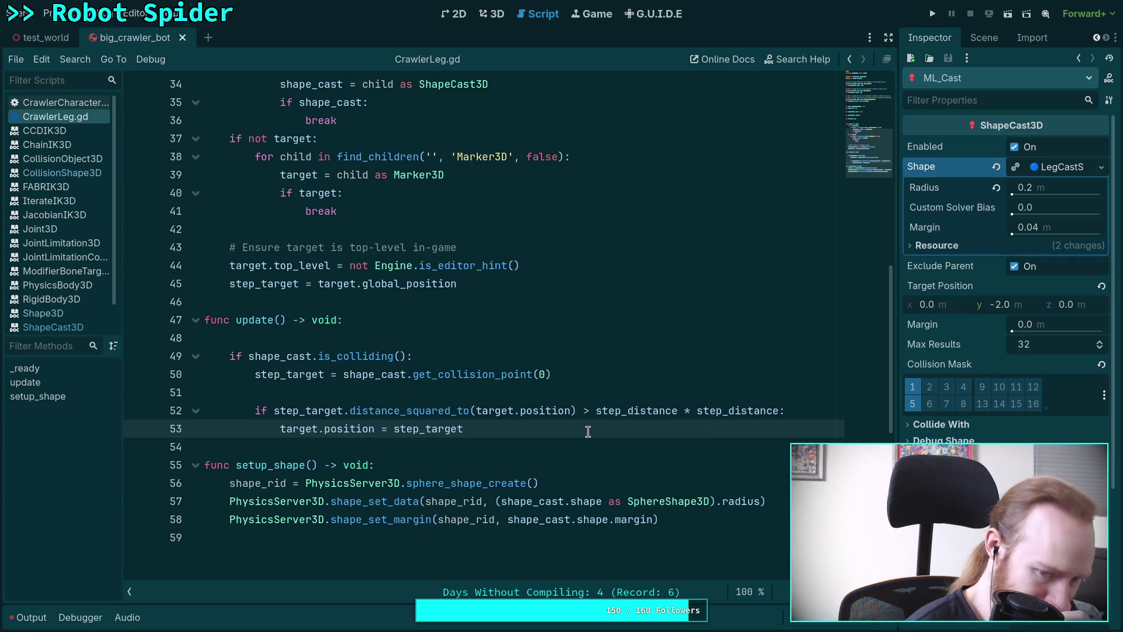
click(624, 487)
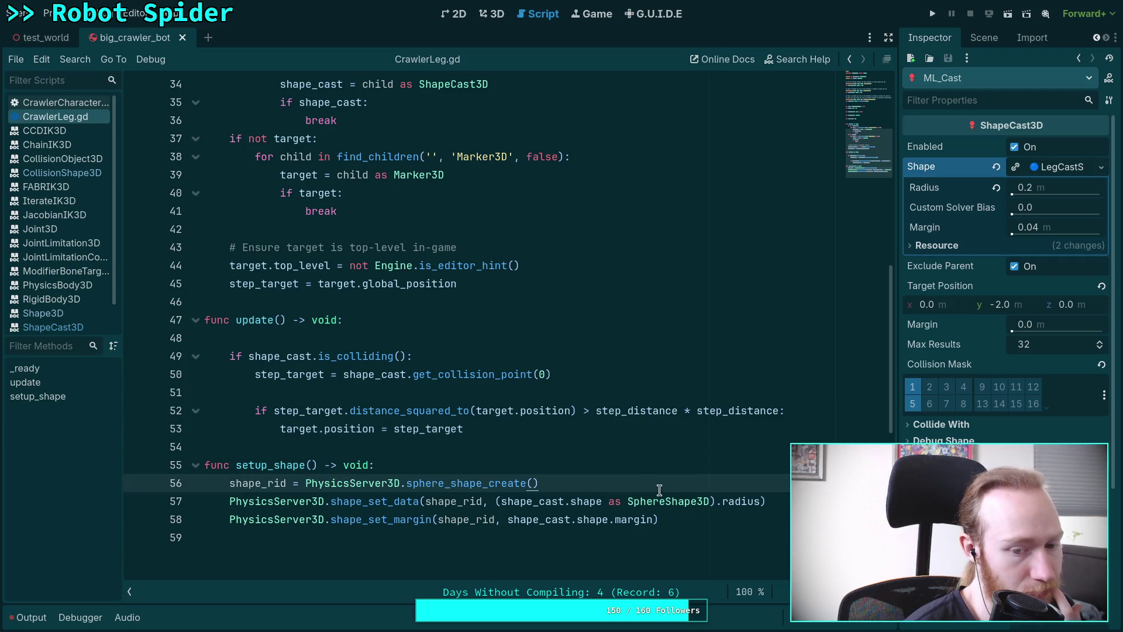
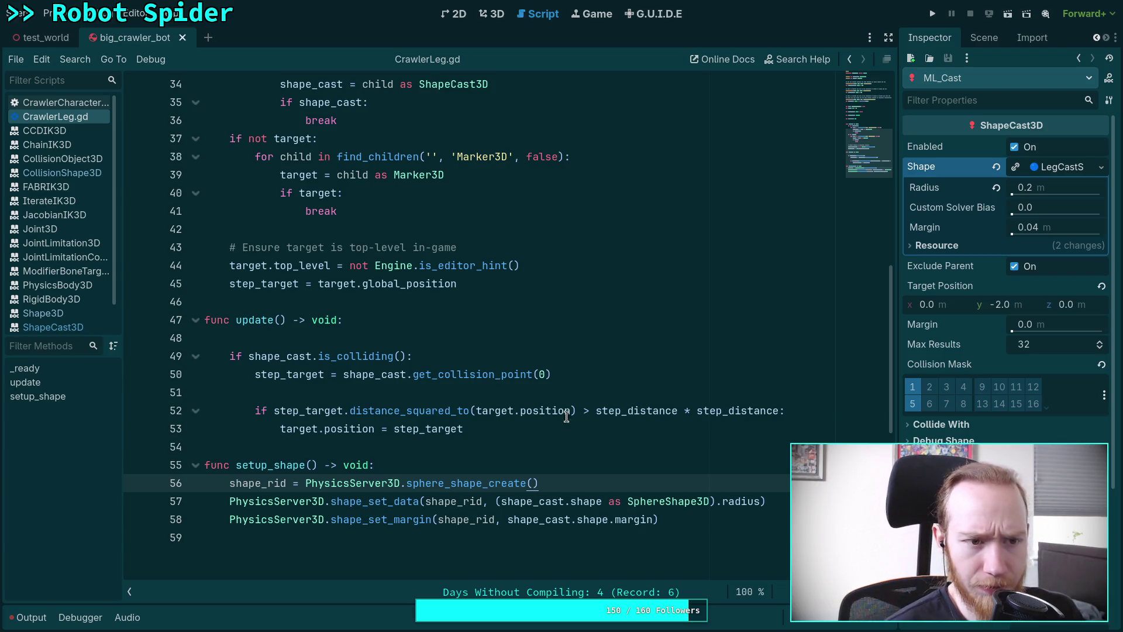
- Check the robot spider in 3D, then return to CrawlerLeg.gd around line 53
click(488, 15)
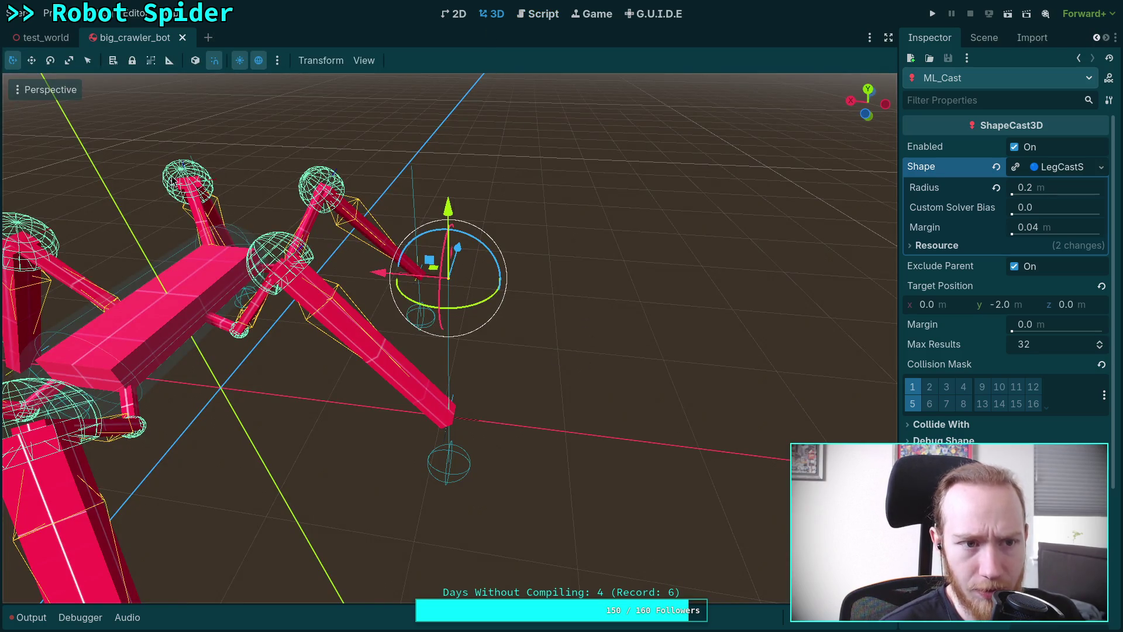
click(536, 17)
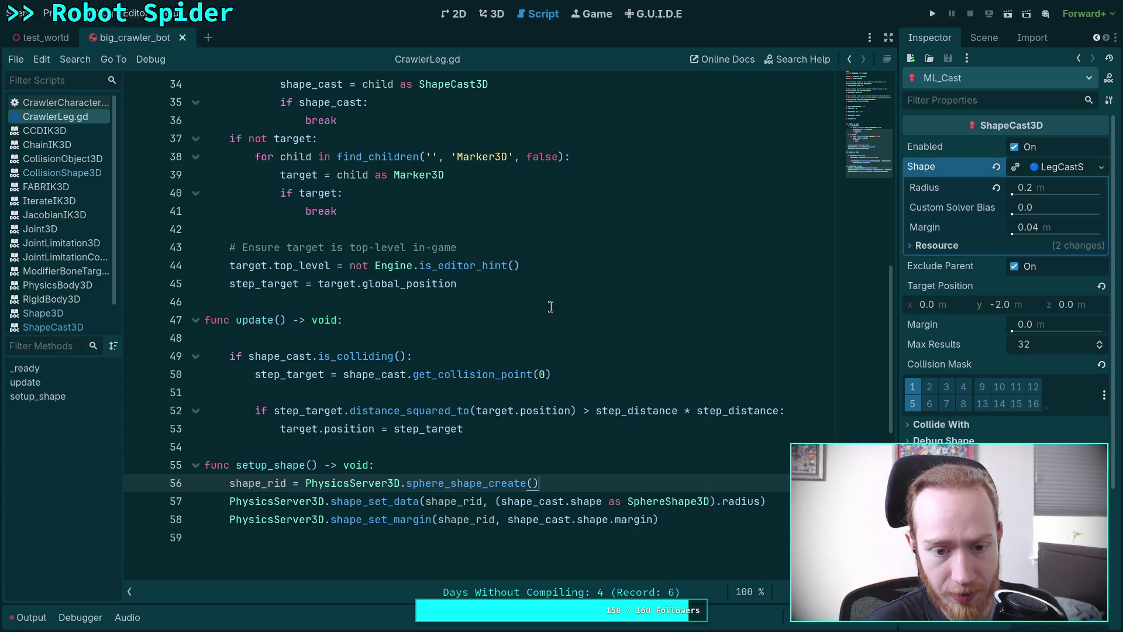
click(493, 332)
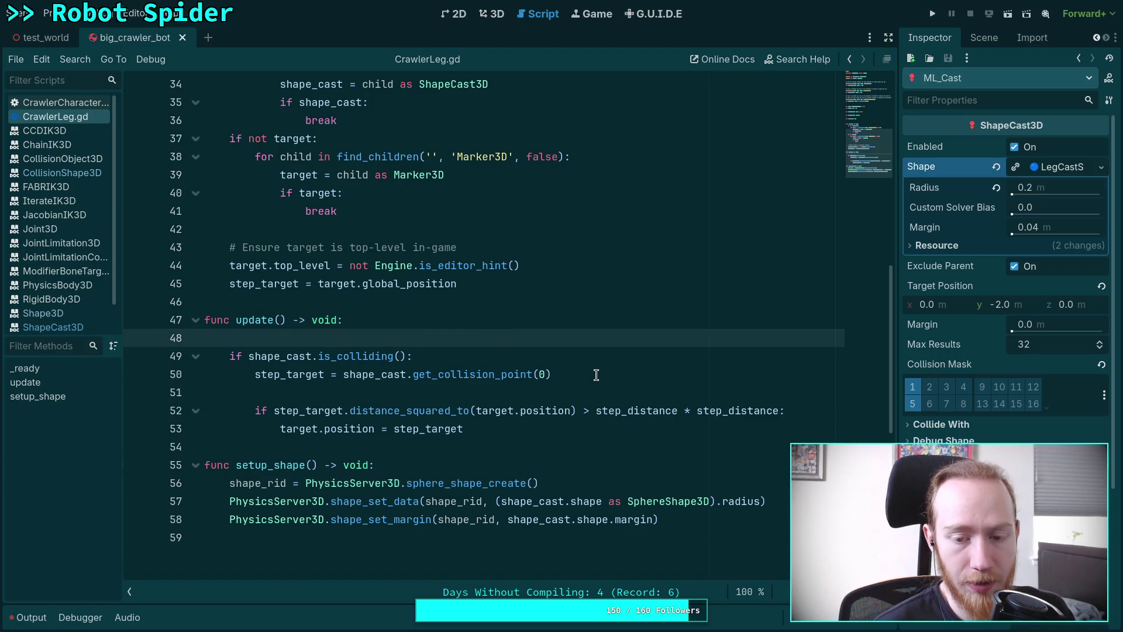
click(584, 429)
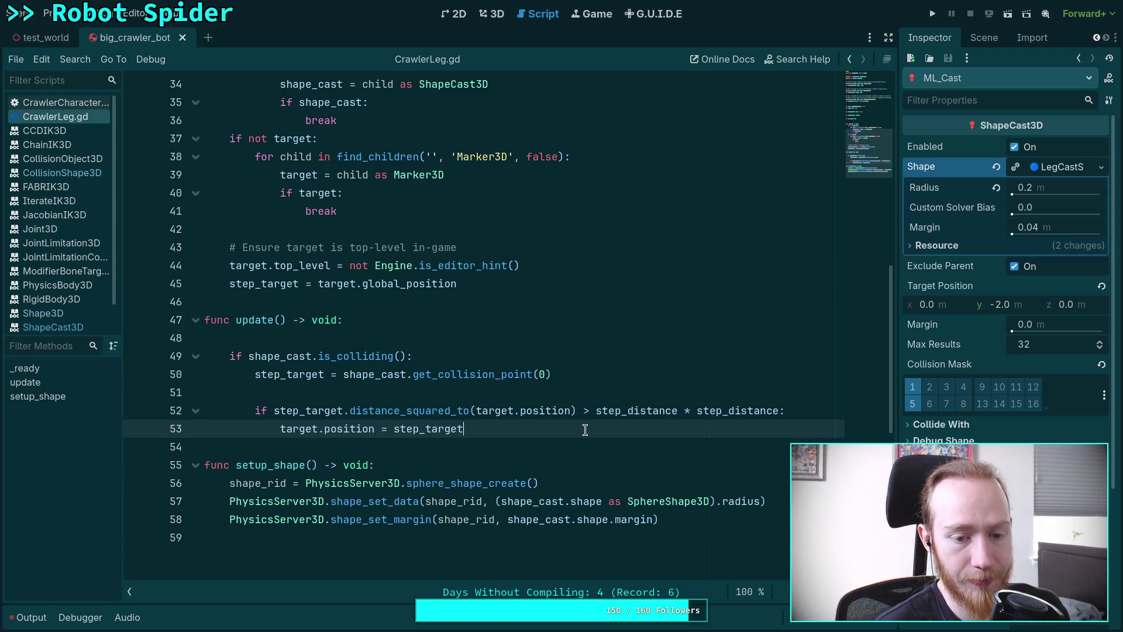
key(Return)
key(BackSpace)
key(BackSpace)
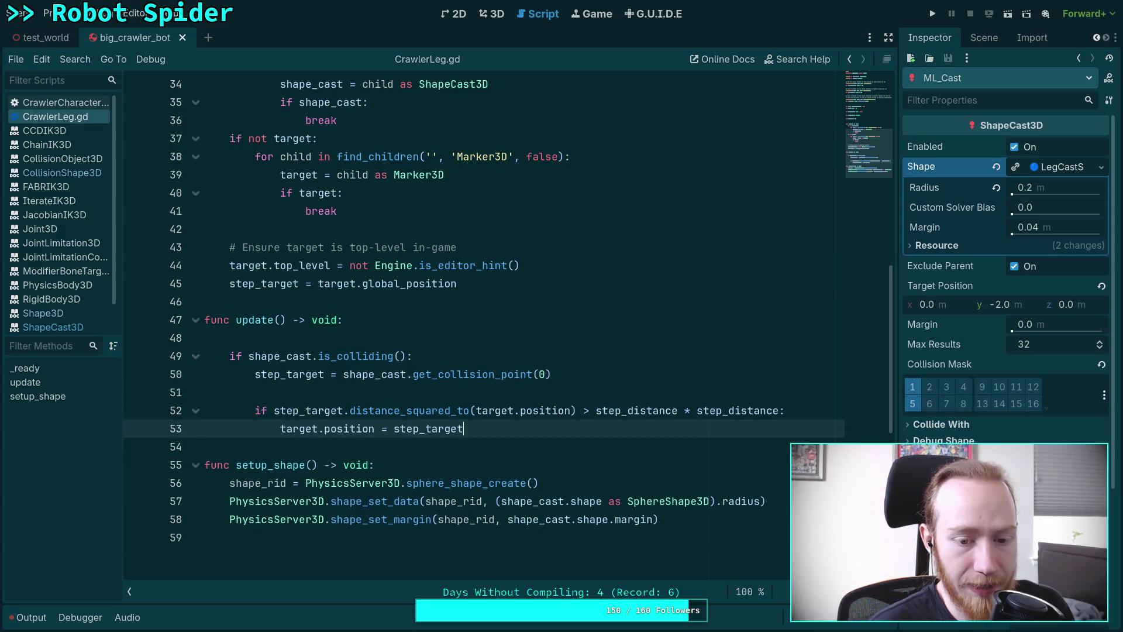
scroll(423, 382, up, 7)
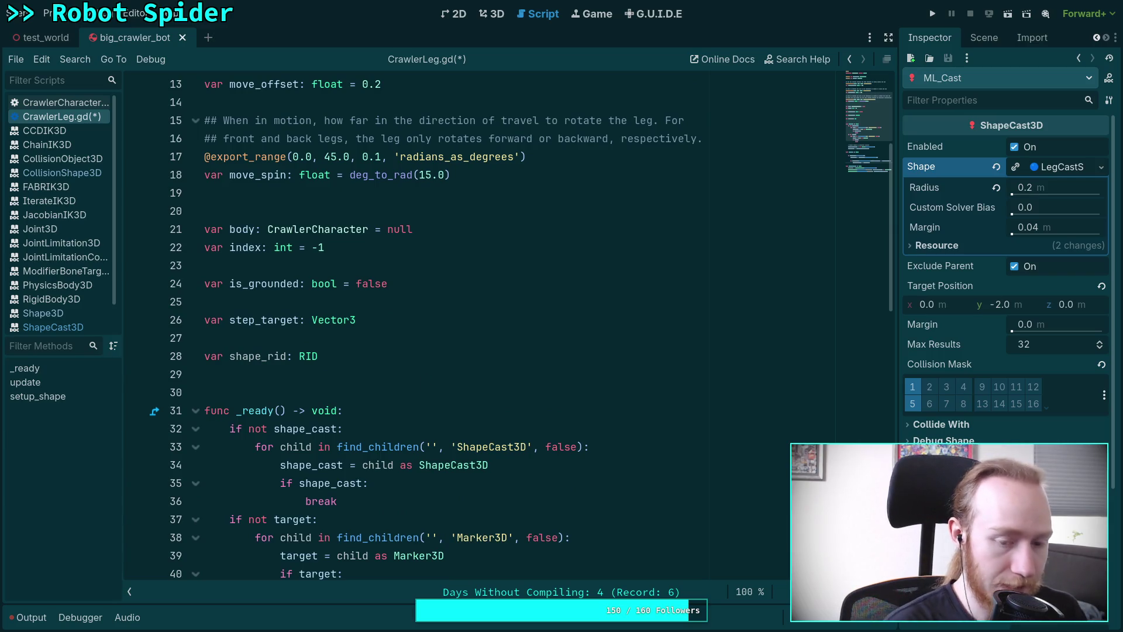
- Bring up the browser's GitHub issues for the out-of-bounds p_bone index error
key(alt+Tab)
key(alt+Tab)
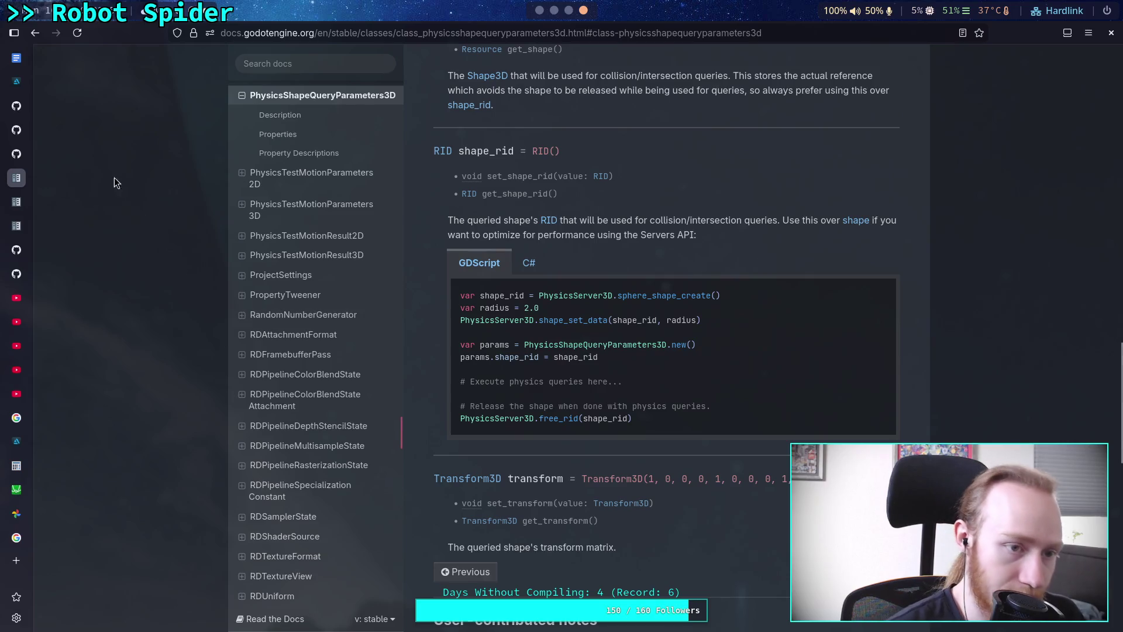
click(16, 154)
key(alt+Tab)
key(alt+Tab)
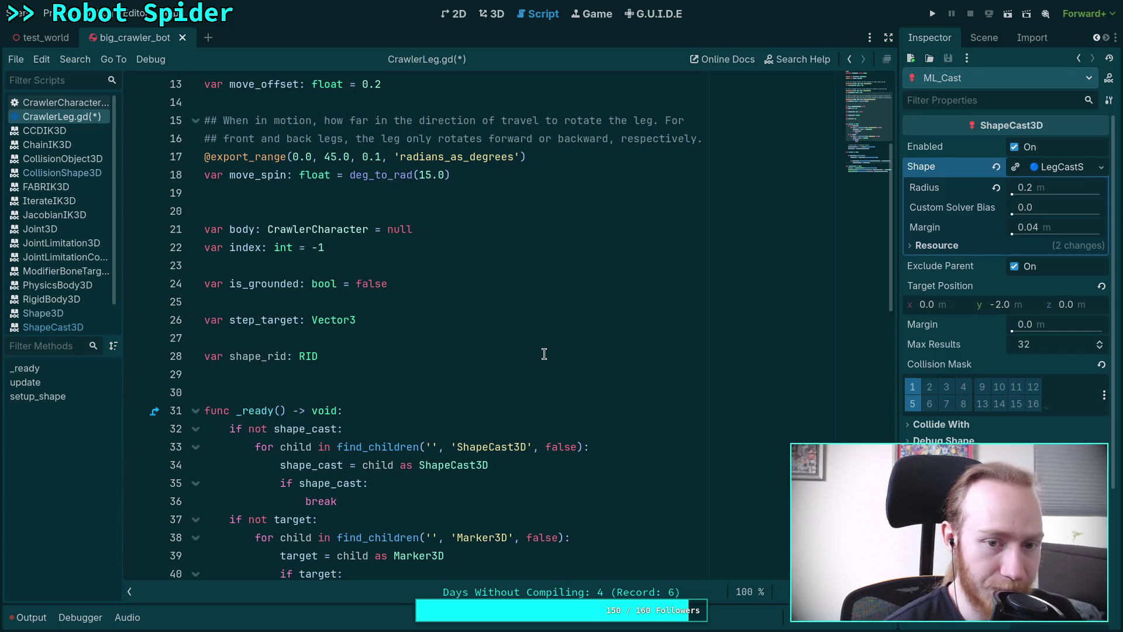
key(alt+Tab)
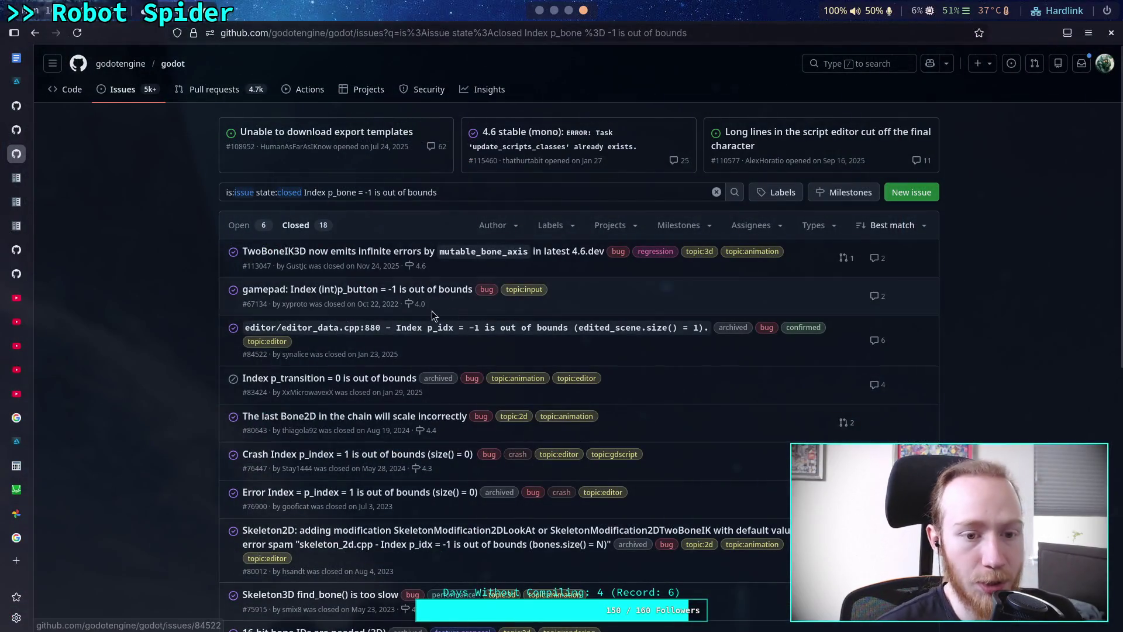
- Open the minecraft-spider Leg.kt source file and read down through it
click(16, 274)
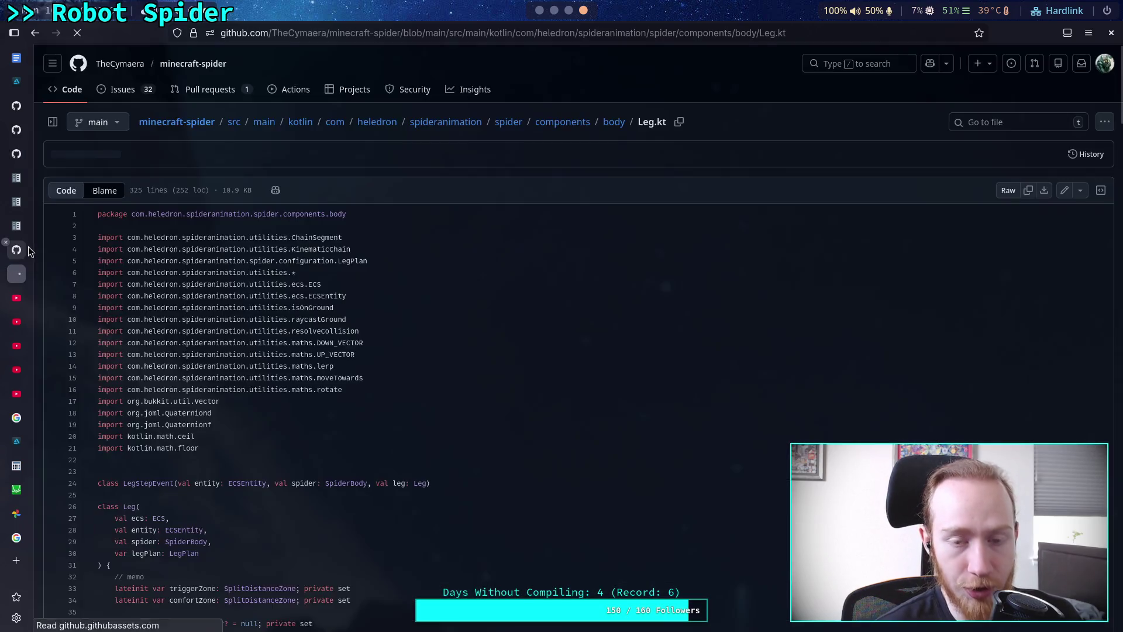
scroll(471, 331, down, 5)
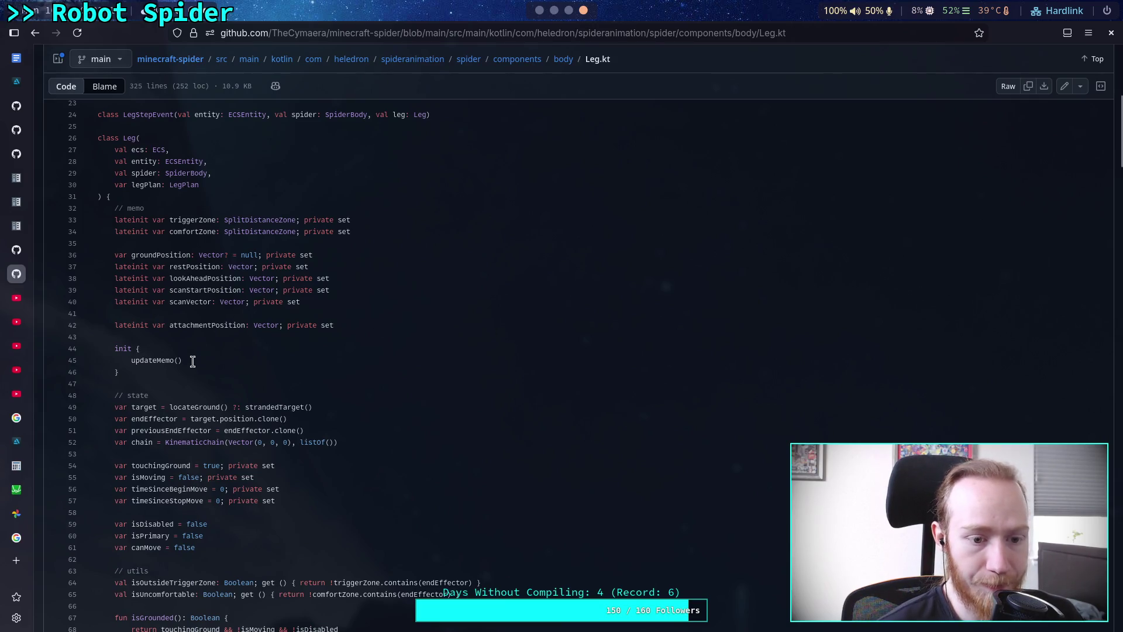
scroll(193, 360, down, 1)
drag(134, 410, 217, 408)
scroll(288, 409, down, 1)
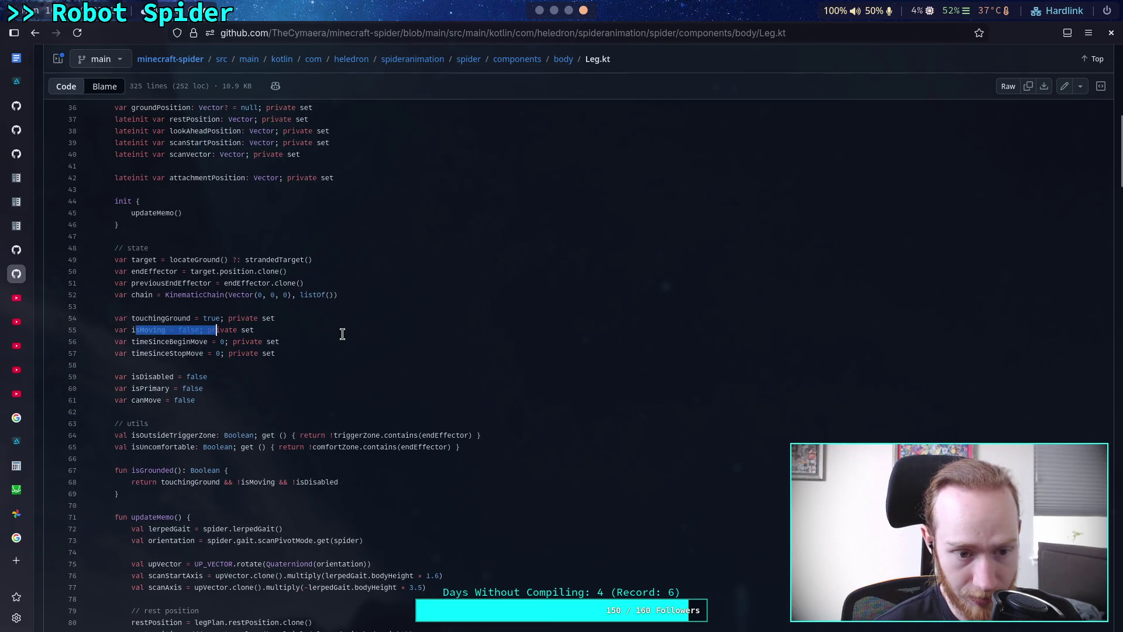
click(342, 334)
scroll(342, 334, down, 4)
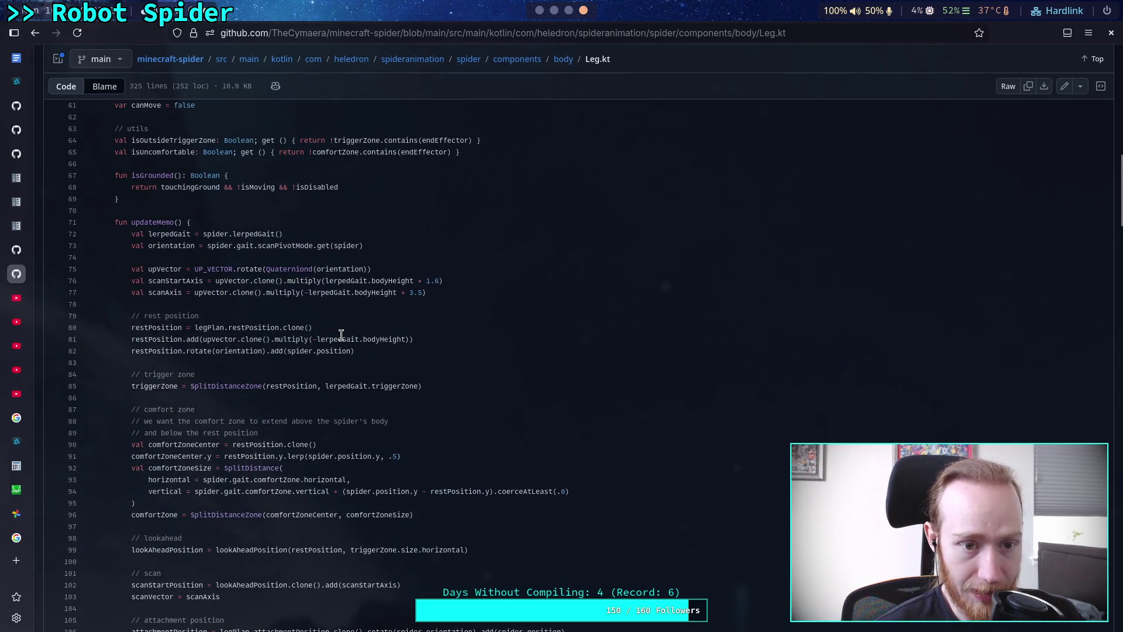
scroll(342, 334, down, 6)
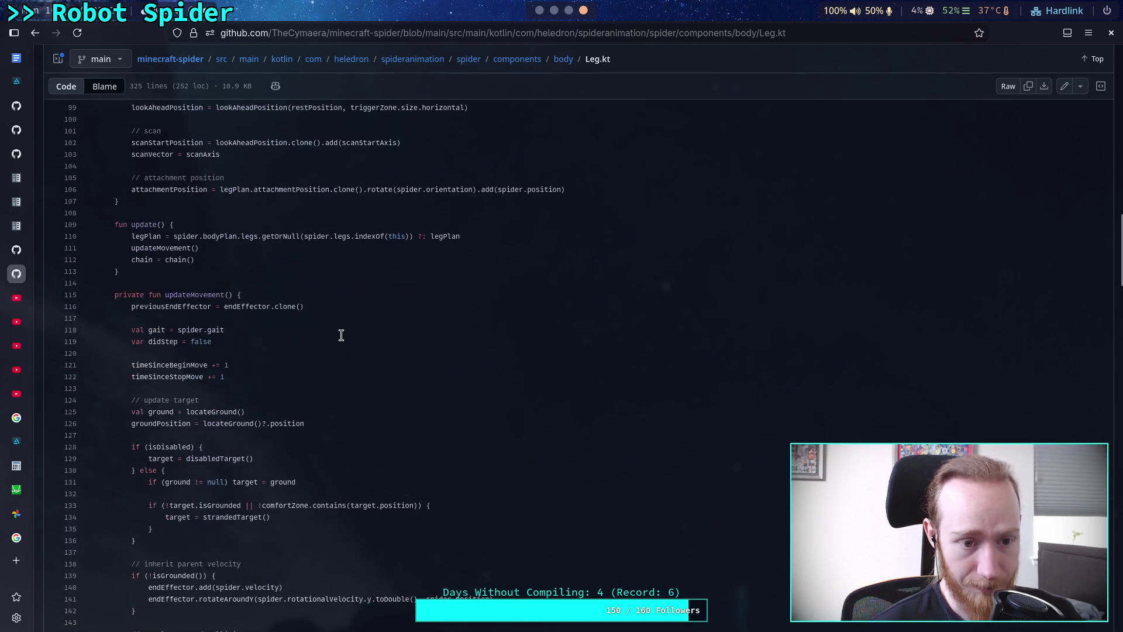
scroll(342, 335, down, 2)
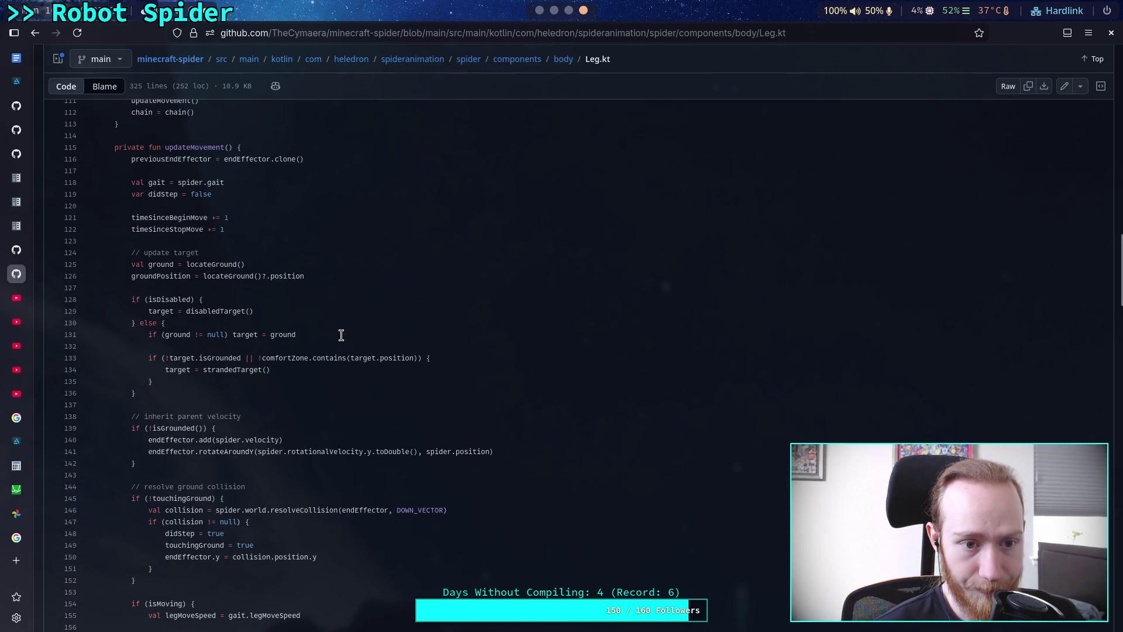
scroll(341, 335, down, 1)
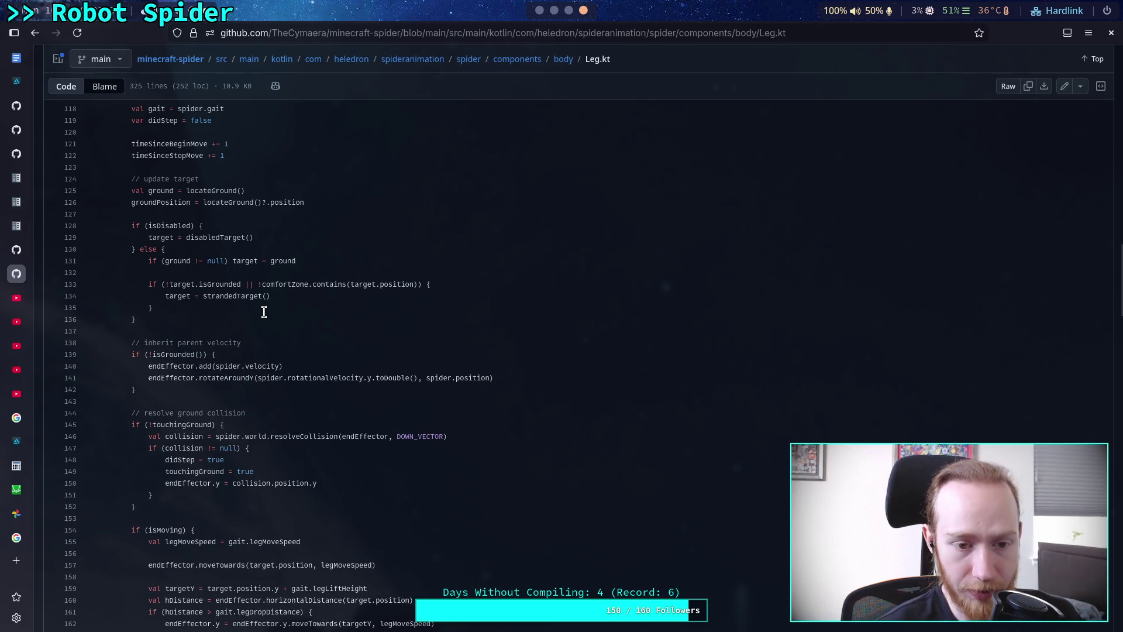
- Re-read the strandedTarget, disabledTarget and LegTarget code in Leg.kt
scroll(263, 312, down, 3)
scroll(264, 311, up, 10)
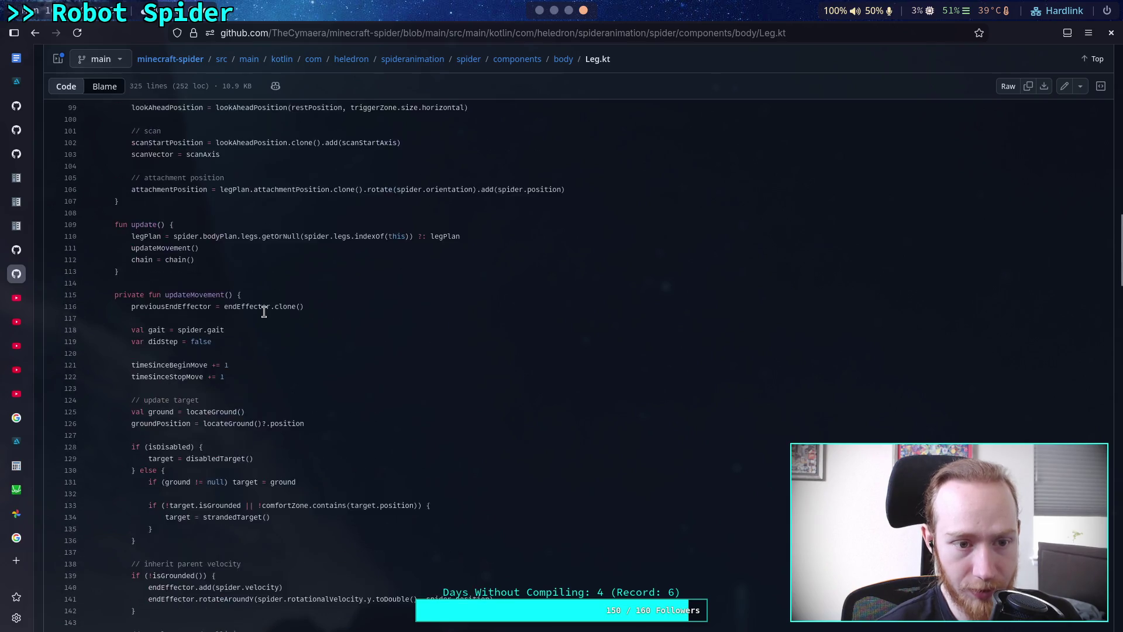
scroll(263, 312, up, 8)
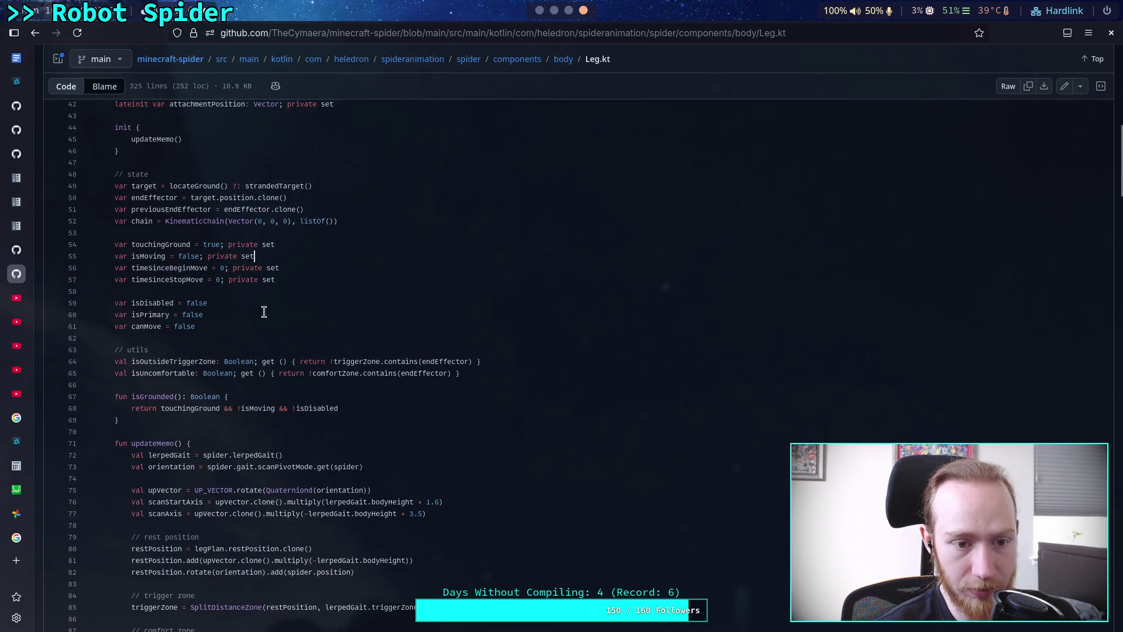
scroll(264, 312, up, 5)
scroll(263, 312, up, 5)
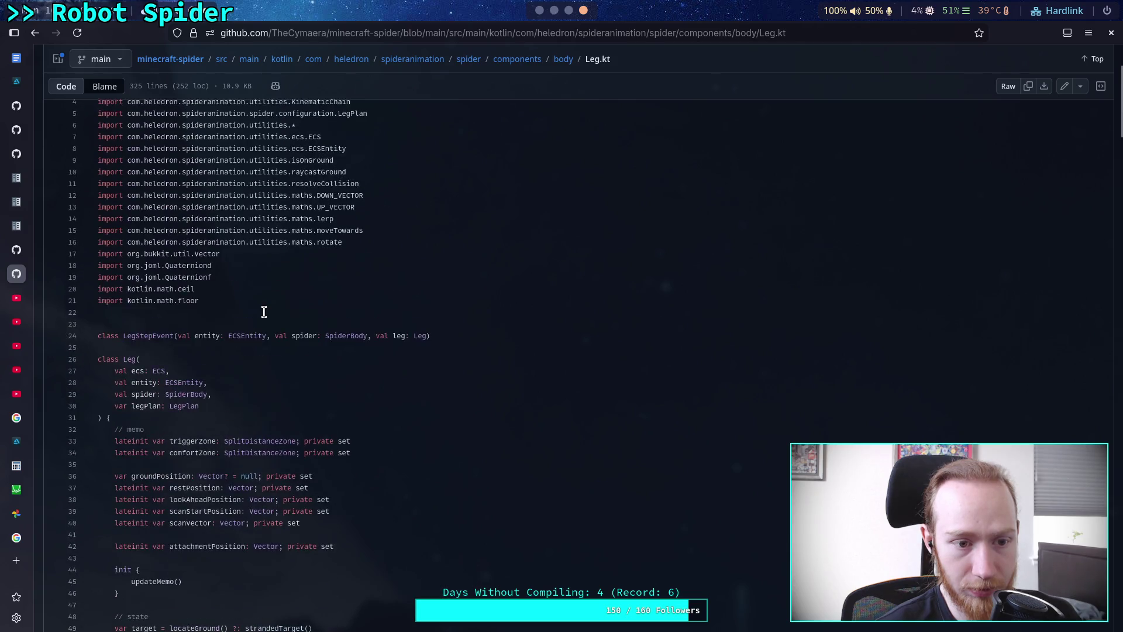
scroll(264, 311, up, 3)
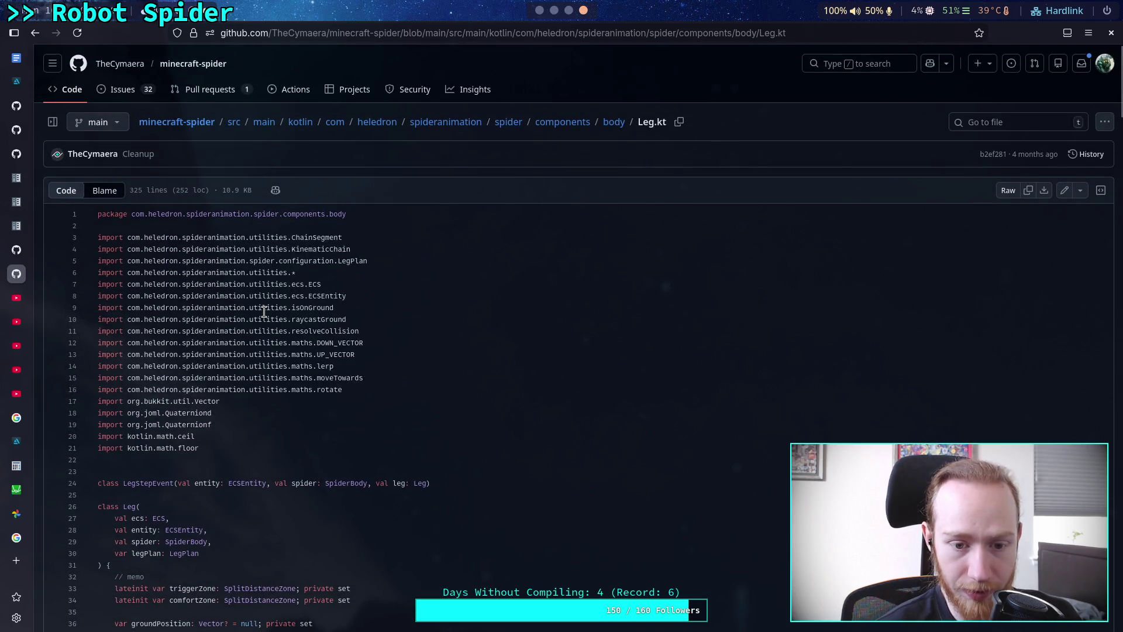
scroll(263, 311, down, 20)
scroll(264, 312, down, 20)
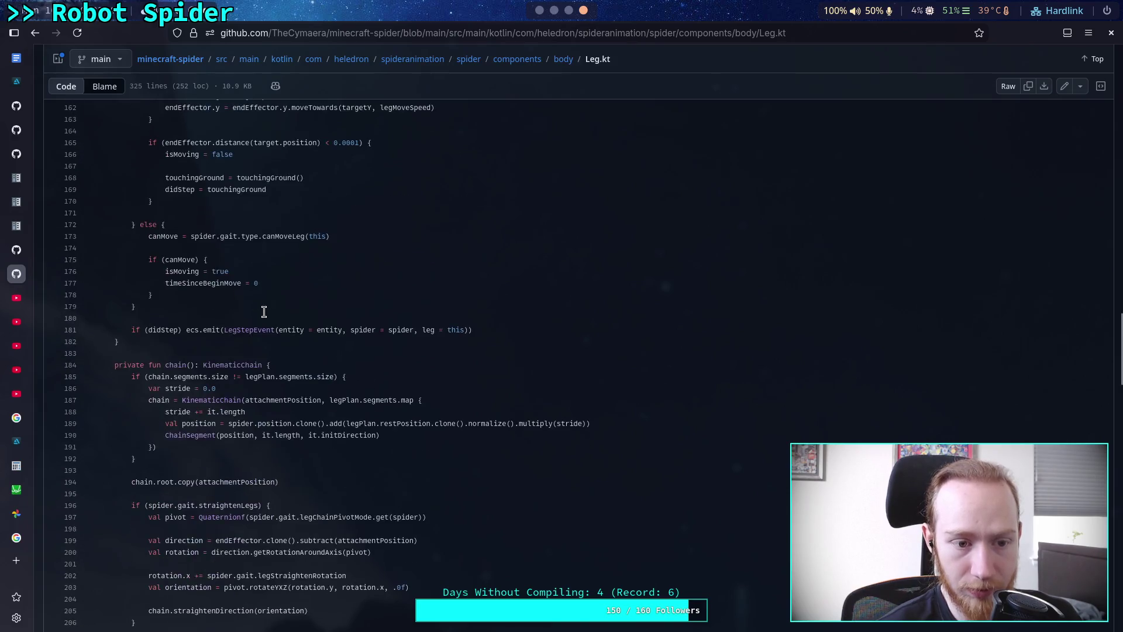
scroll(264, 312, down, 20)
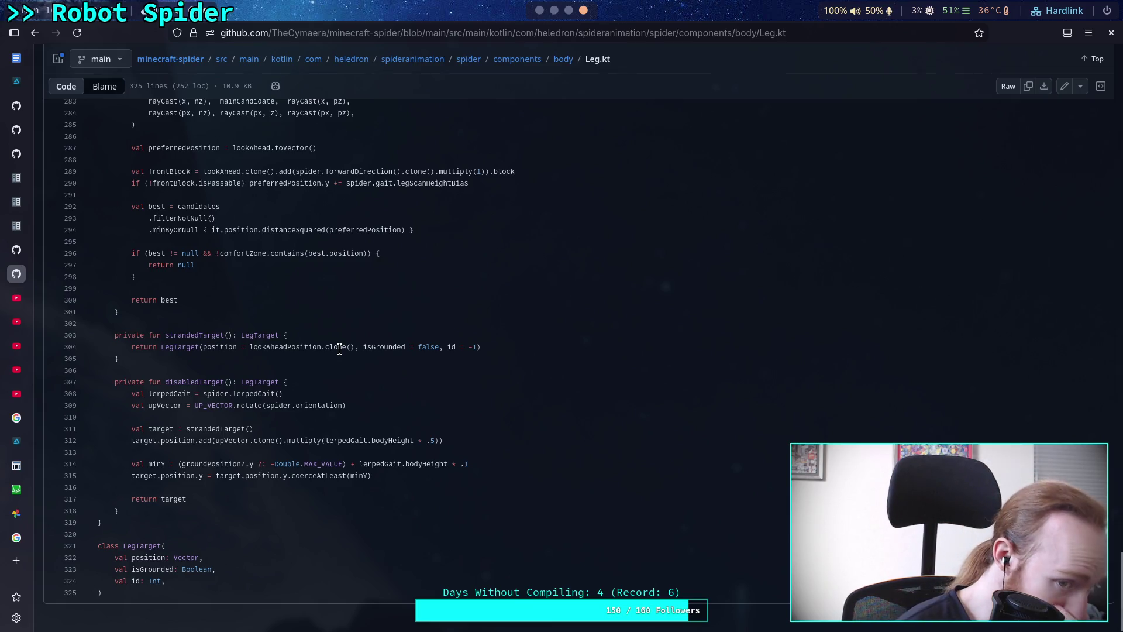
scroll(340, 349, up, 5)
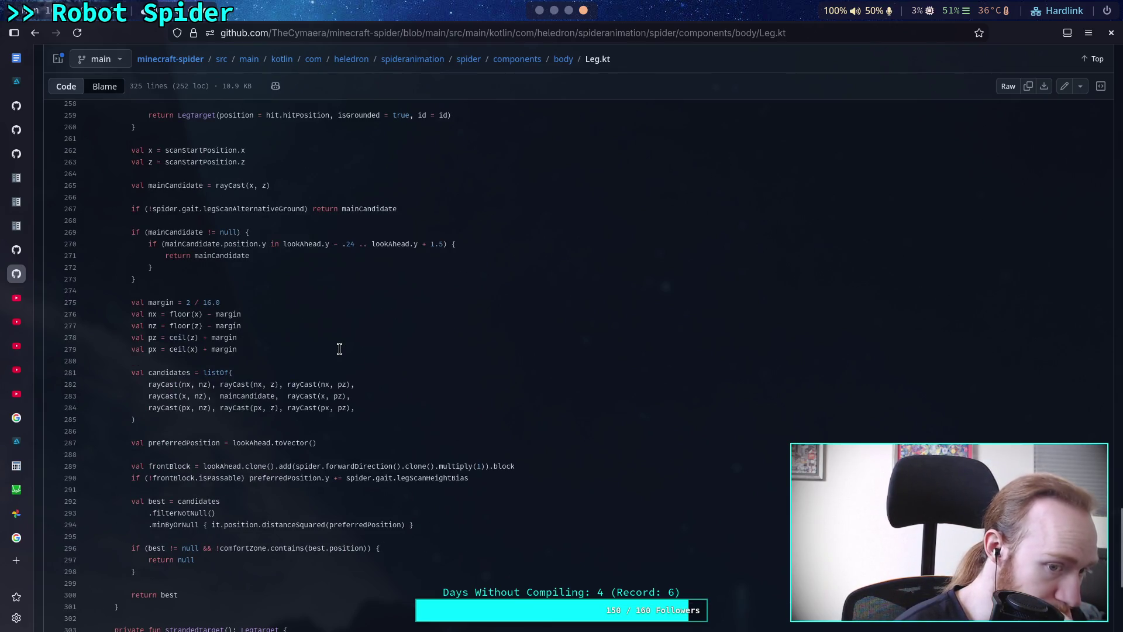
scroll(339, 349, up, 3)
scroll(340, 349, up, 5)
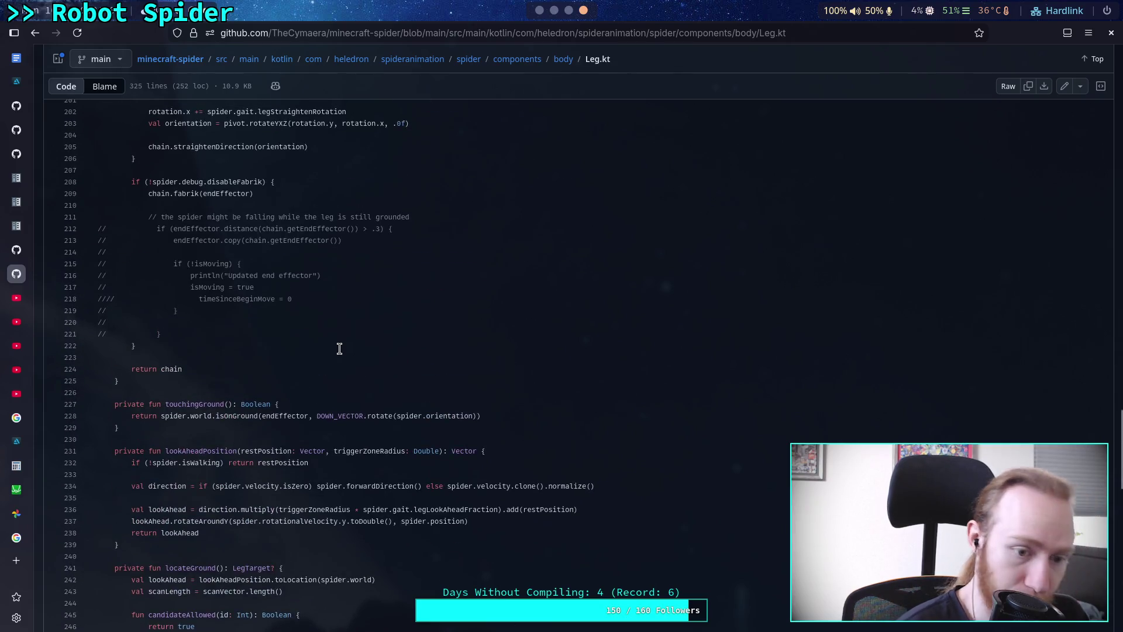
scroll(340, 349, up, 3)
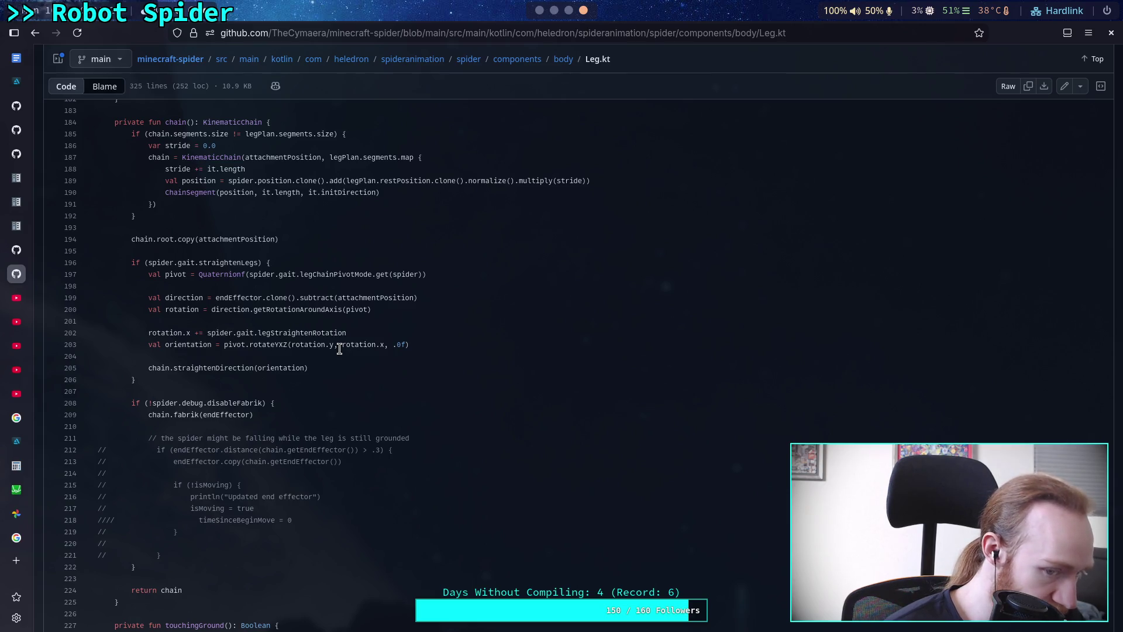
scroll(339, 349, up, 9)
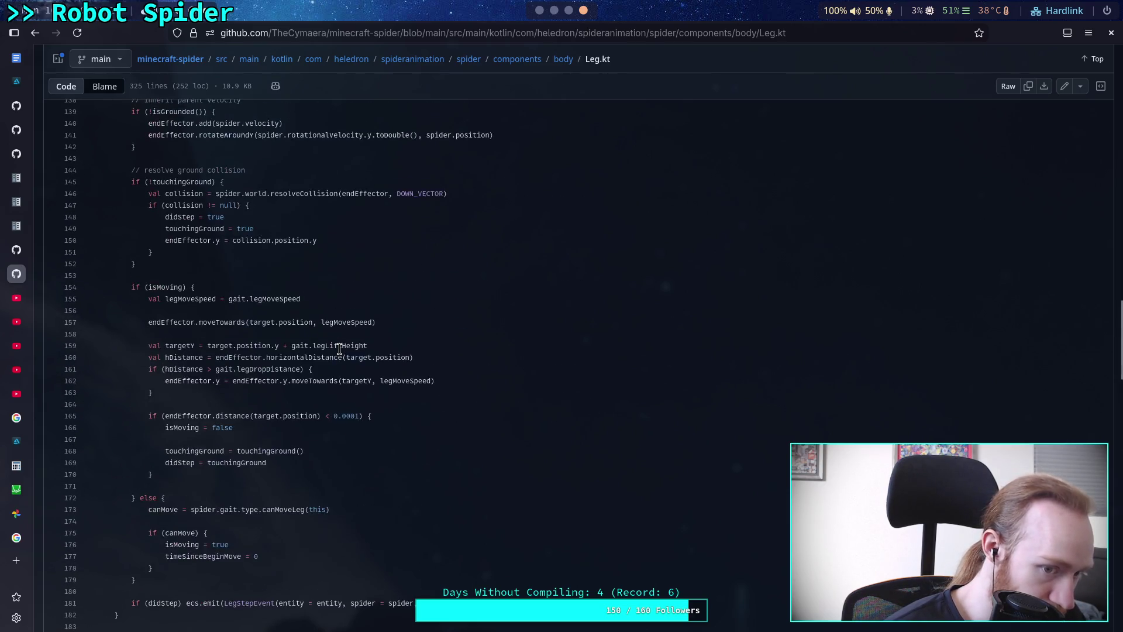
scroll(339, 349, up, 3)
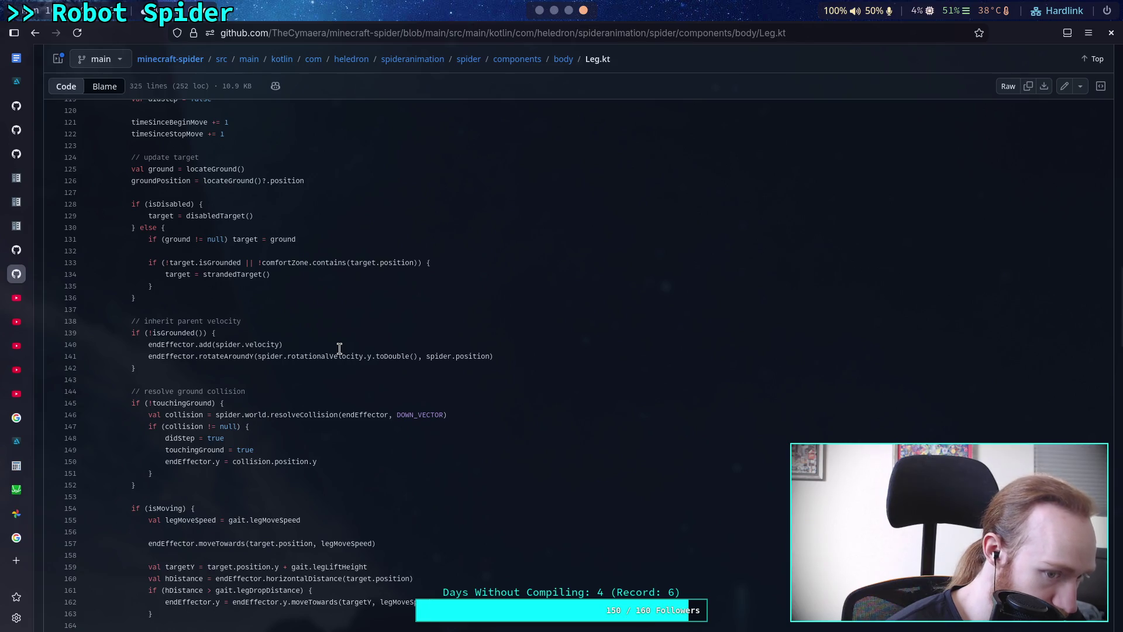
scroll(339, 349, down, 3)
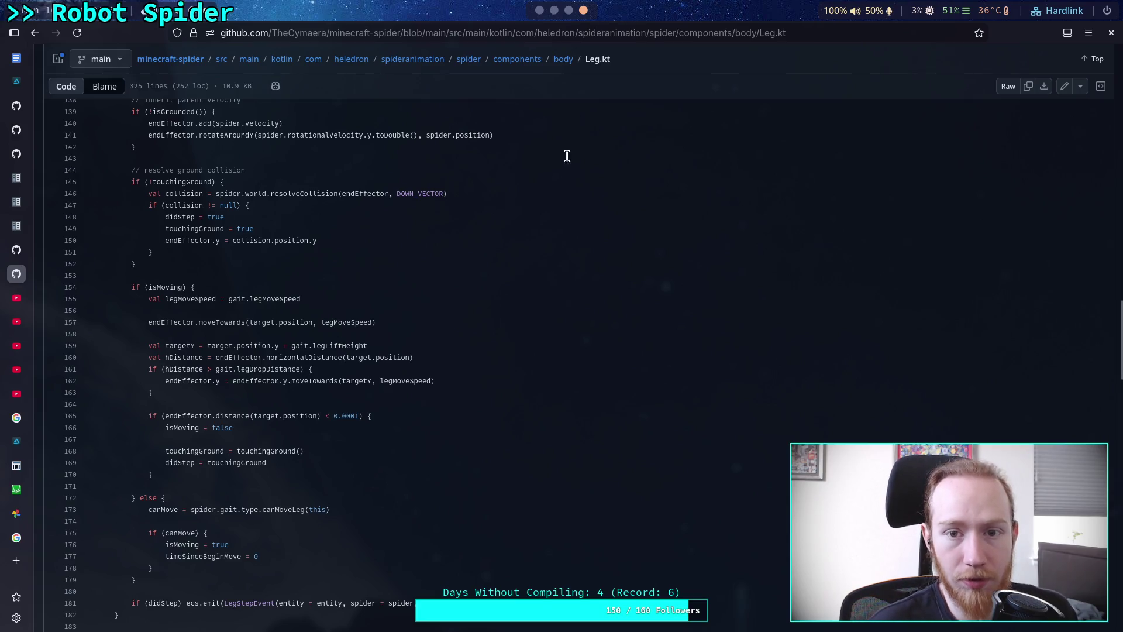
key(super+Left)
key(super+Left)
- Declare 'var is_moving: bool = false' below is_grounded
click(430, 283)
key(Return)
text(ar is_moving)
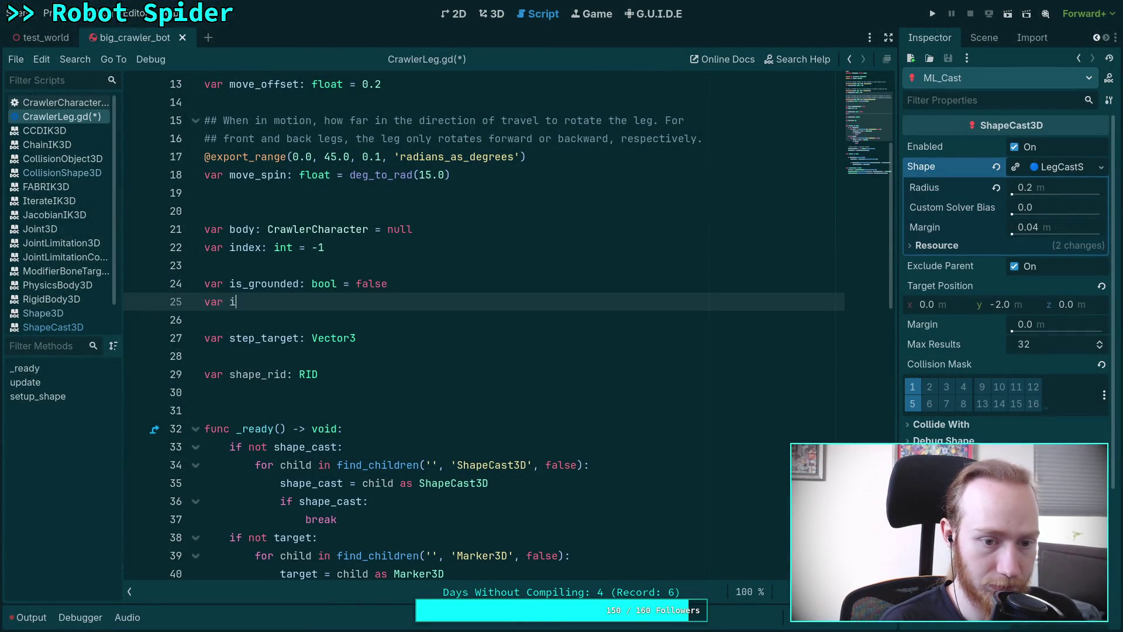
text(: bool = false)
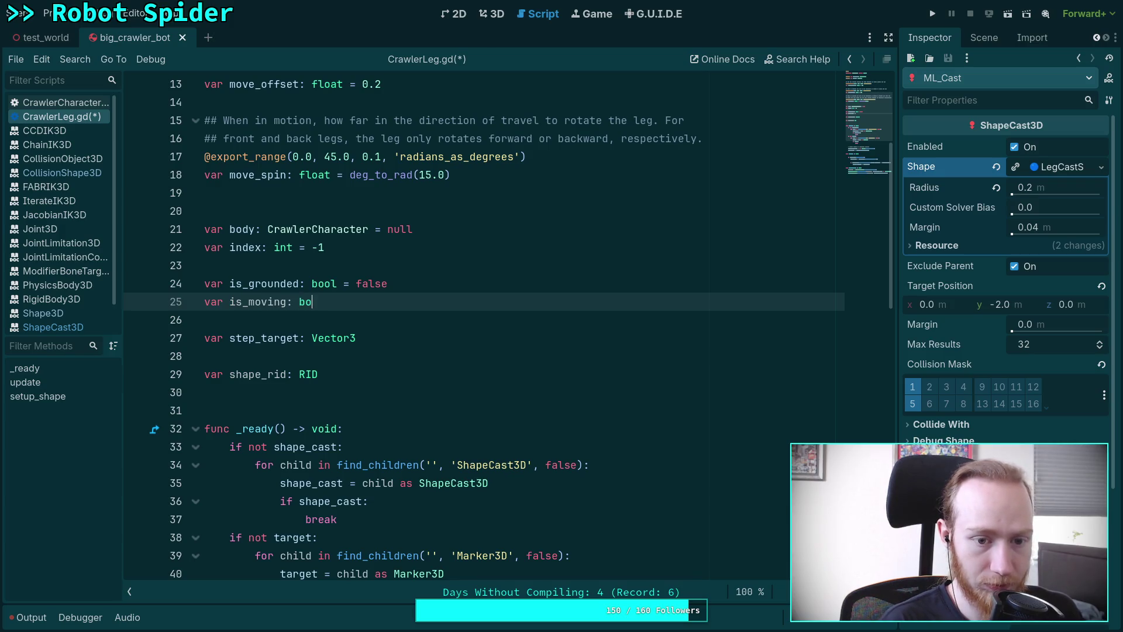
- Set is_moving = true inside the step distance check and save the script
scroll(799, 322, down, 9)
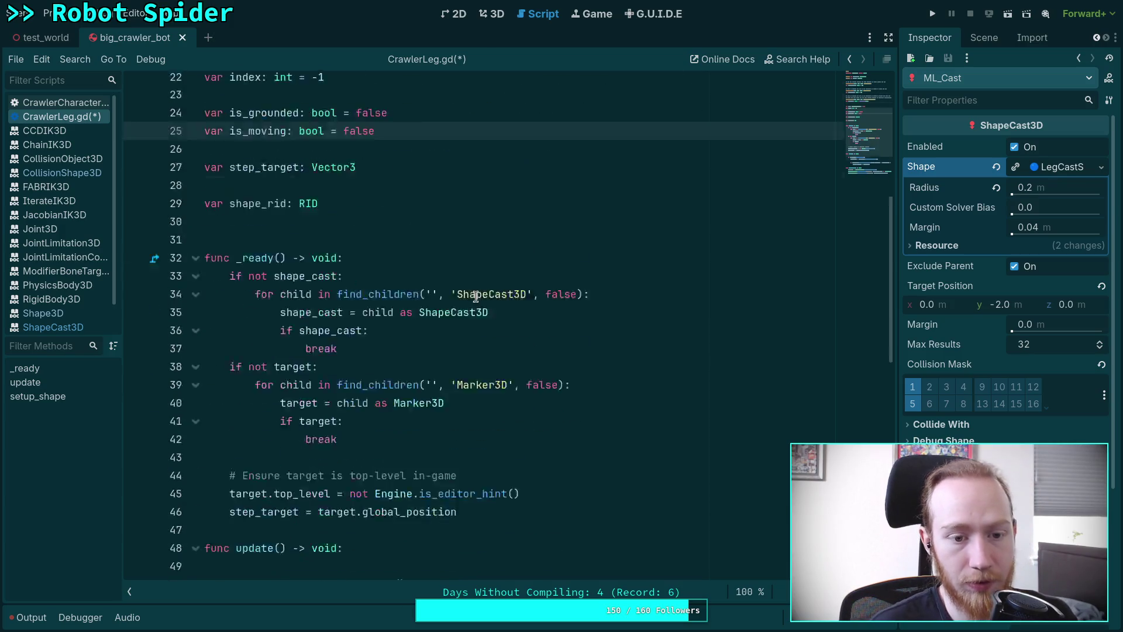
click(811, 319)
key(Return)
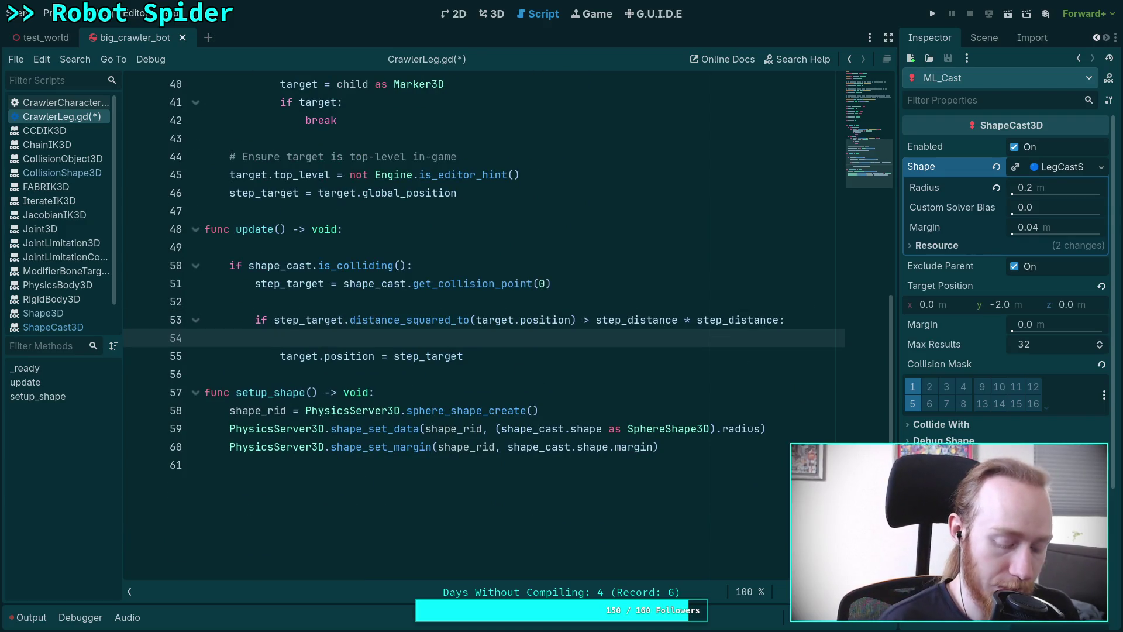
text(is_moving = )
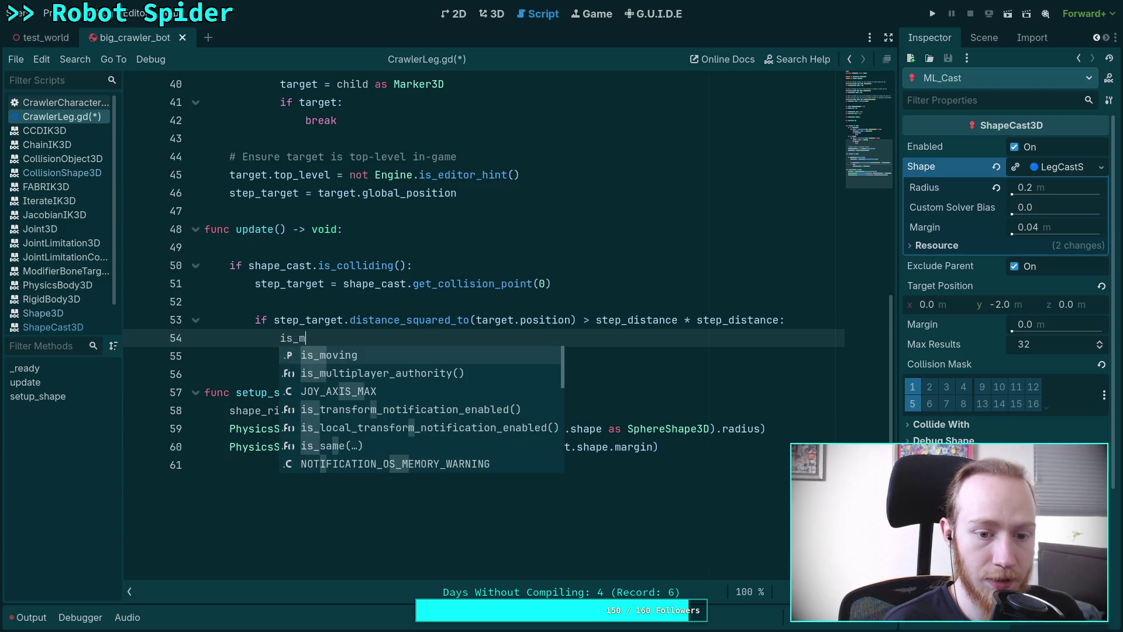
text(true)
key(ctrl+s)
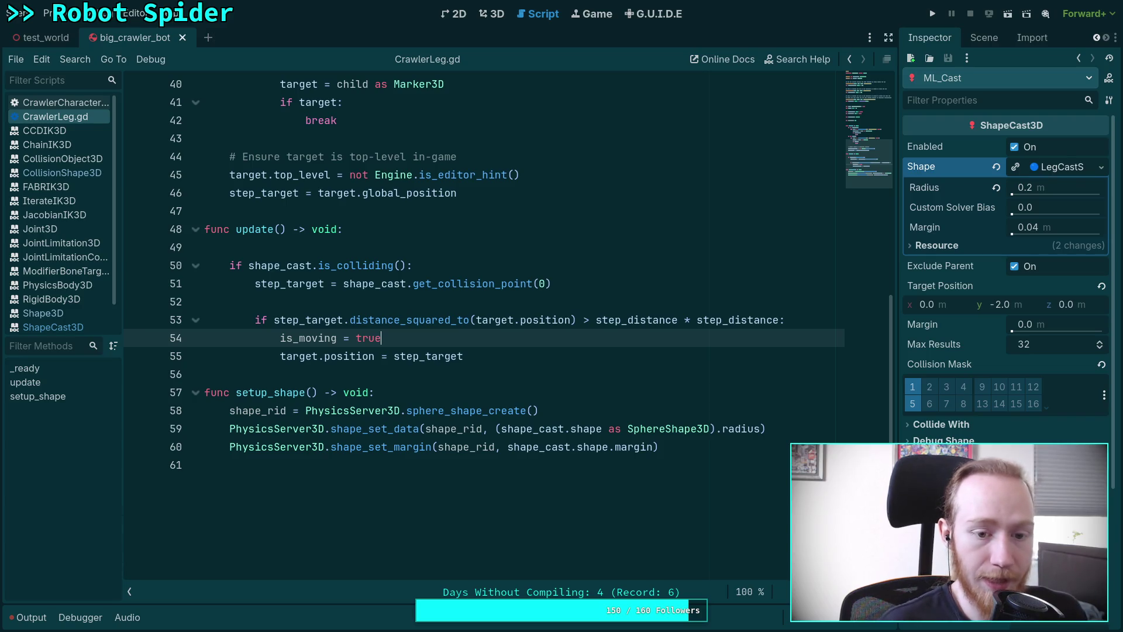
- Declare 'var ground_target: Vector3' below the step_target declaration
scroll(635, 307, up, 9)
click(445, 339)
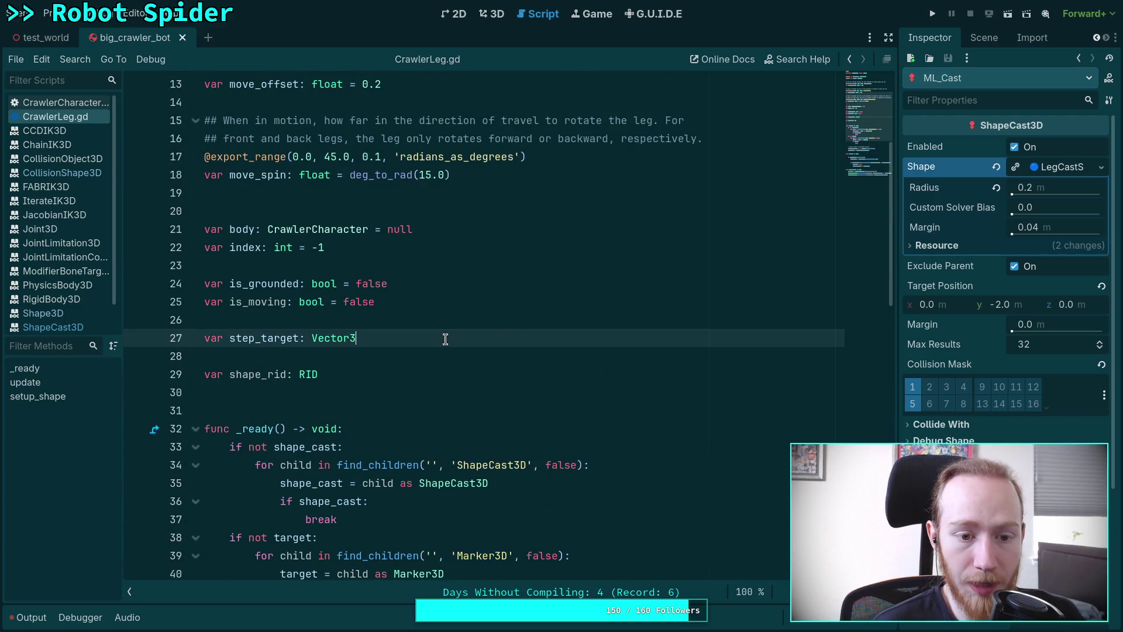
double_click(251, 338)
scroll(514, 421, down, 7)
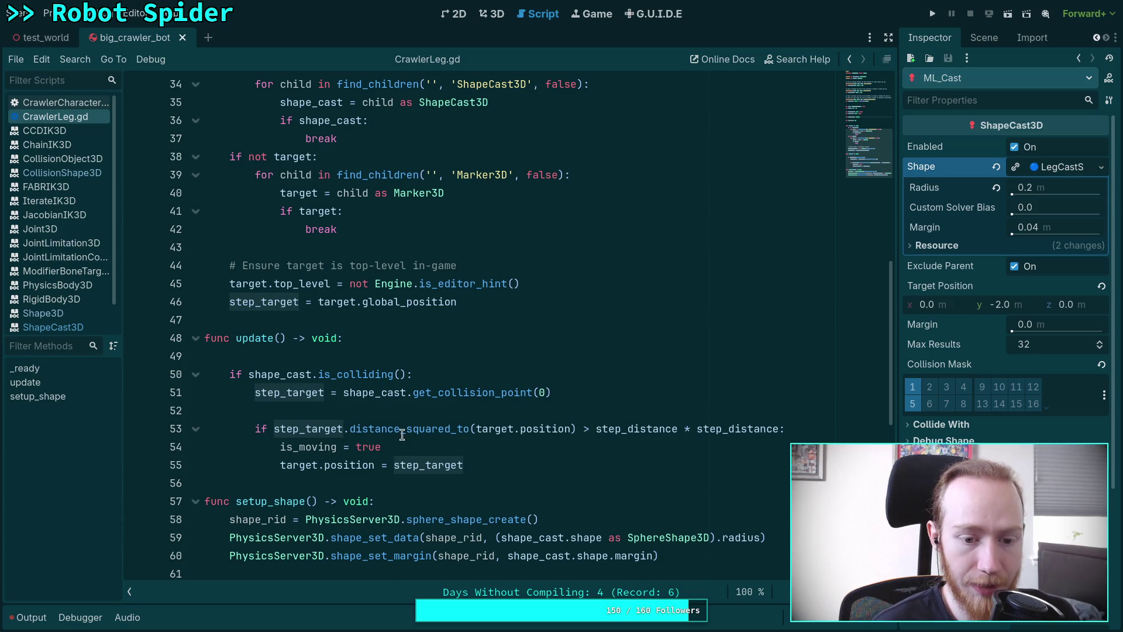
ctrl+click(309, 429)
click(435, 397)
key(Return)
text(var )
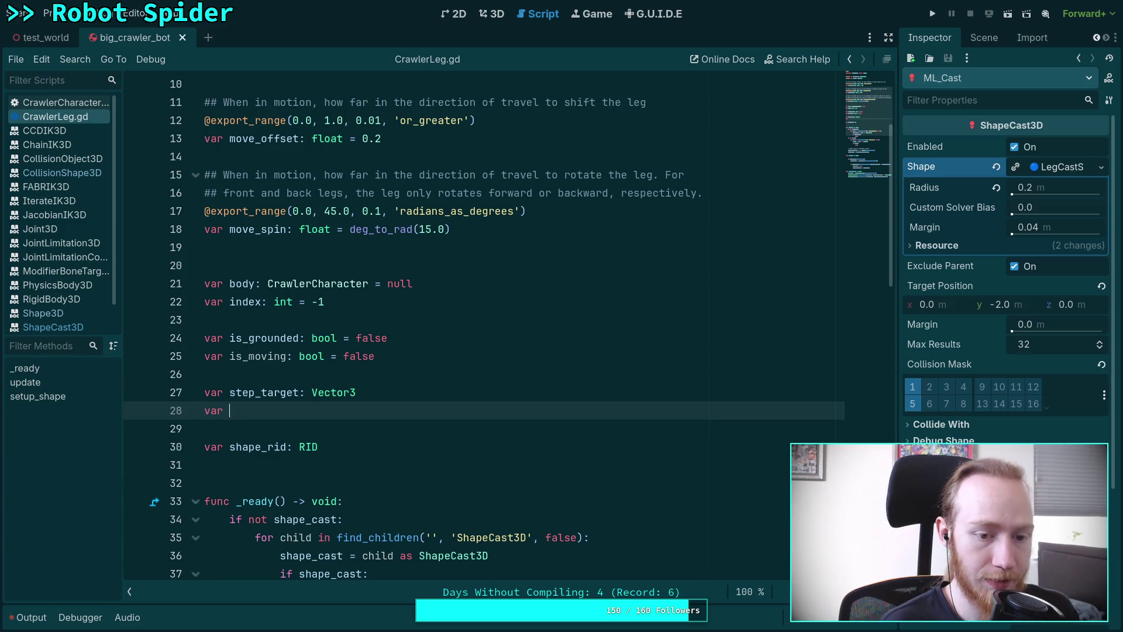
text(leg_)
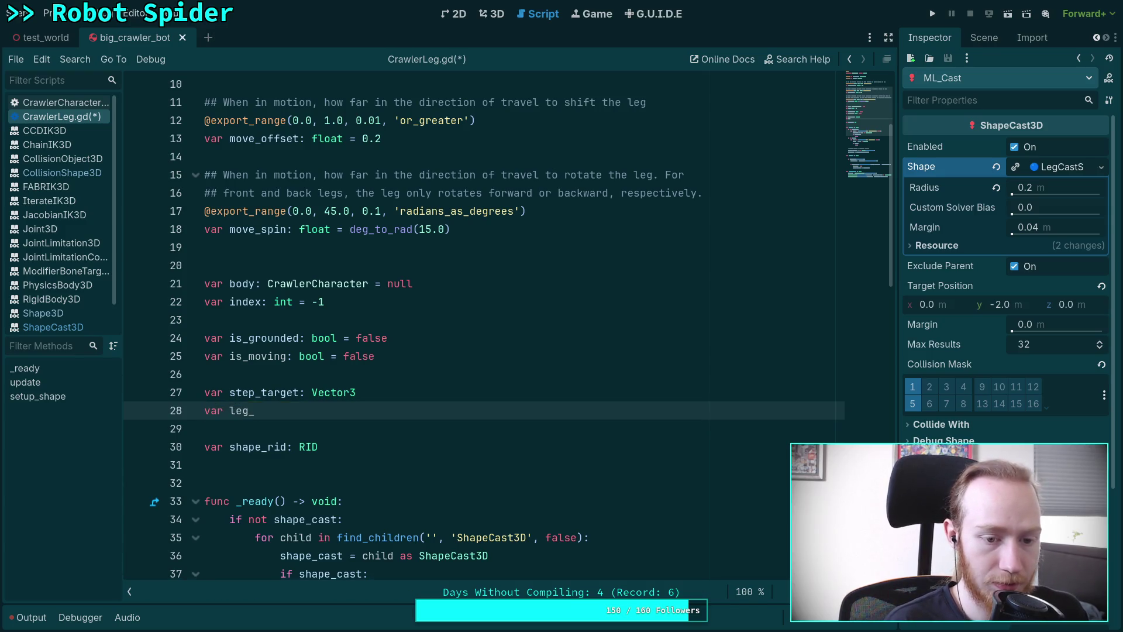
key(BackSpace)
key(BackSpace)
text(ground_target: )
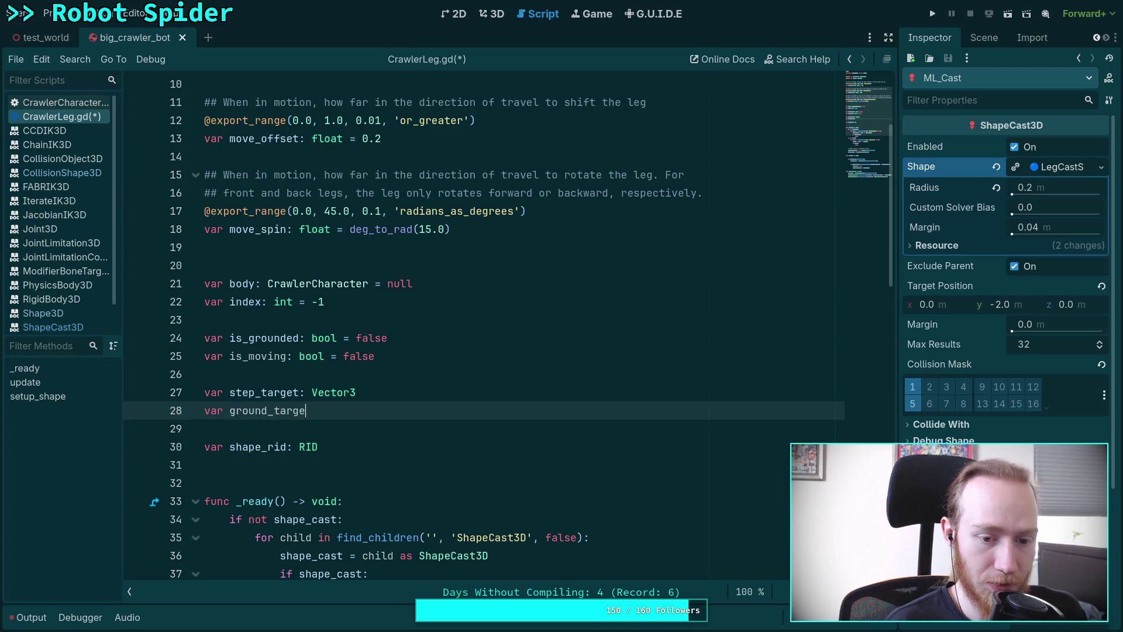
text(Vector3)
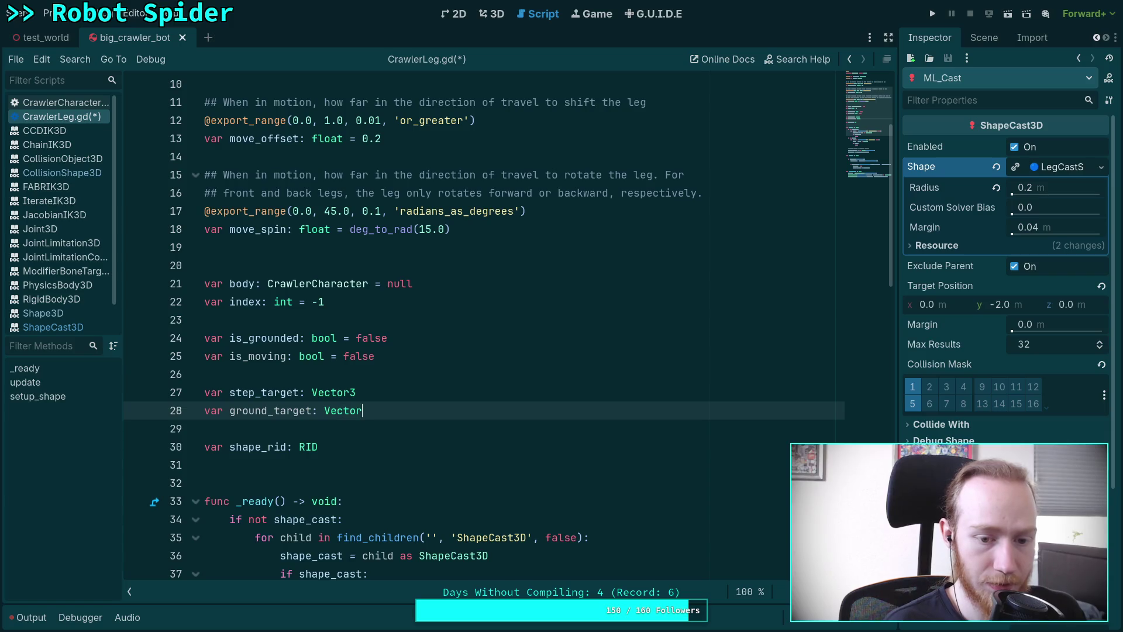
click(424, 399)
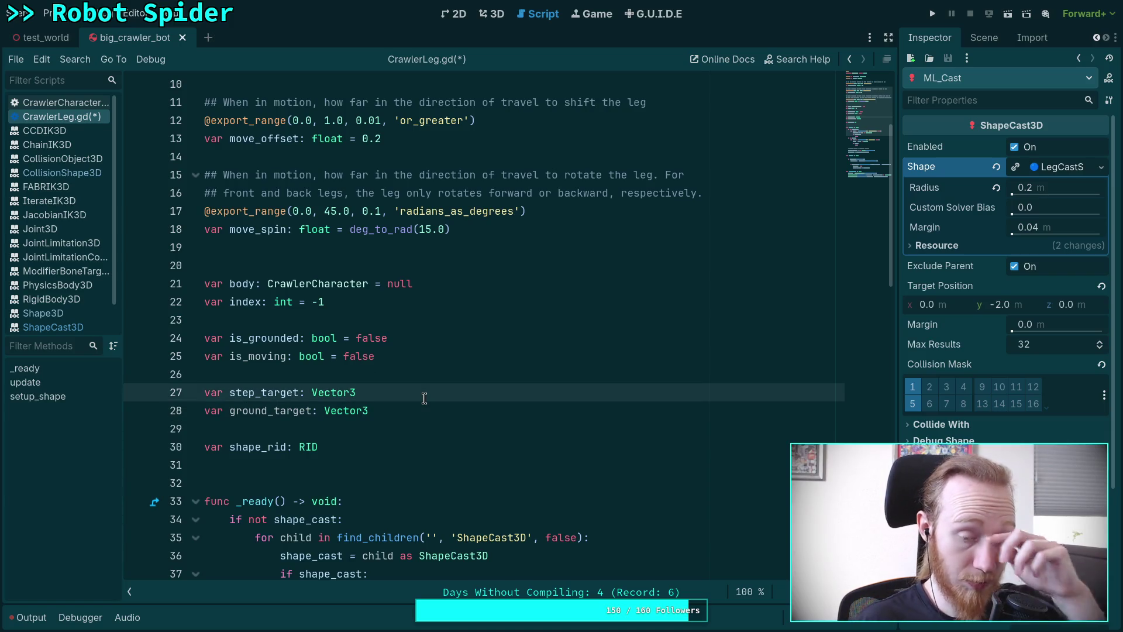
- Add 'ground_target = step_target' after is_moving = true
scroll(424, 398, down, 10)
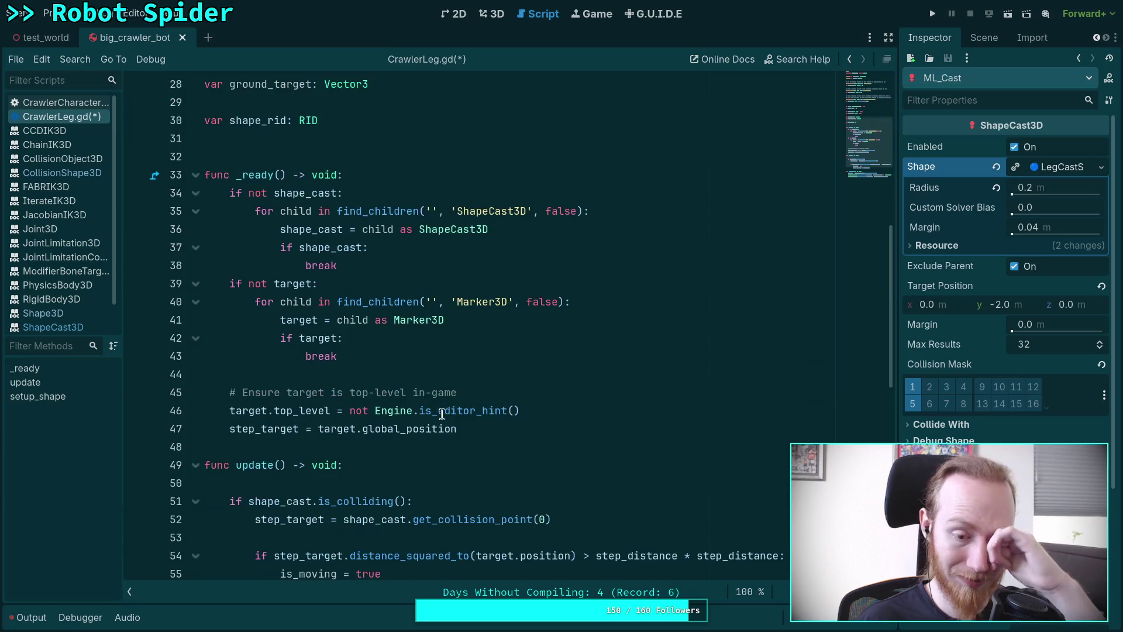
click(513, 363)
key(Return)
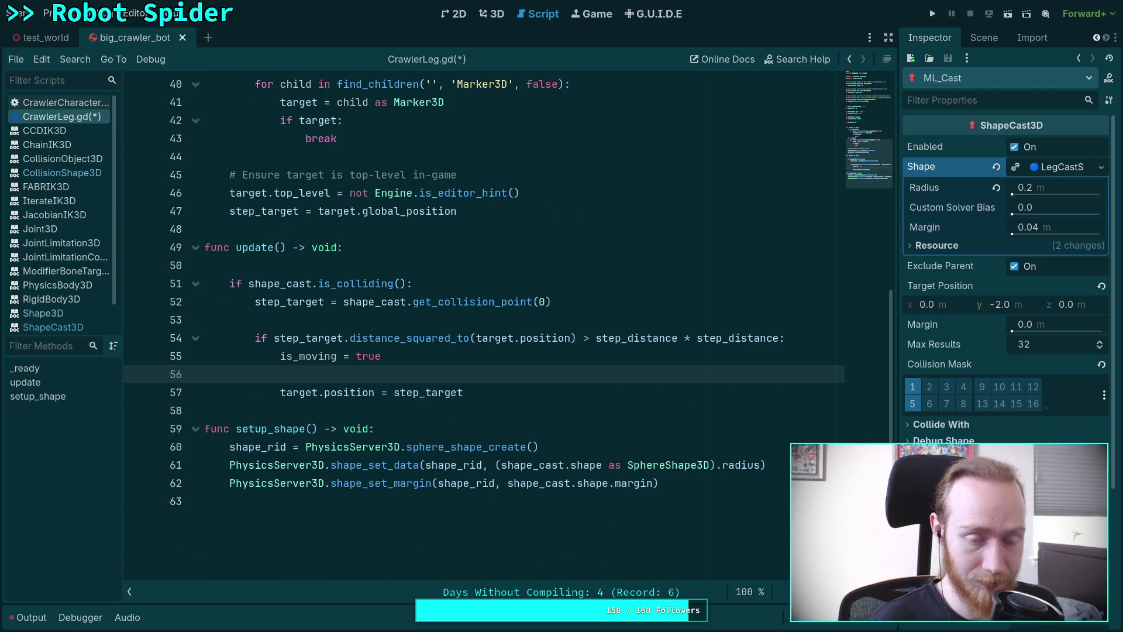
text(ground_target = )
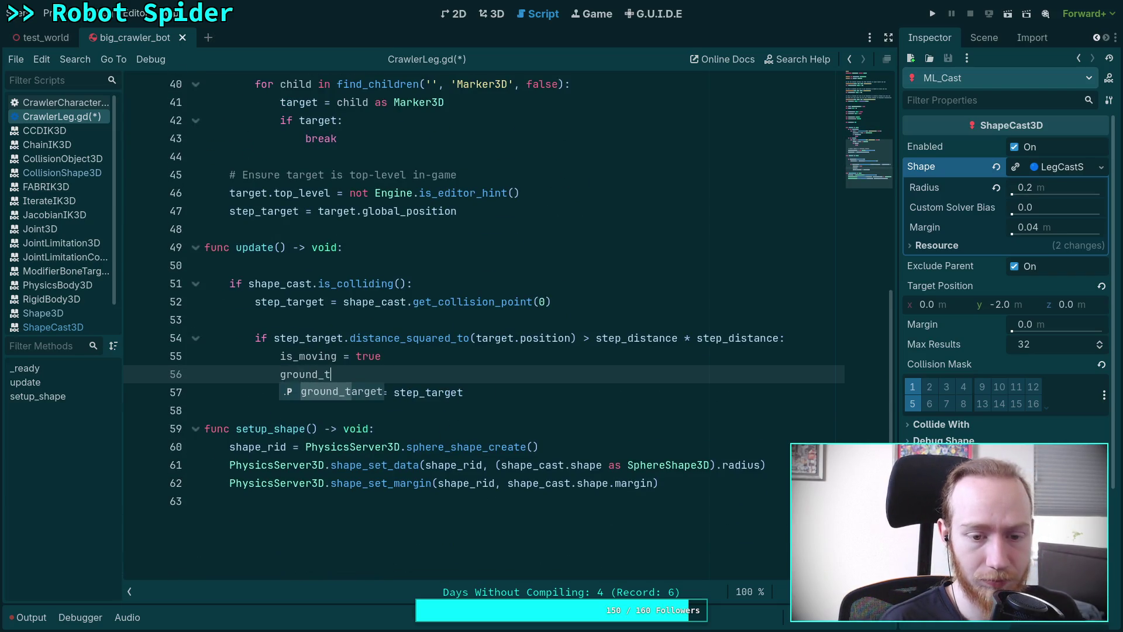
text(st)
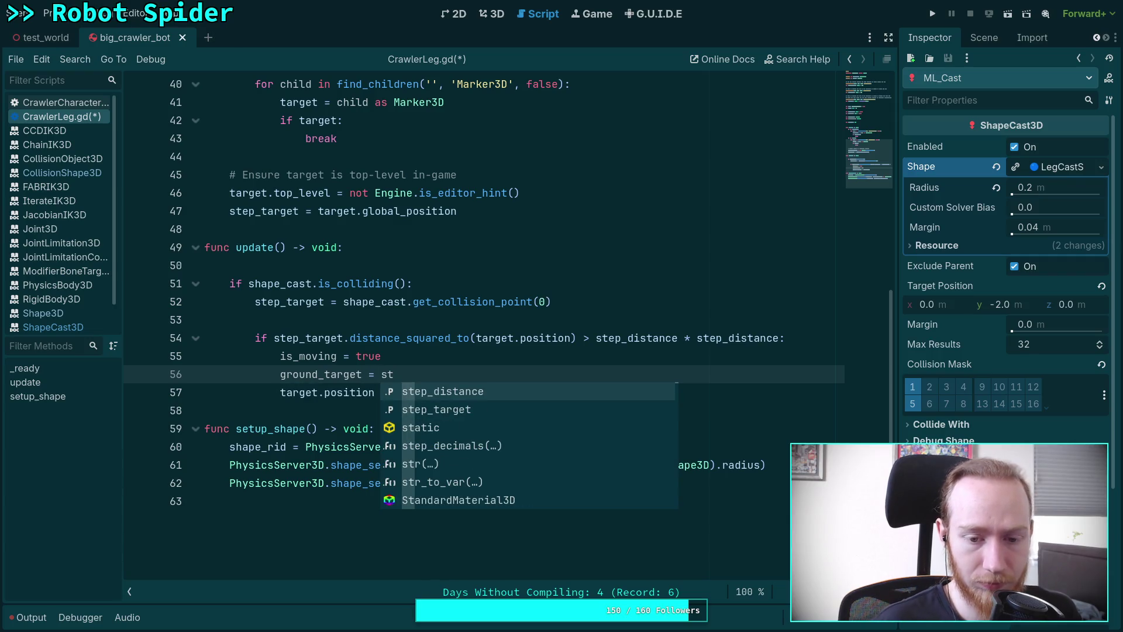
key(Down)
key(Return)
ctrl+click(415, 375)
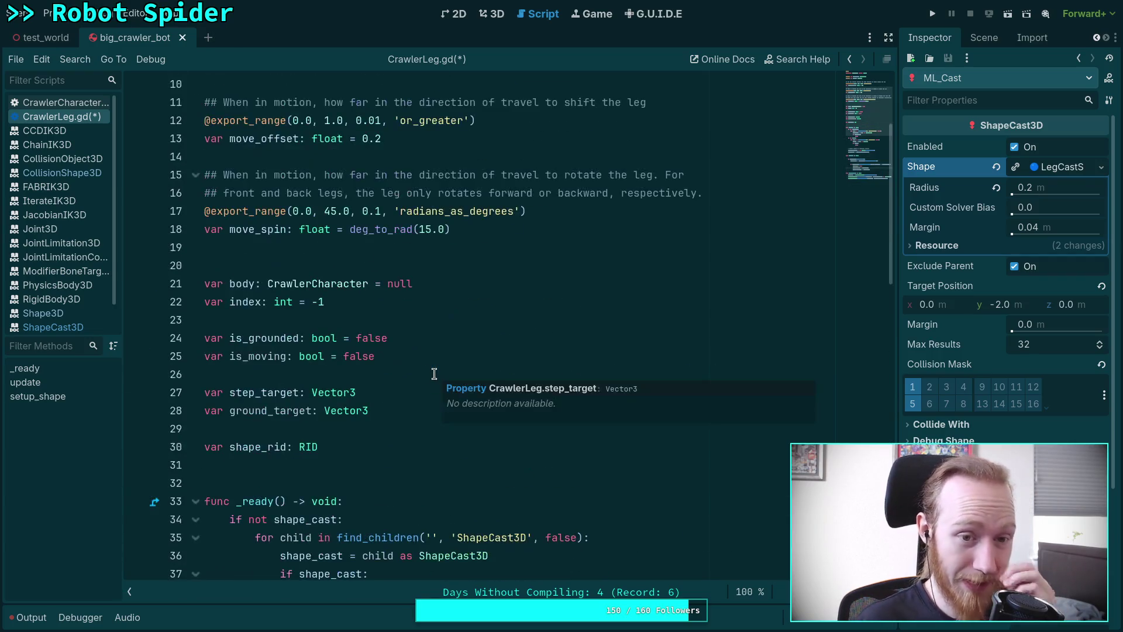
- Rename the step_target declaration to next_step_target and copy the new name
click(233, 392)
text(next_)
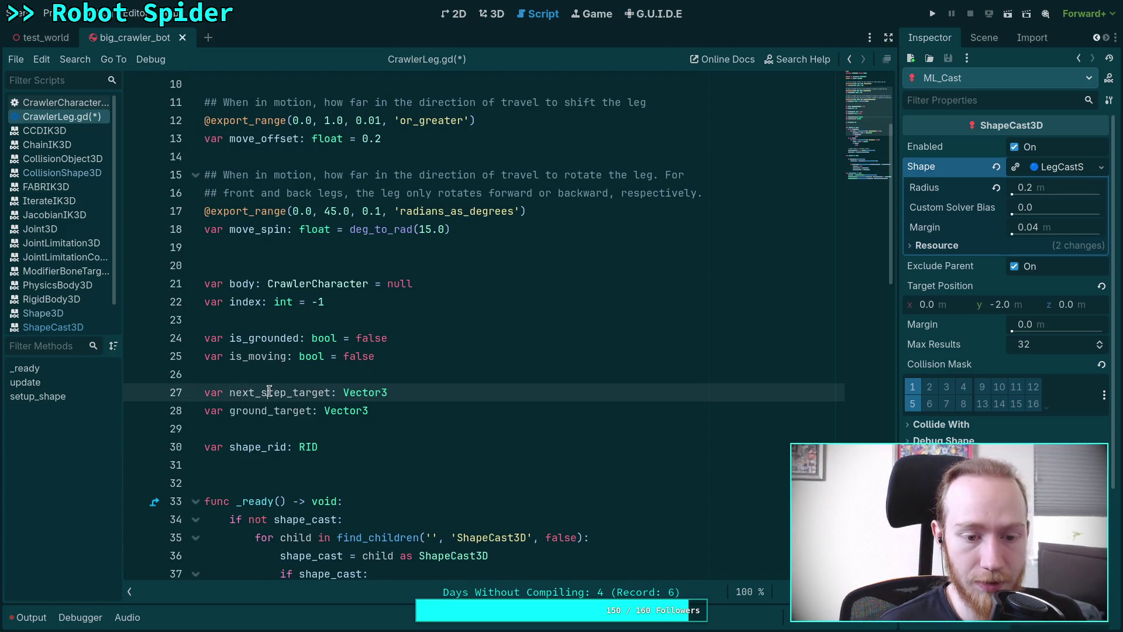
double_click(269, 392)
right_click(277, 397)
click(310, 455)
- Replace step_target with next_step_target on lines 47, 52 and the distance check
scroll(292, 380, down, 8)
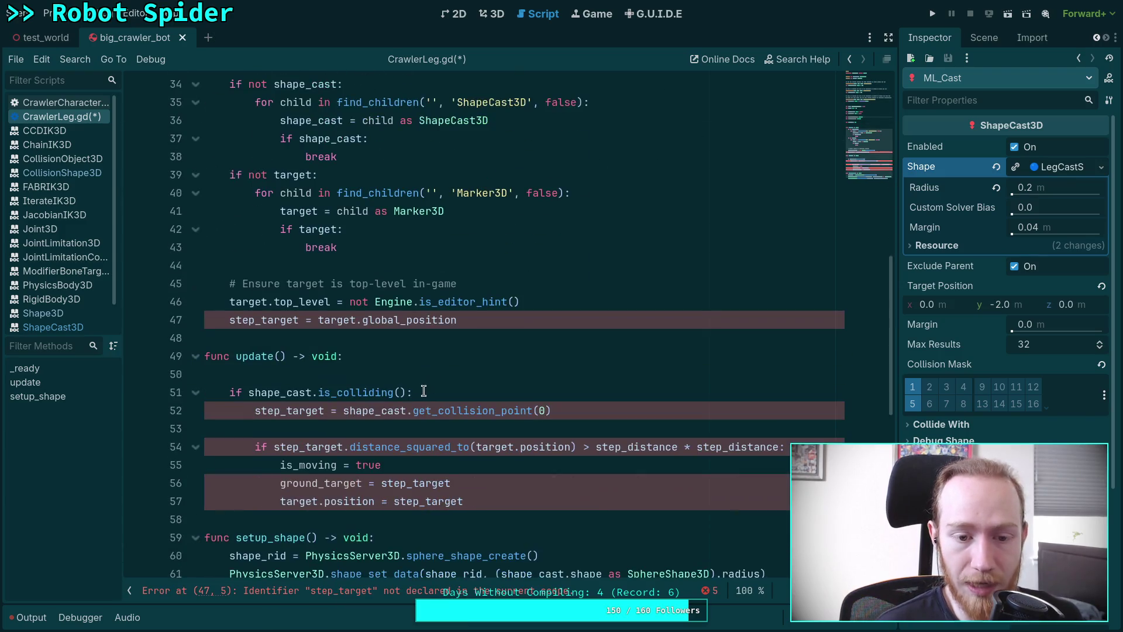
double_click(263, 323)
key(ctrl+v)
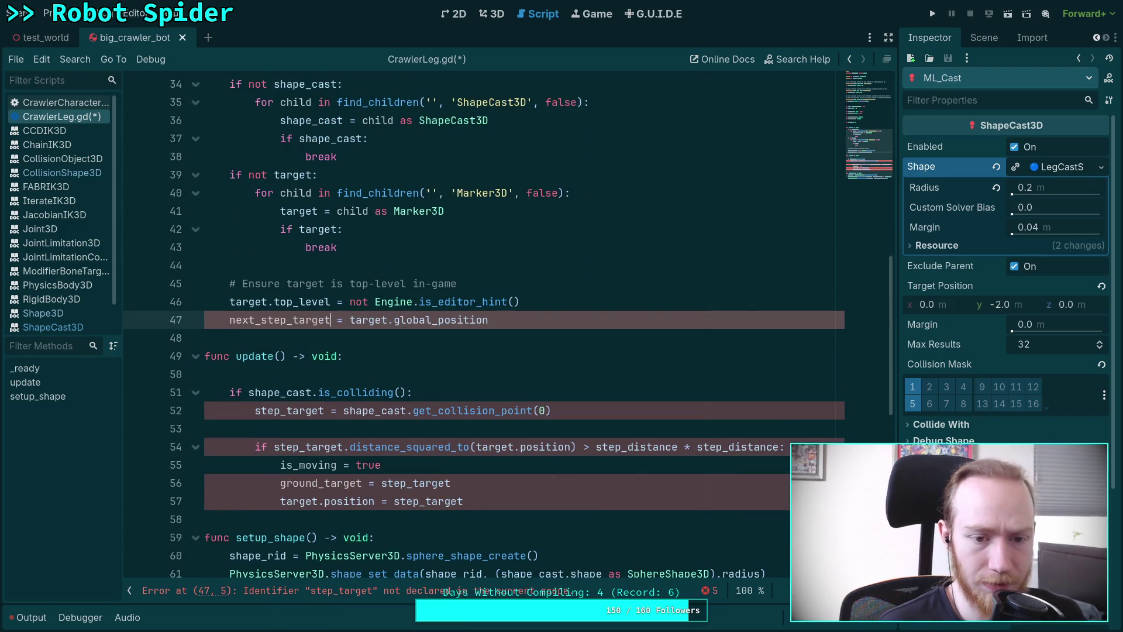
scroll(302, 370, down, 1)
double_click(304, 363)
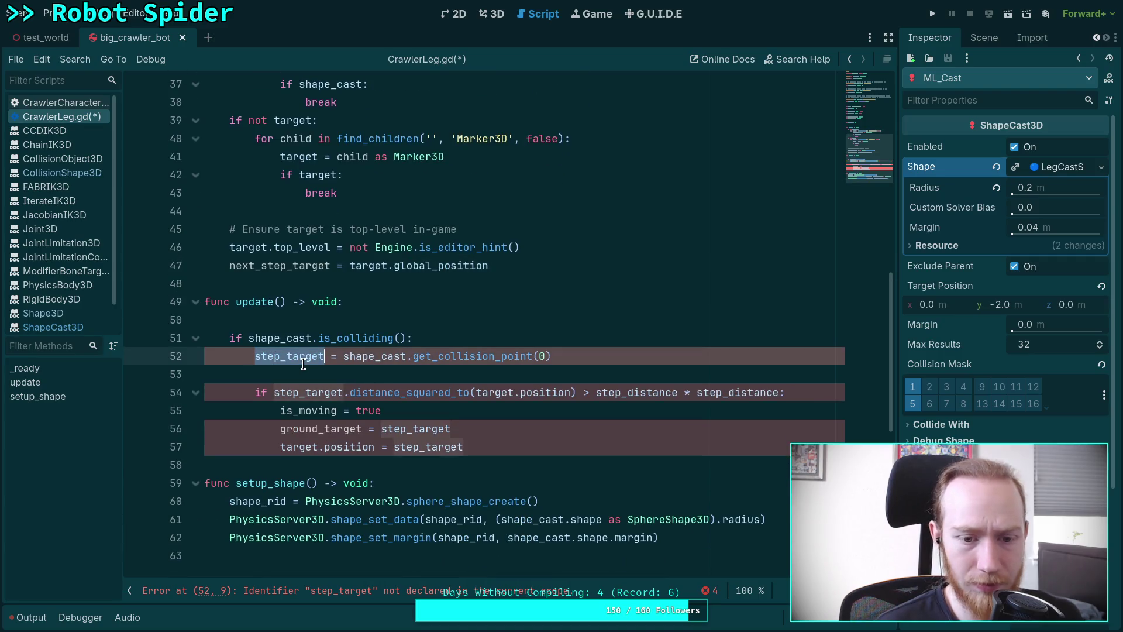
key(ctrl+v)
double_click(316, 393)
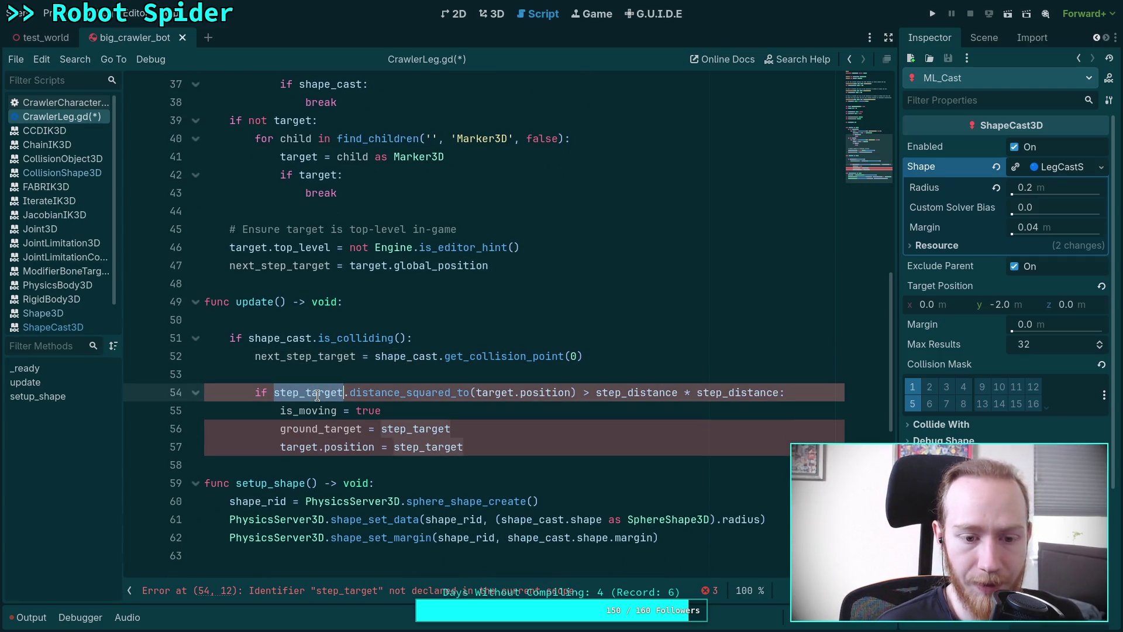
key(ctrl+v)
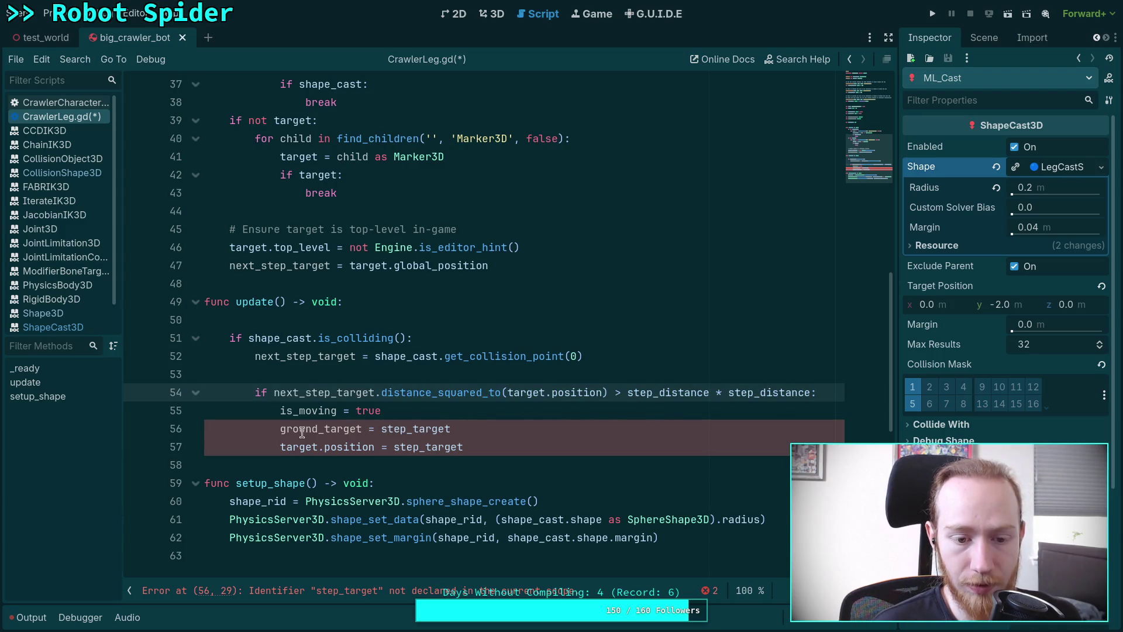
- Make line 56 read 'step_target = next_step_target' and delete the target.position line
drag(280, 430, 320, 431)
text(step)
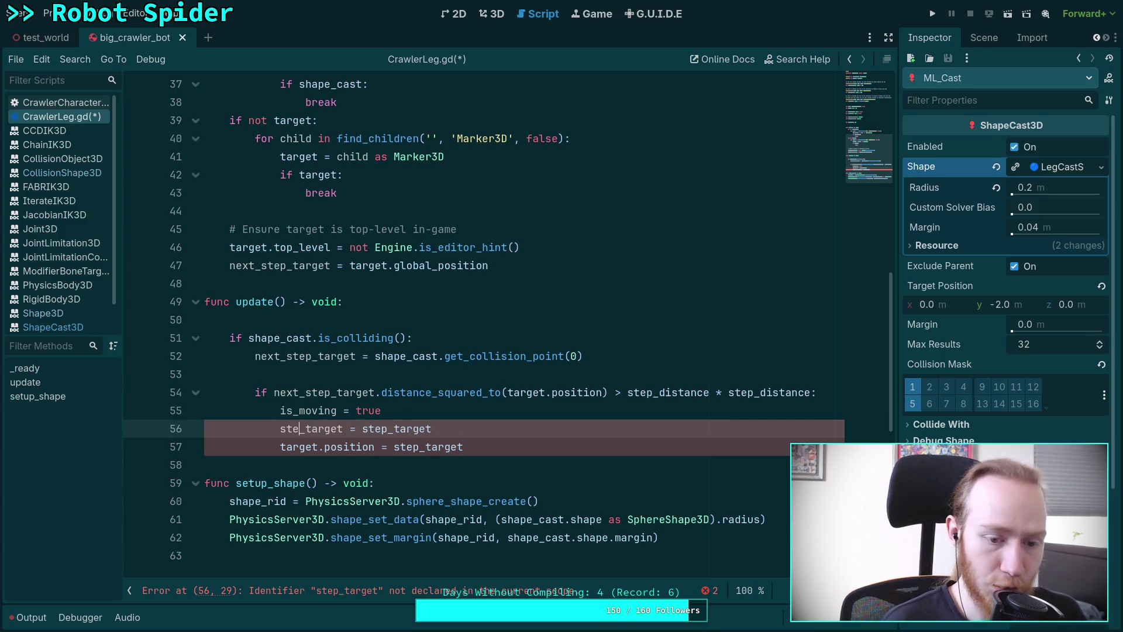
key(Escape)
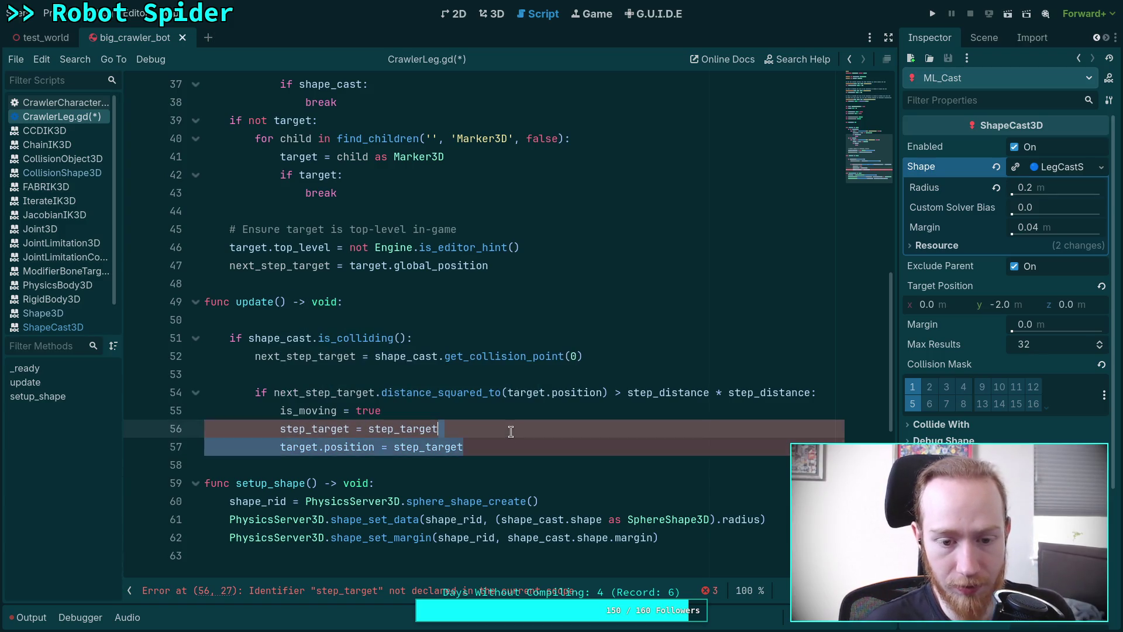
key(Down)
key(ctrl+shift+k)
text(next_)
click(380, 383)
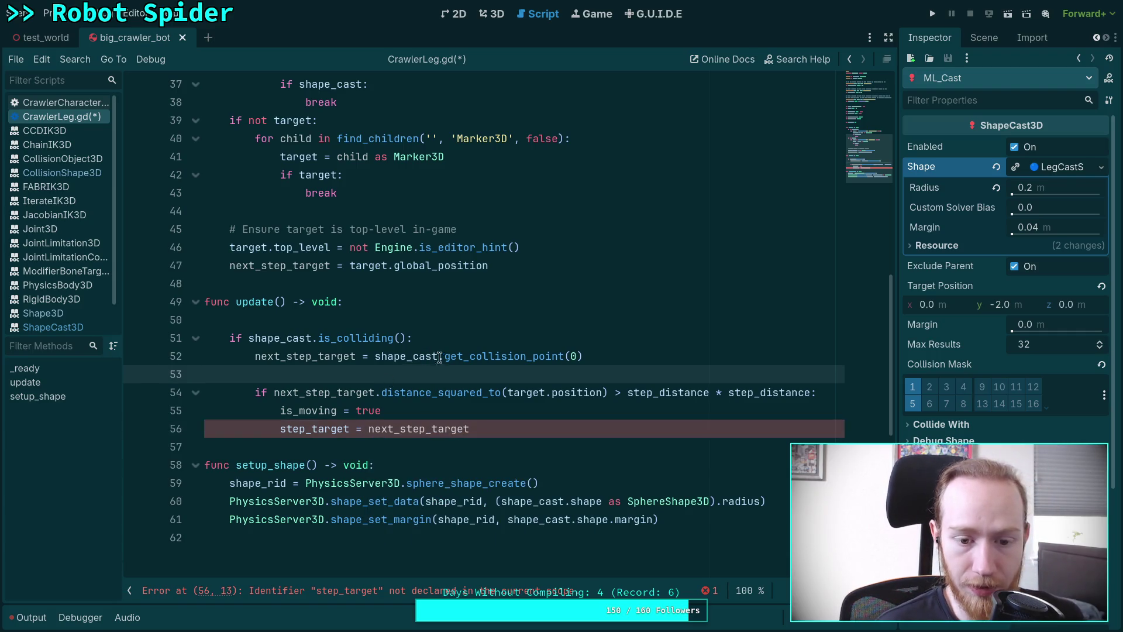
- Rename the ground_target declaration to step_target and save the script
scroll(439, 366, up, 8)
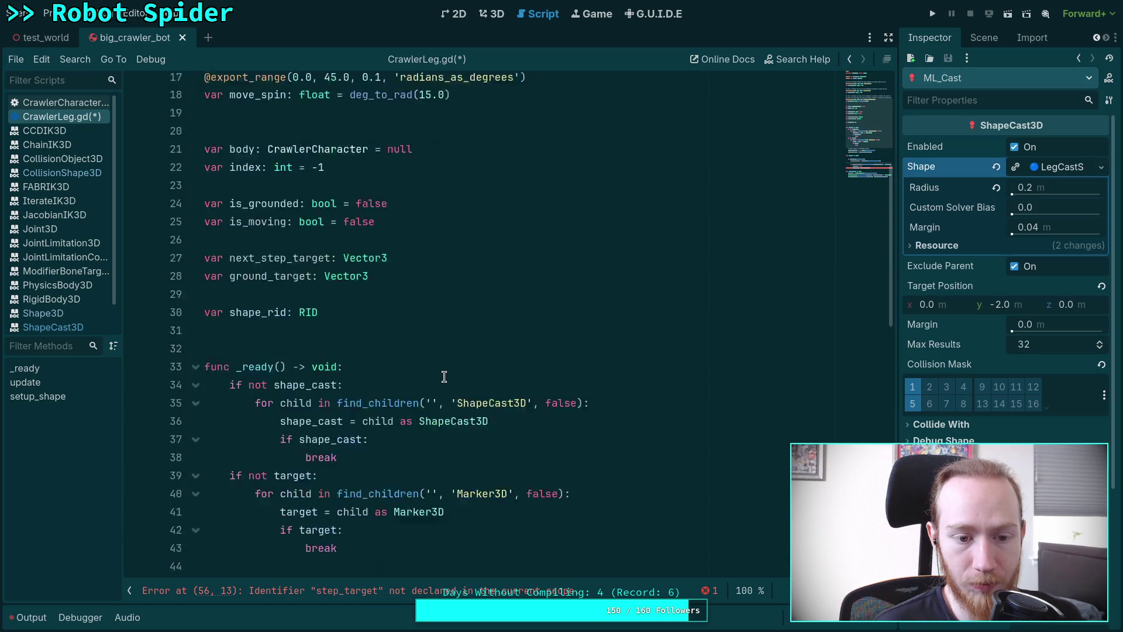
scroll(445, 376, down, 7)
double_click(418, 482)
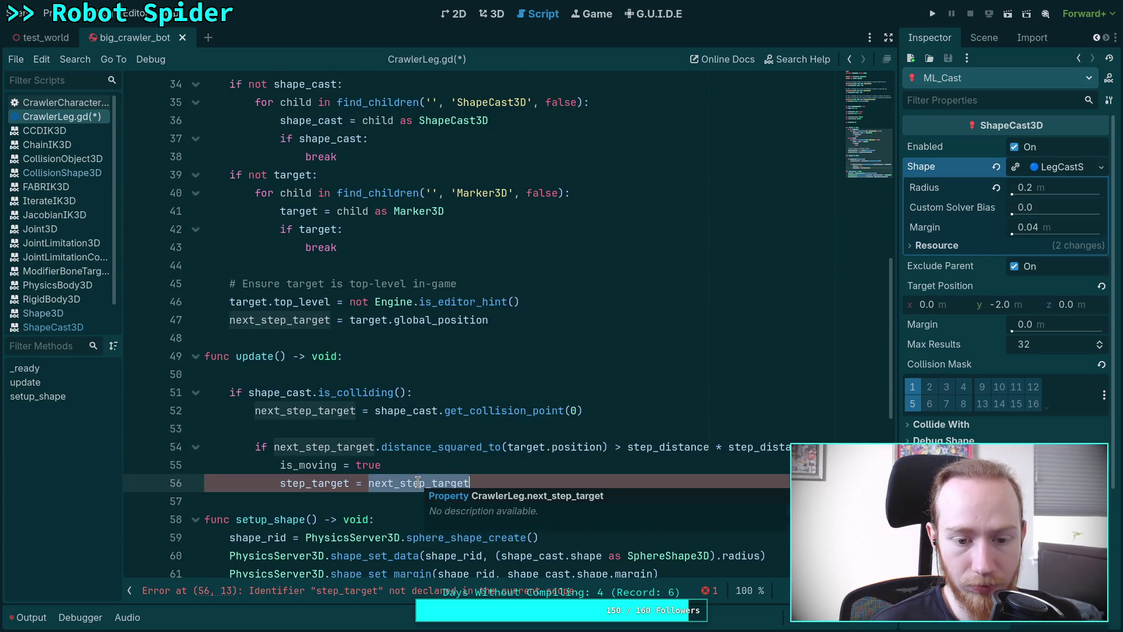
scroll(387, 366, up, 7)
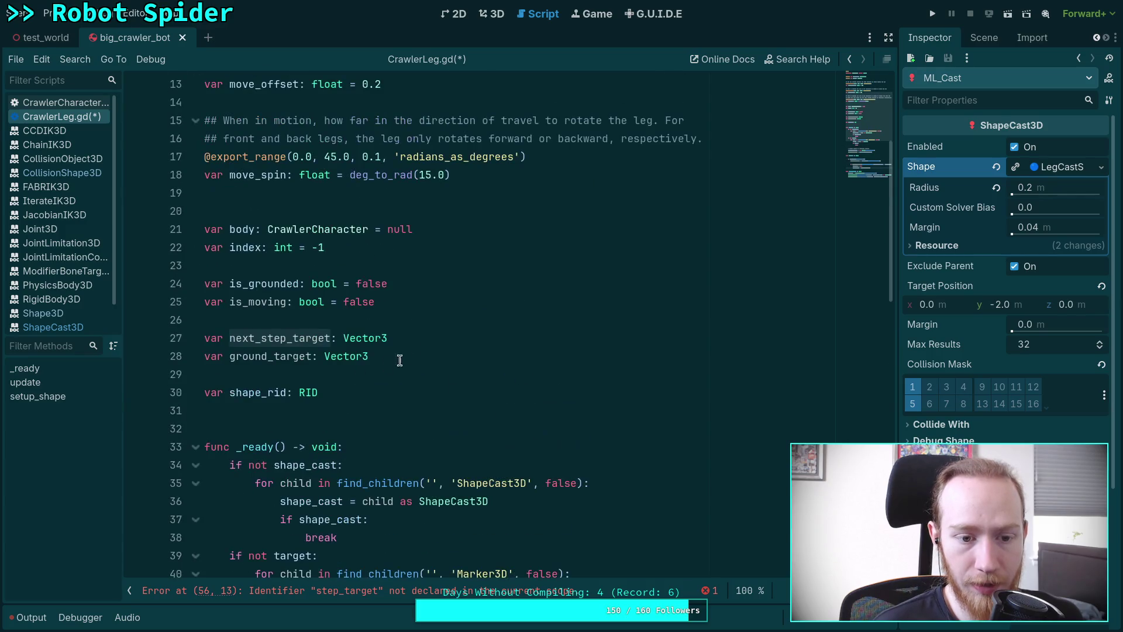
click(456, 320)
drag(230, 356, 262, 355)
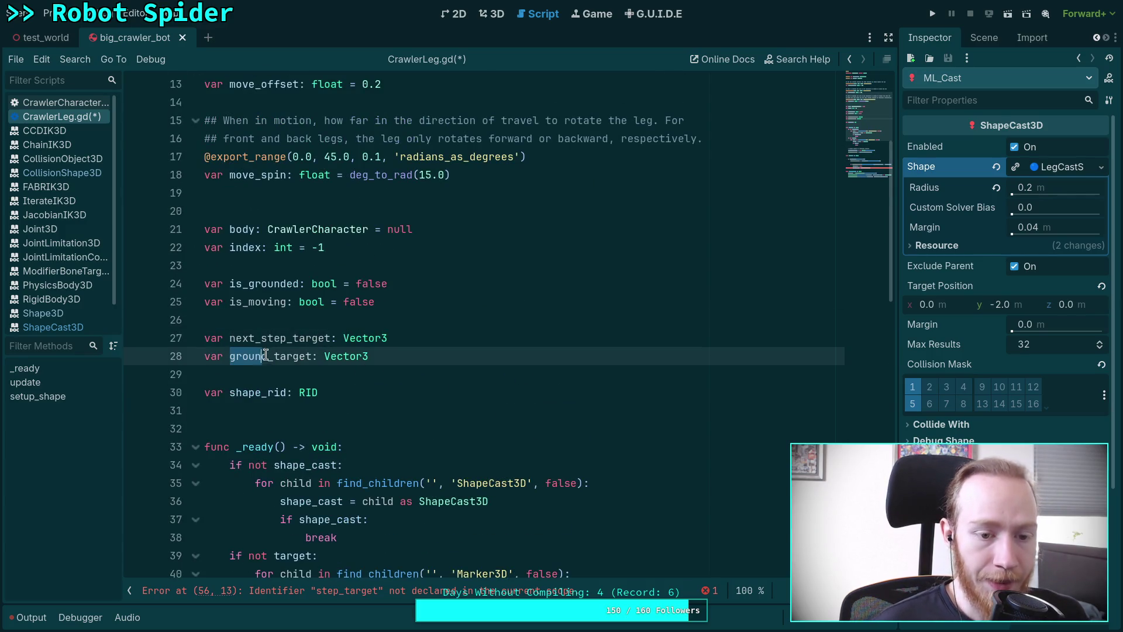
text(ste)
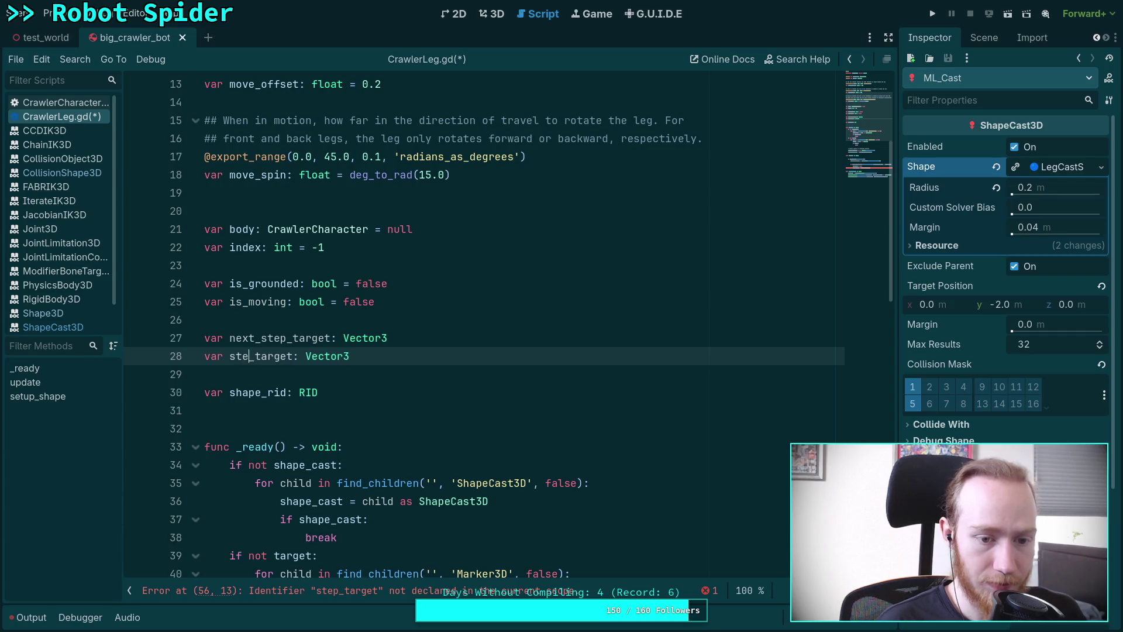
text(p)
key(ctrl+s)
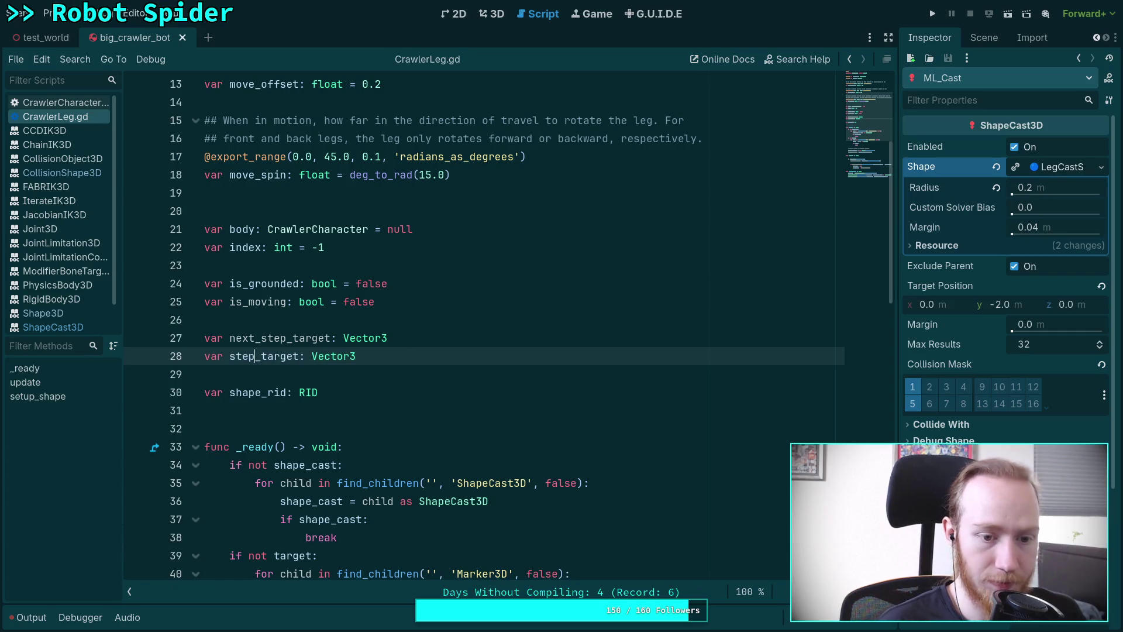
scroll(479, 329, down, 6)
- Open a blank separating line after the step_target assignment in update()
scroll(479, 329, up, 1)
scroll(479, 329, down, 3)
click(556, 445)
click(571, 424)
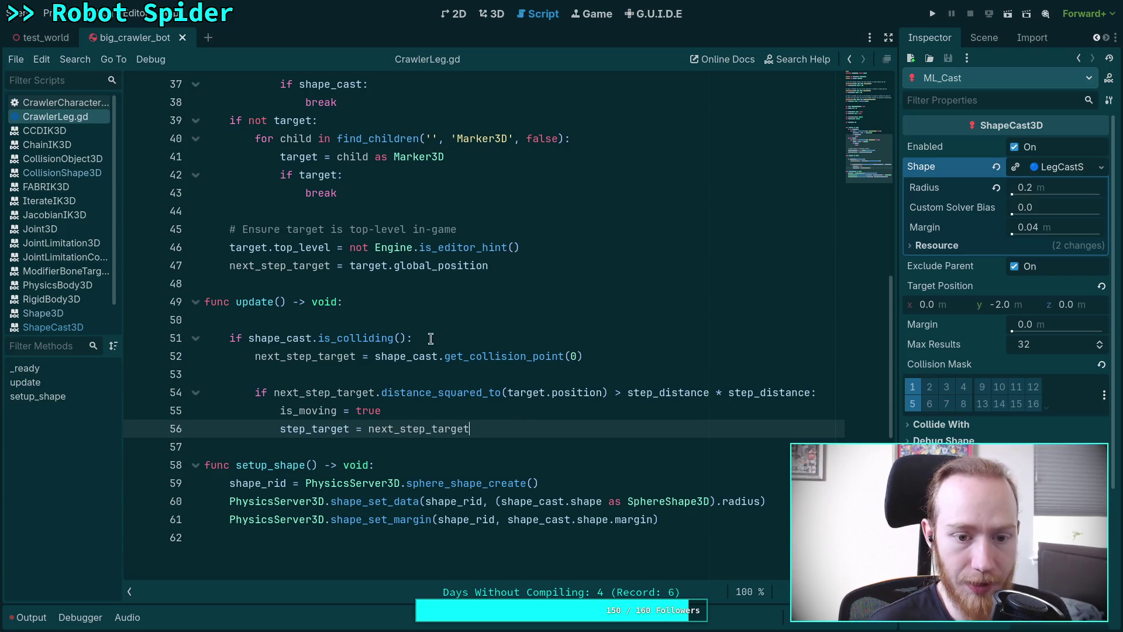
click(459, 314)
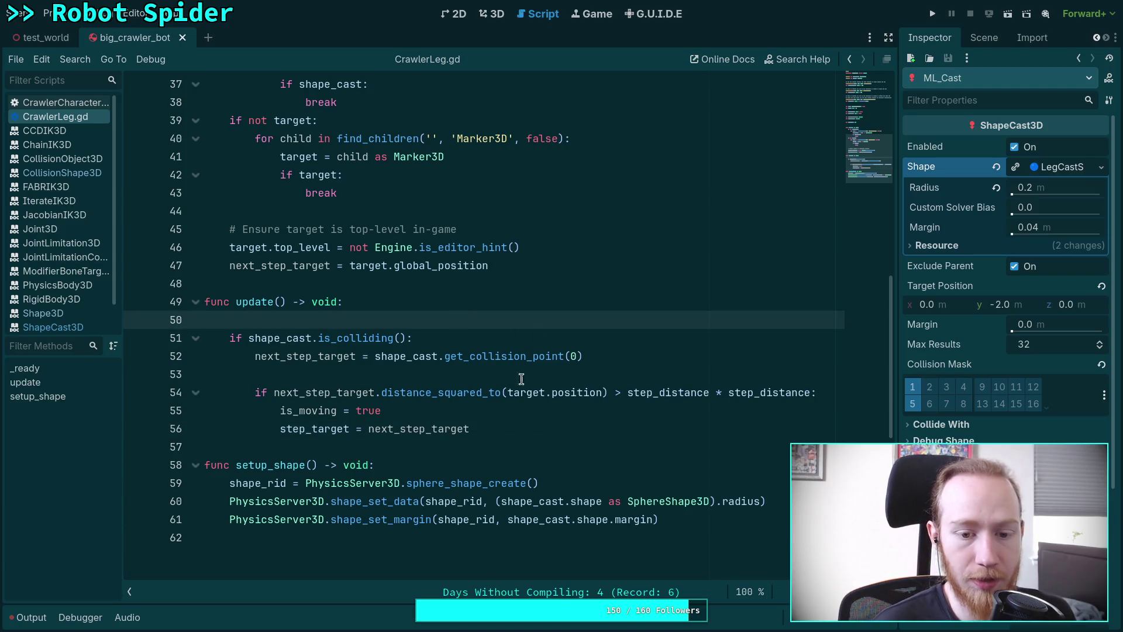
click(543, 427)
key(Return)
key(Return)
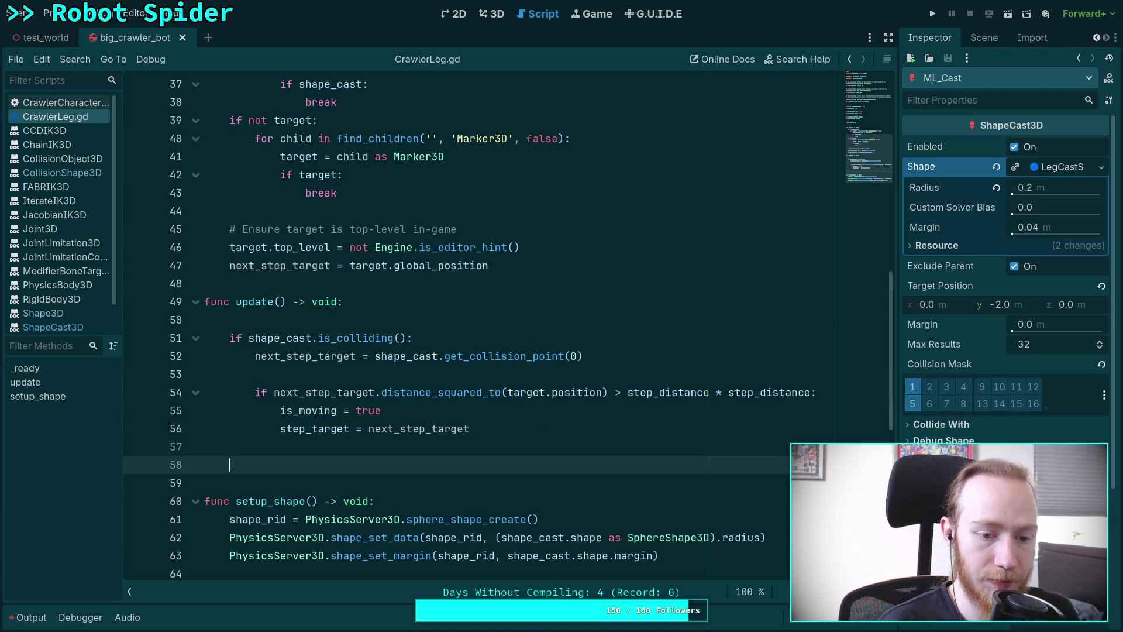
key(Return)
key(Up)
key(BackSpace)
- Add an 'if is_moving:' block with an empty indented body
text(if is_moving:)
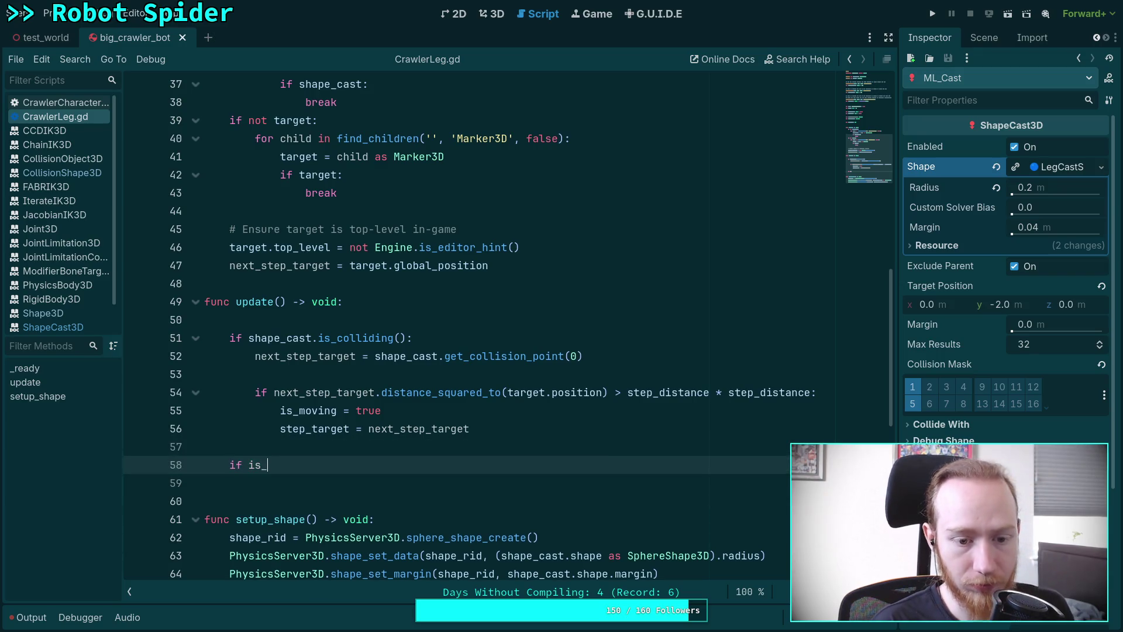
key(Return)
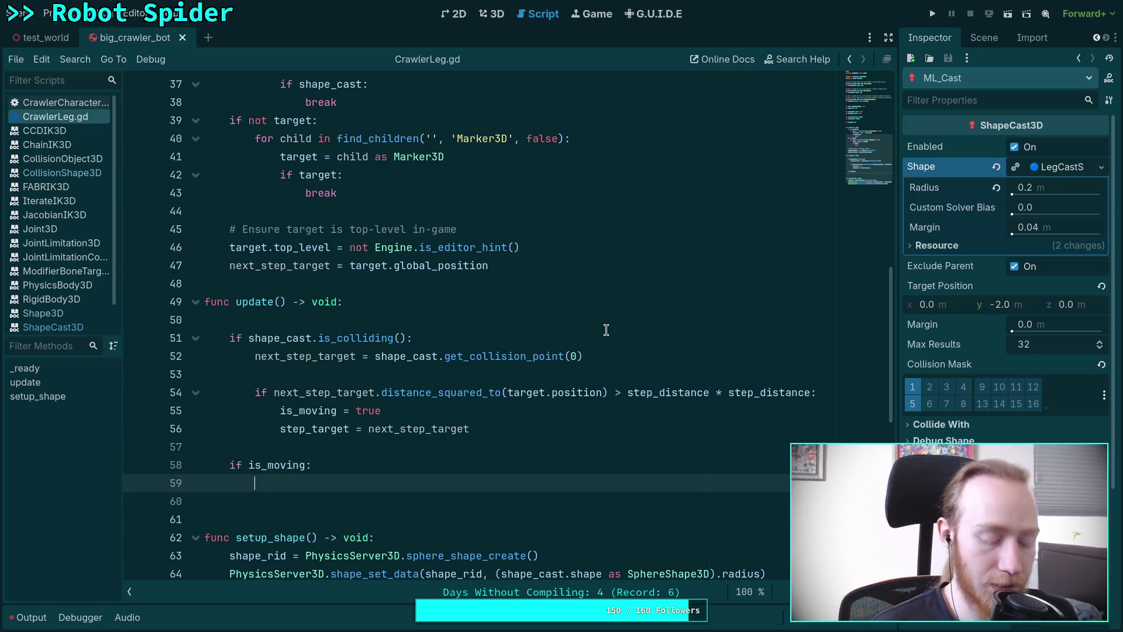
key(Tab)
scroll(488, 374, up, 10)
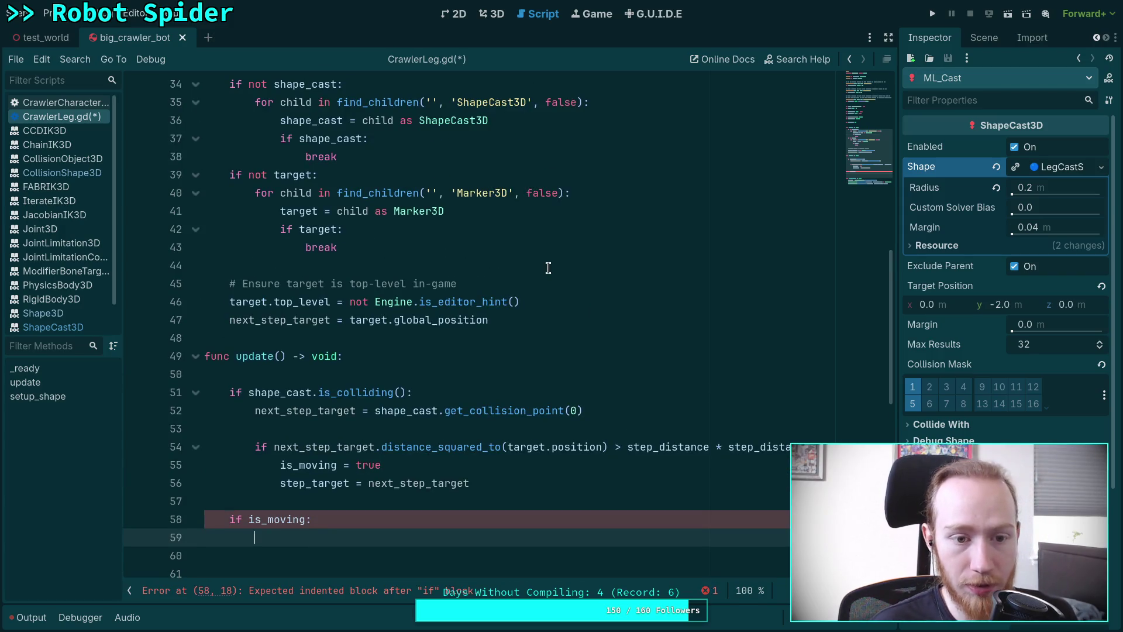
scroll(489, 373, up, 3)
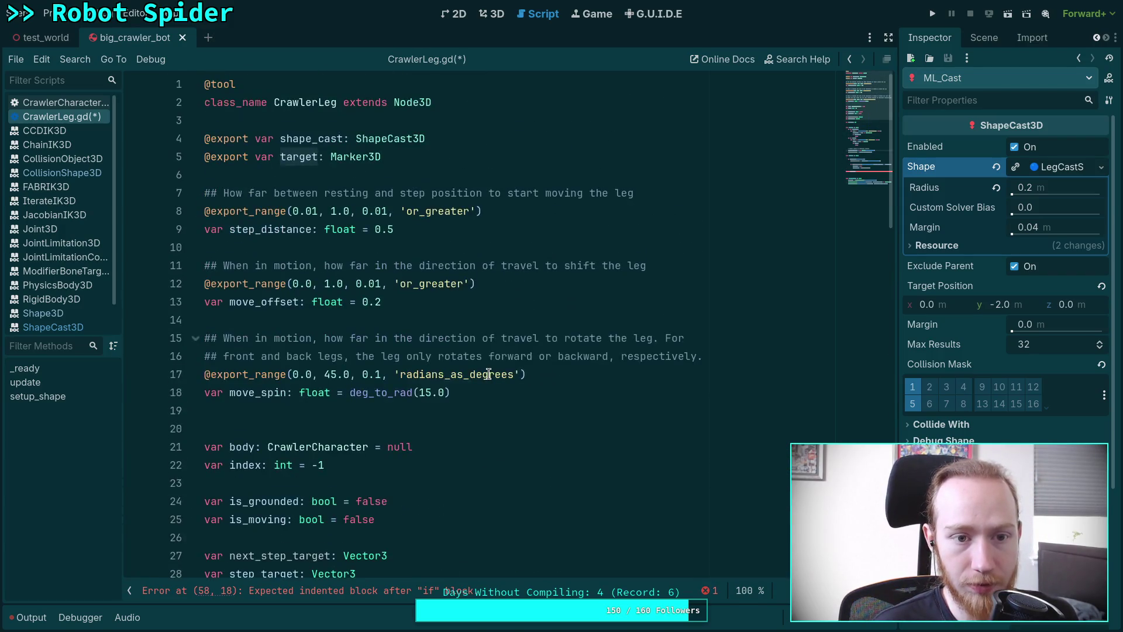
scroll(488, 373, down, 13)
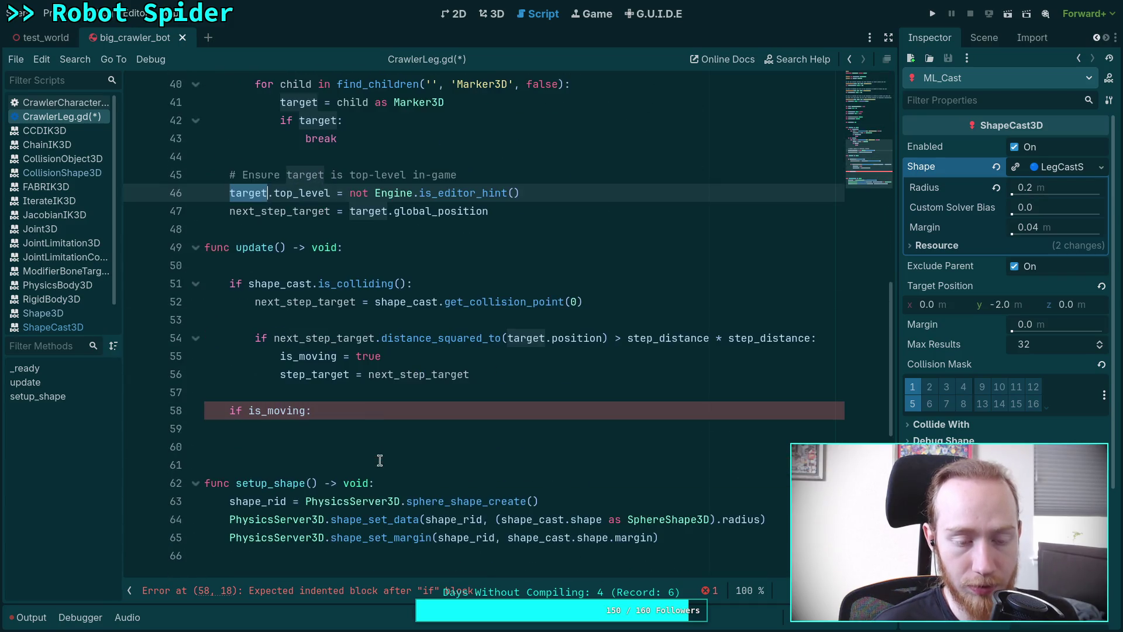
click(417, 425)
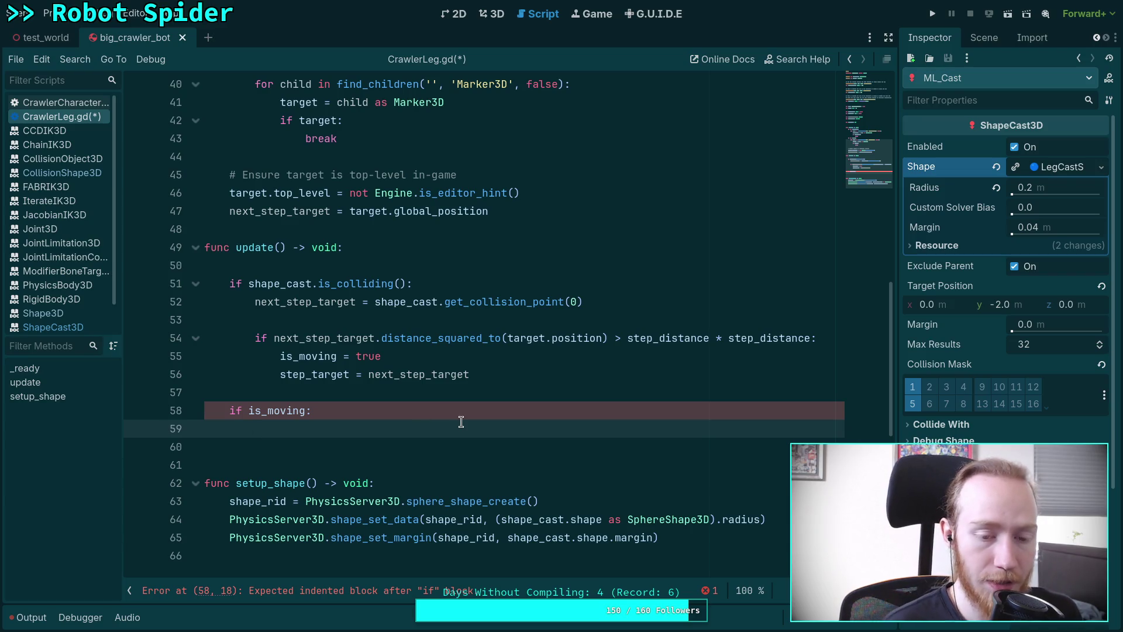
scroll(442, 426, up, 13)
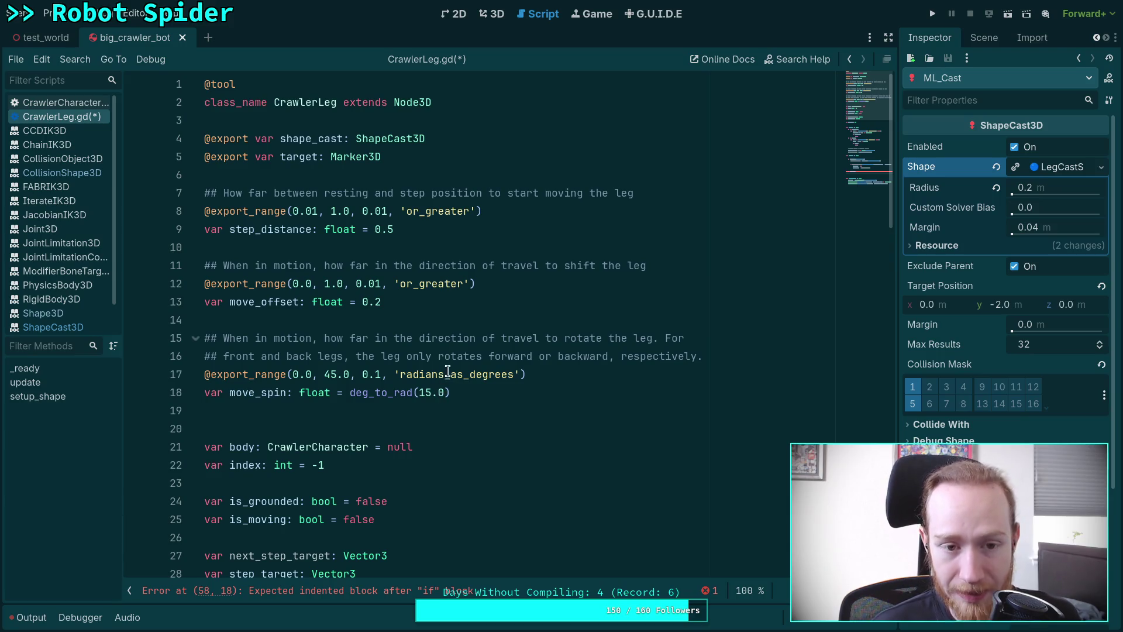
- Glance at the reference Leg.kt on GitHub, then return to the Godot script editor
key(super+4)
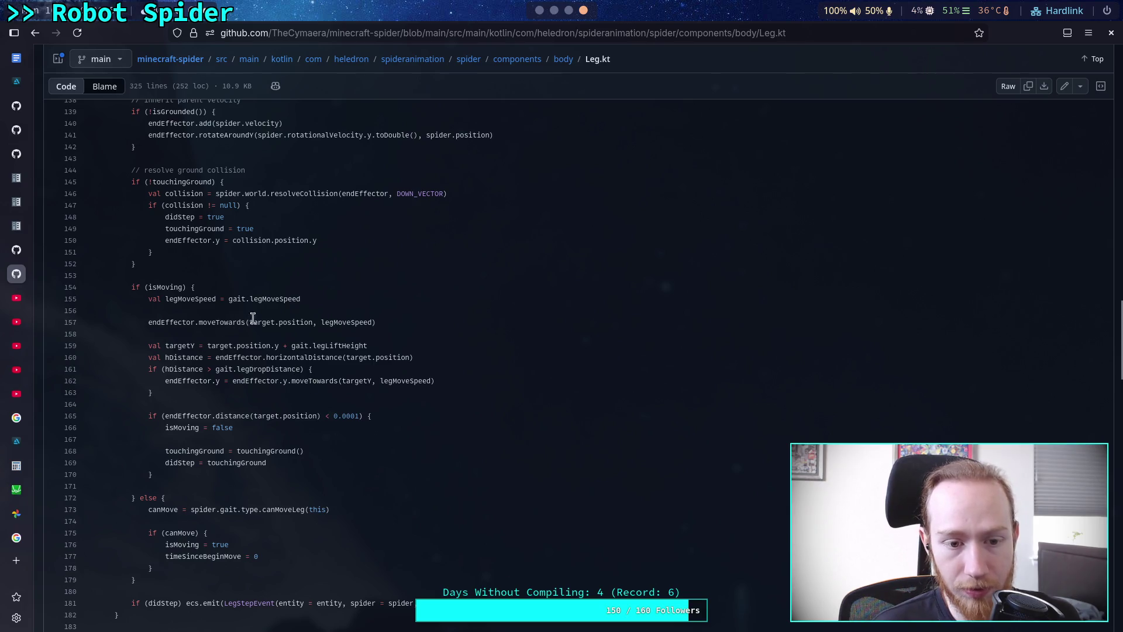
drag(323, 322, 374, 322)
scroll(394, 345, up, 10)
scroll(394, 345, up, 15)
scroll(394, 345, down, 6)
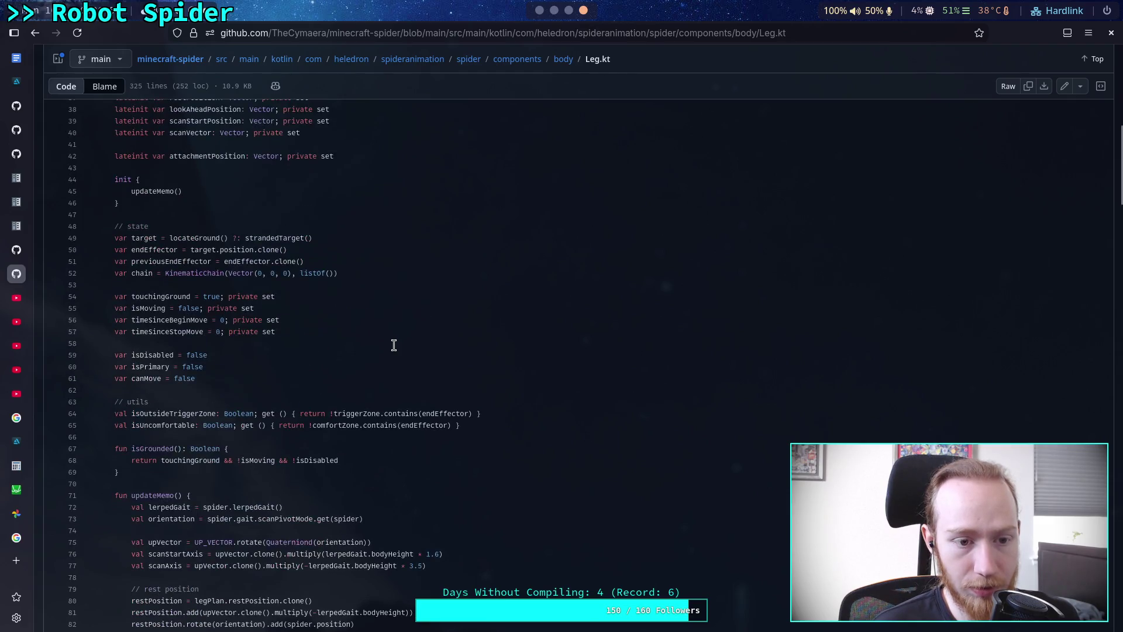
key(super+2)
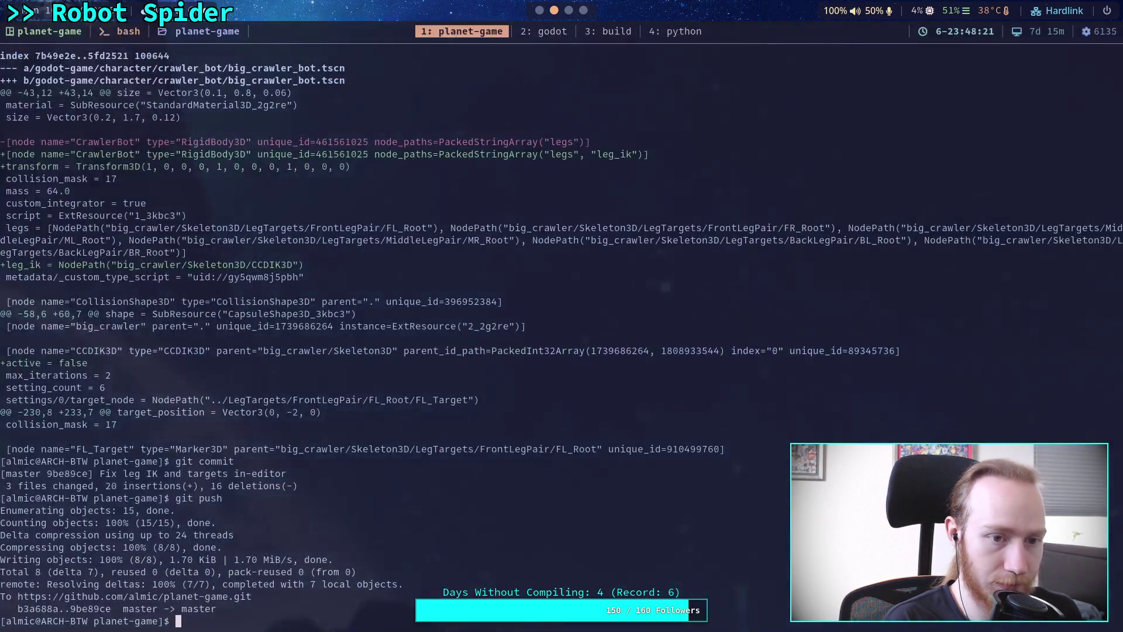
key(super+1)
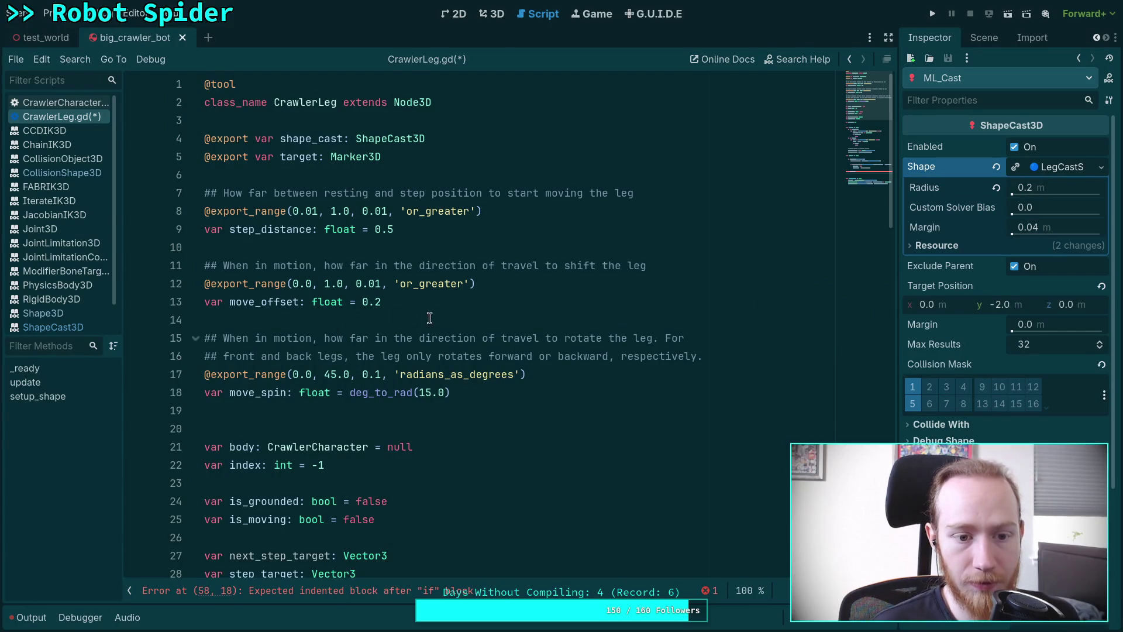
click(586, 400)
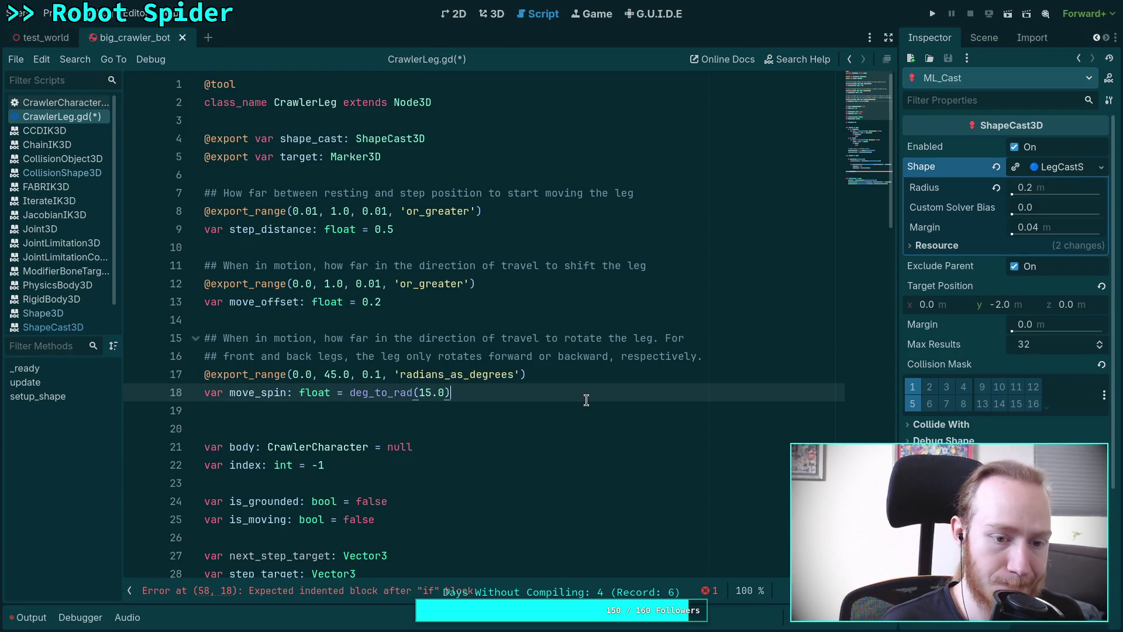
key(Return)
key(Return)
key(BackSpace)
key(BackSpace)
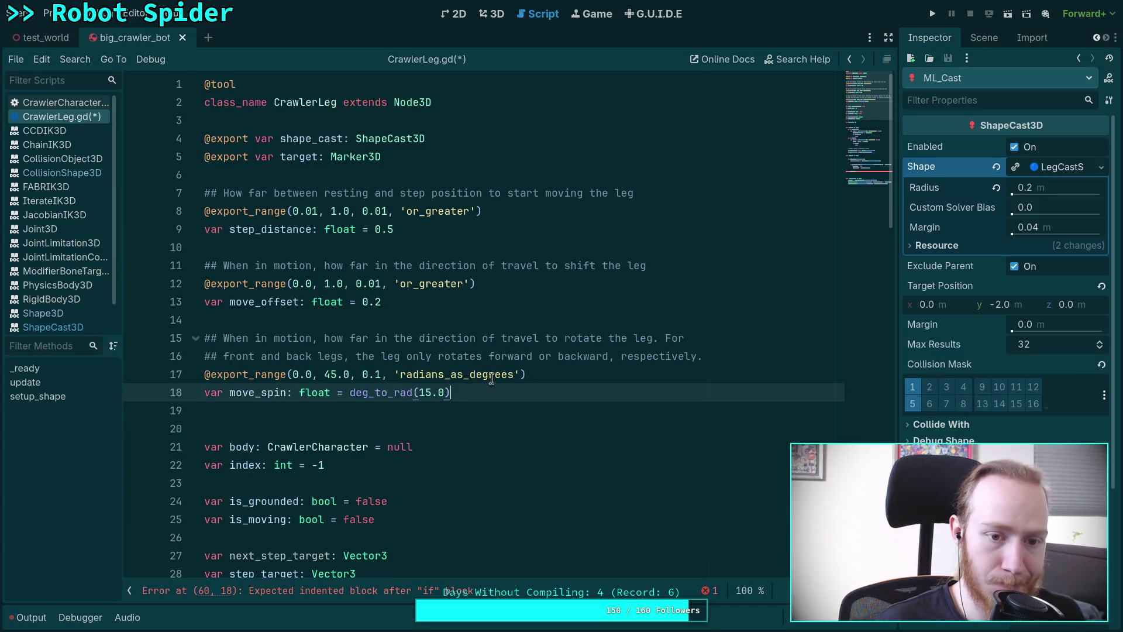
click(423, 228)
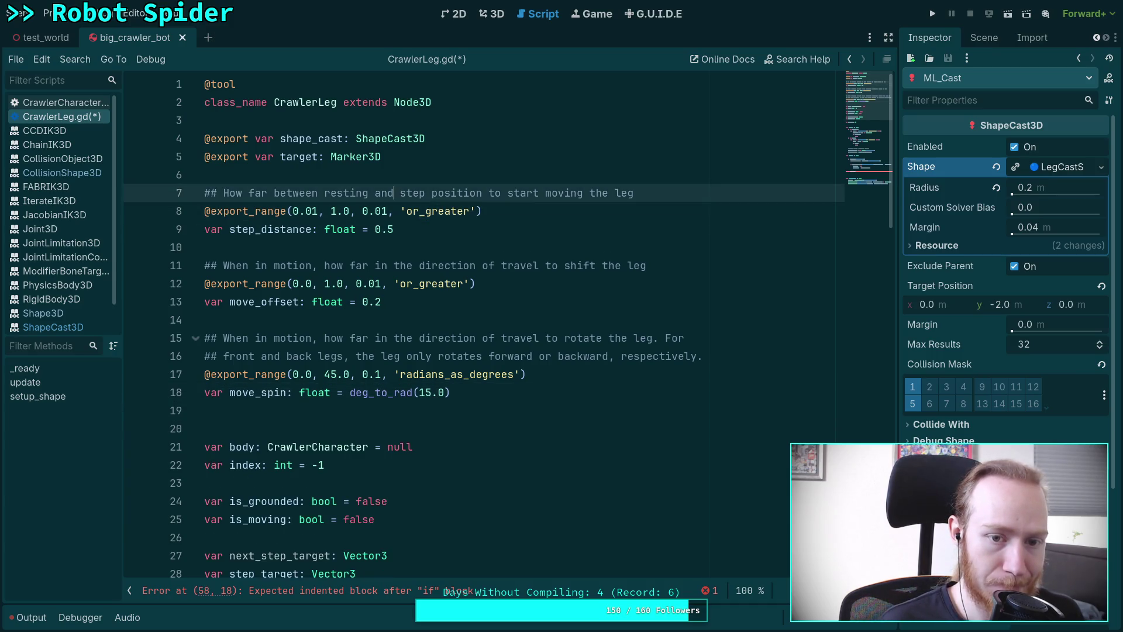
key(Return)
key(Return)
text(@export_r)
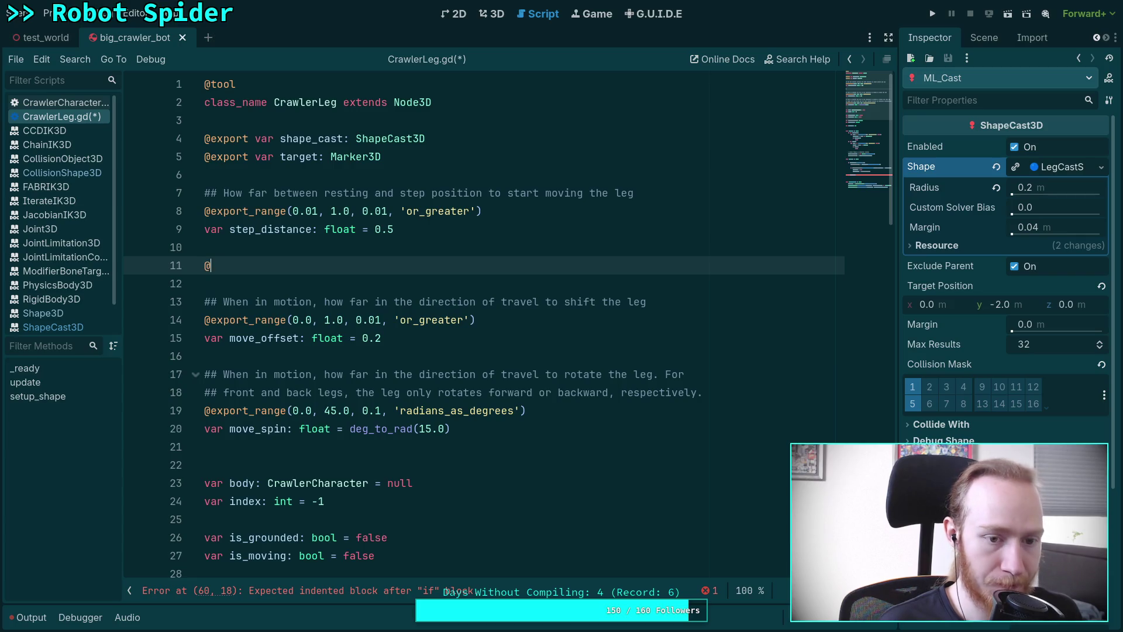
key(Return)
text((0.)
text(01, )
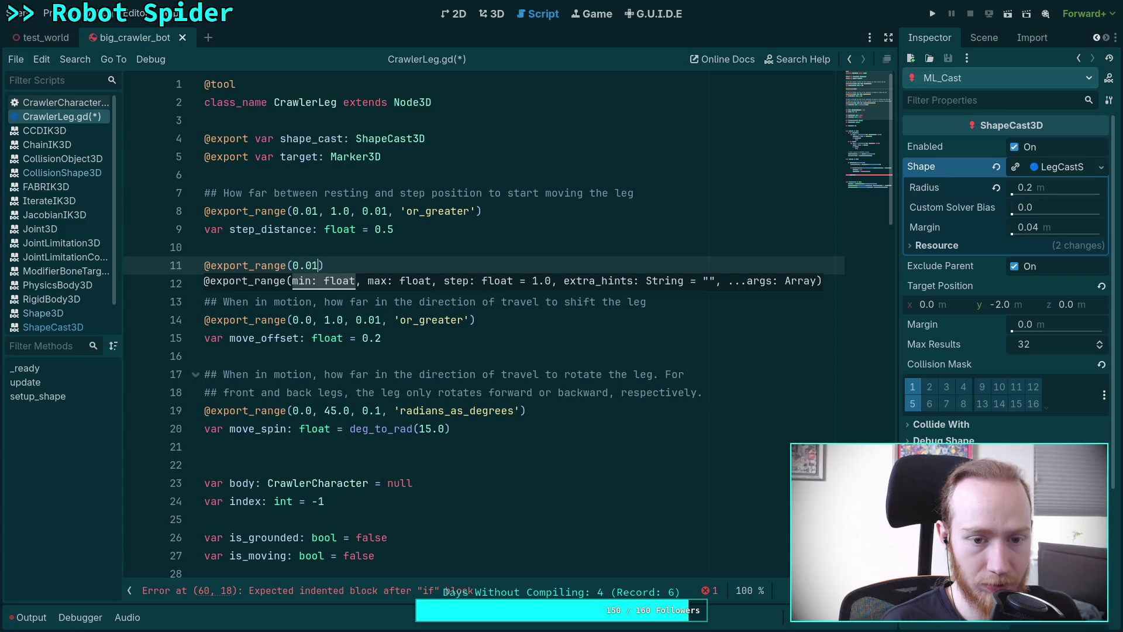
text(5.0)
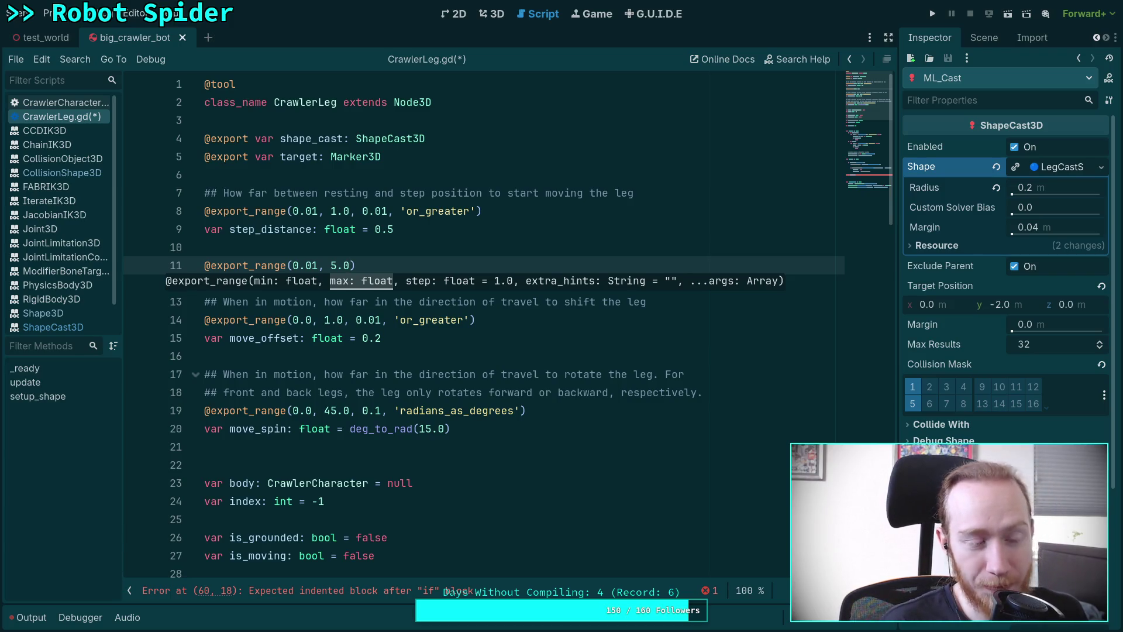
click(438, 258)
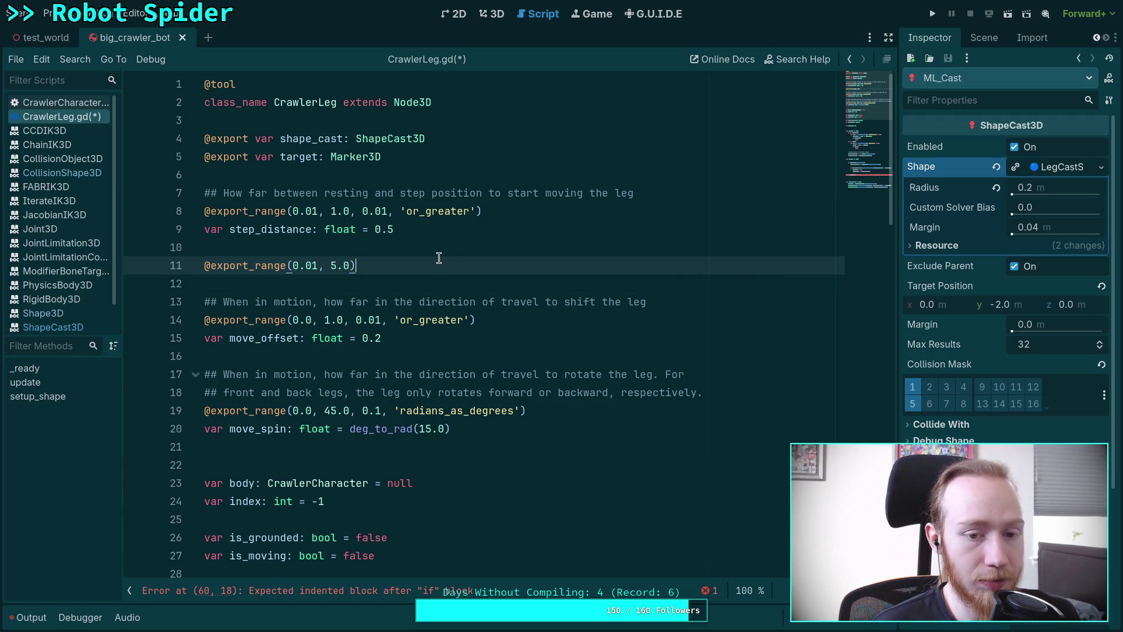
- Place the caret inside the update() function's parameter parentheses
scroll(449, 367, down, 5)
scroll(449, 367, down, 9)
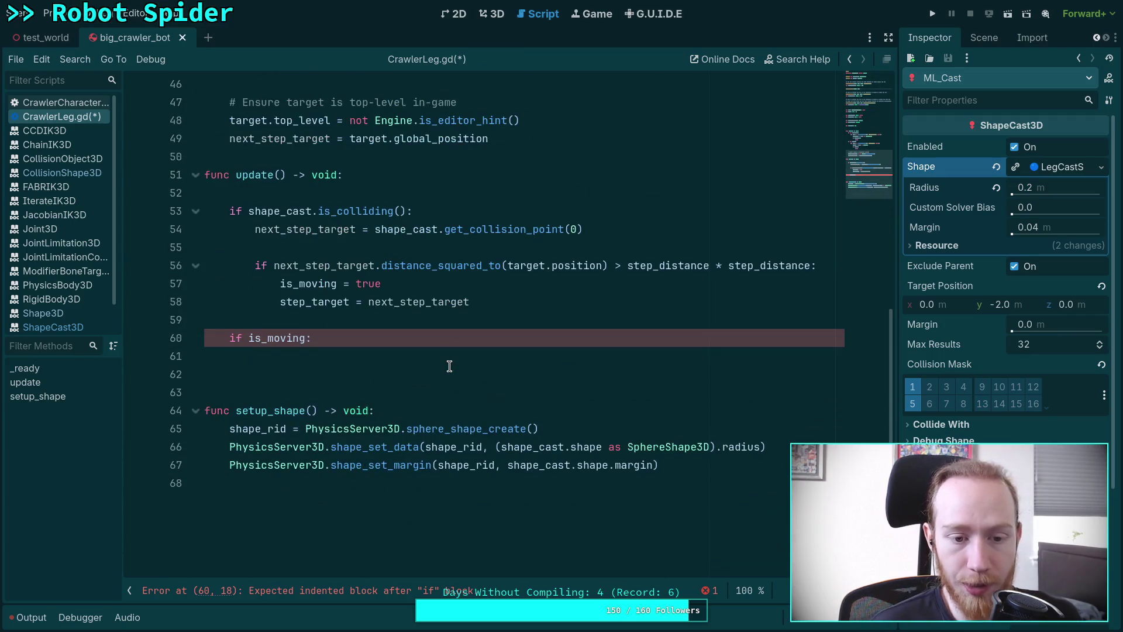
click(283, 176)
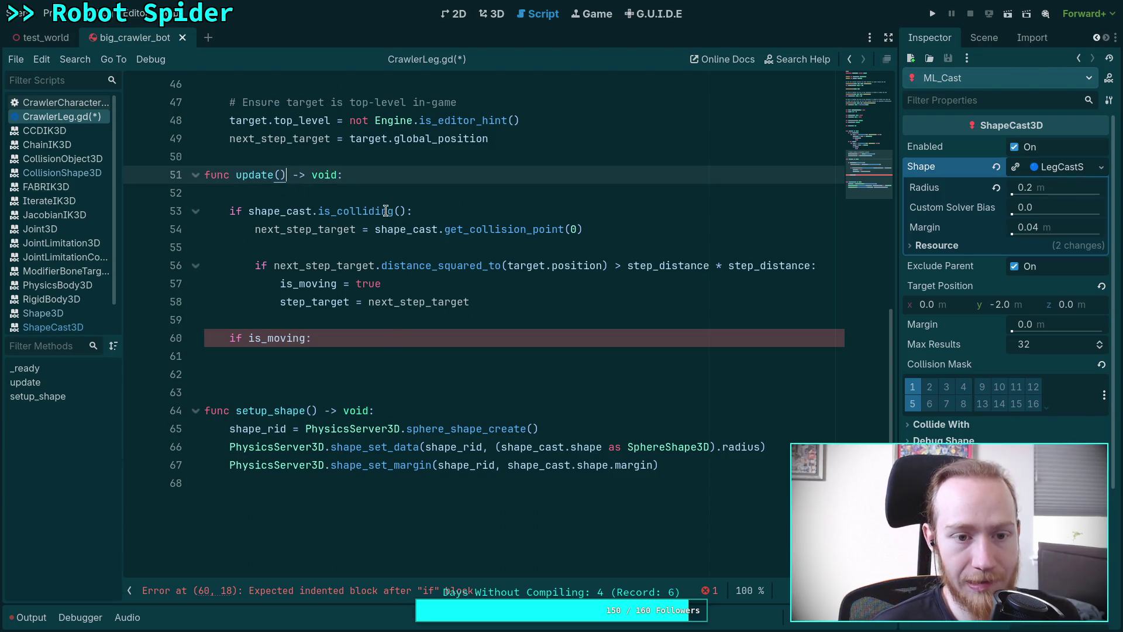
key(Left)
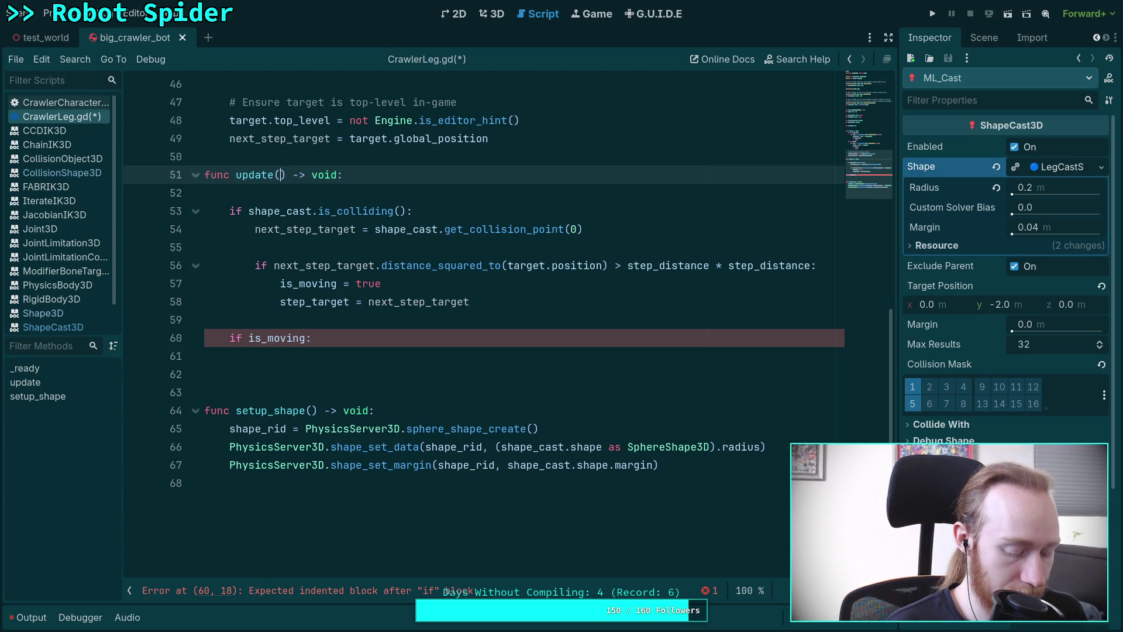
- Give CrawlerLeg.gd's update() a 'delta: float' parameter and save
text(step)
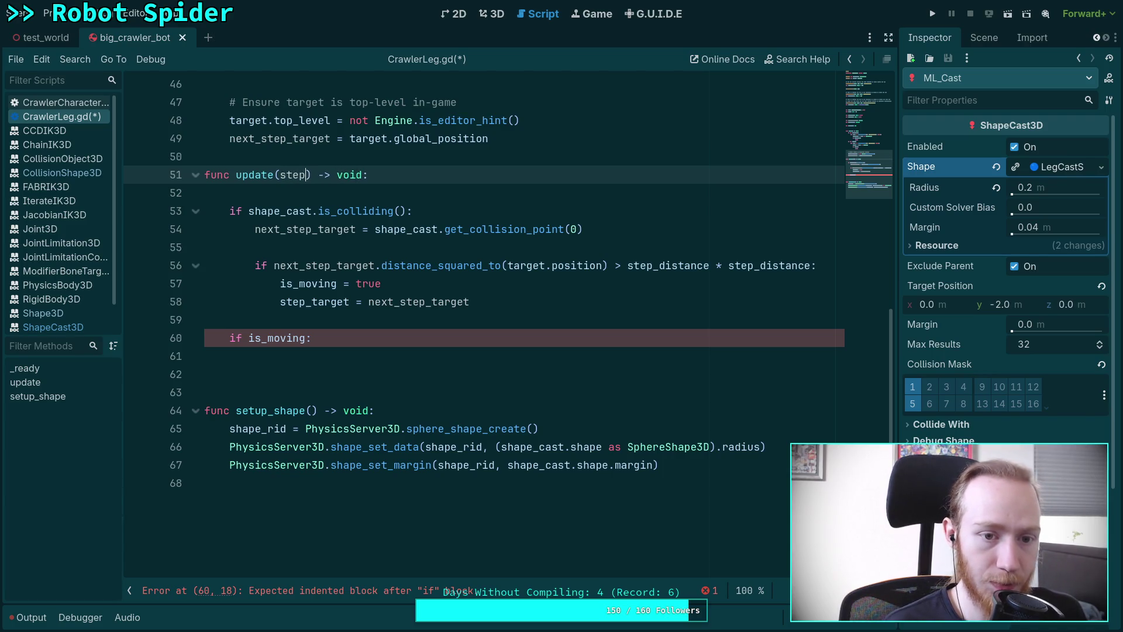
key(BackSpace)
key(BackSpace)
key(BackSpace)
text(delta: )
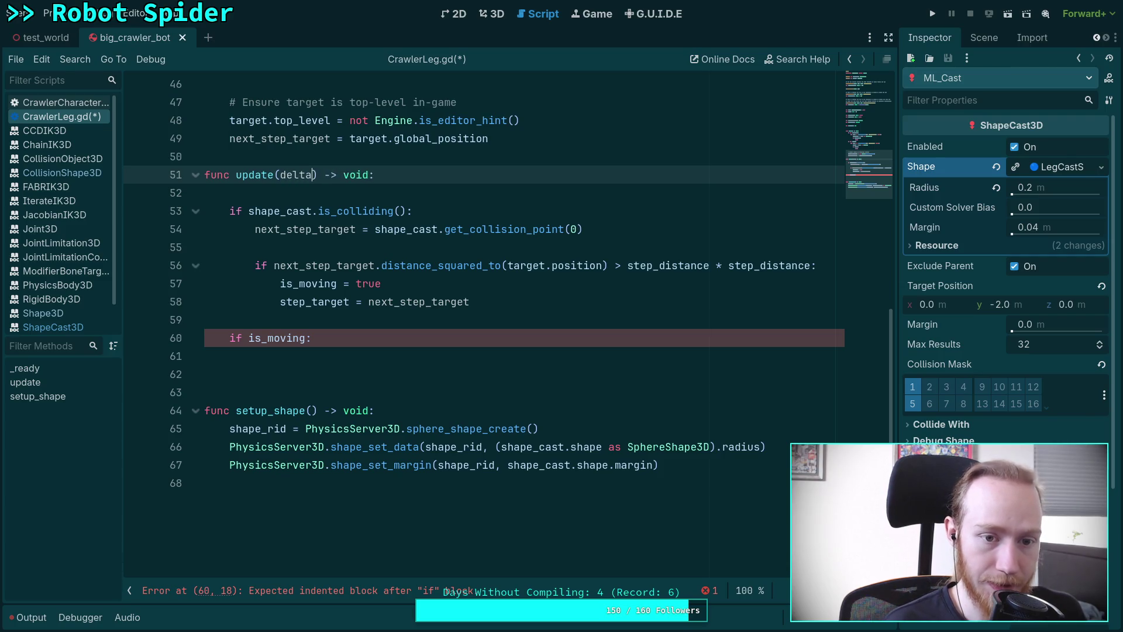
text(float)
key(ctrl+s)
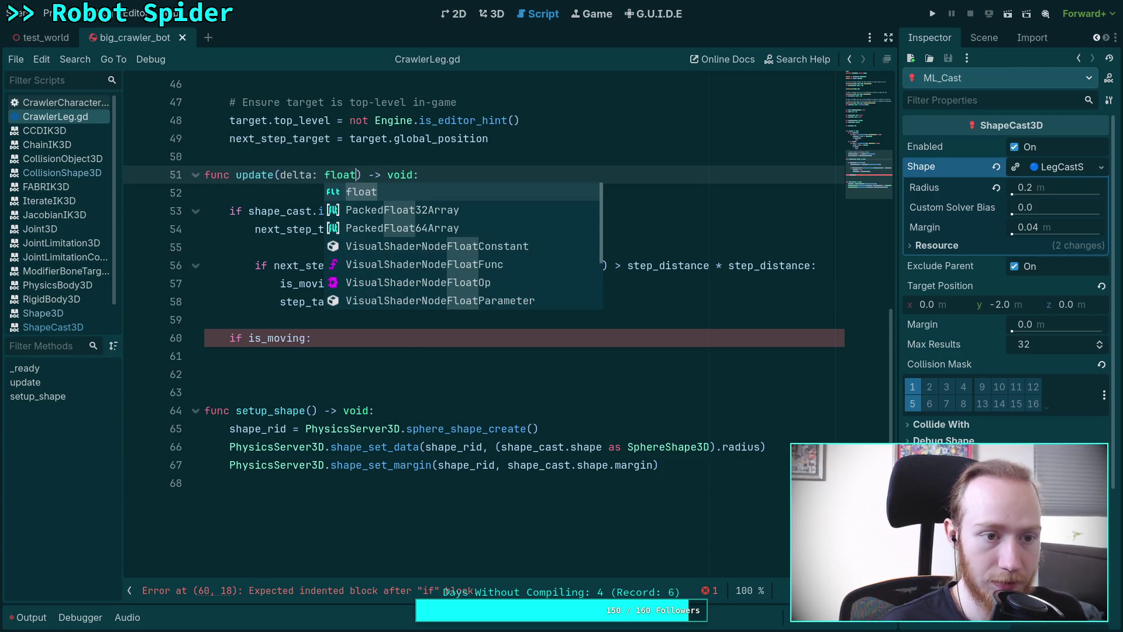
- Pass state.step to leg.update() in CrawlerCharacter.gd, save, and return to CrawlerLeg.gd
click(93, 102)
scroll(326, 410, down, 8)
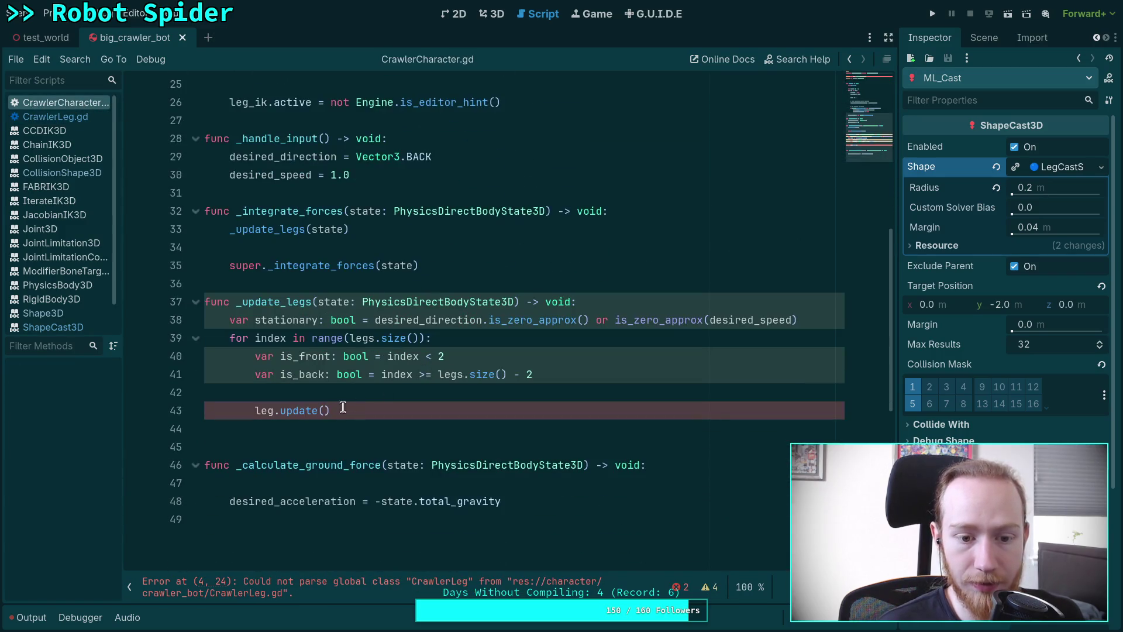
text(state.step)
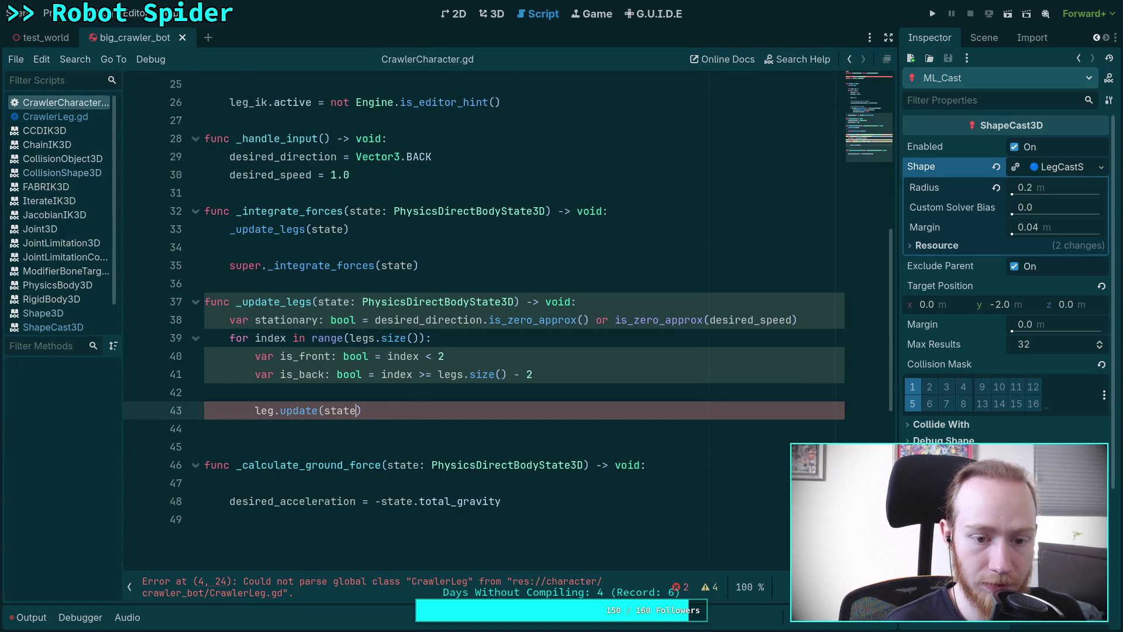
key(ctrl+s)
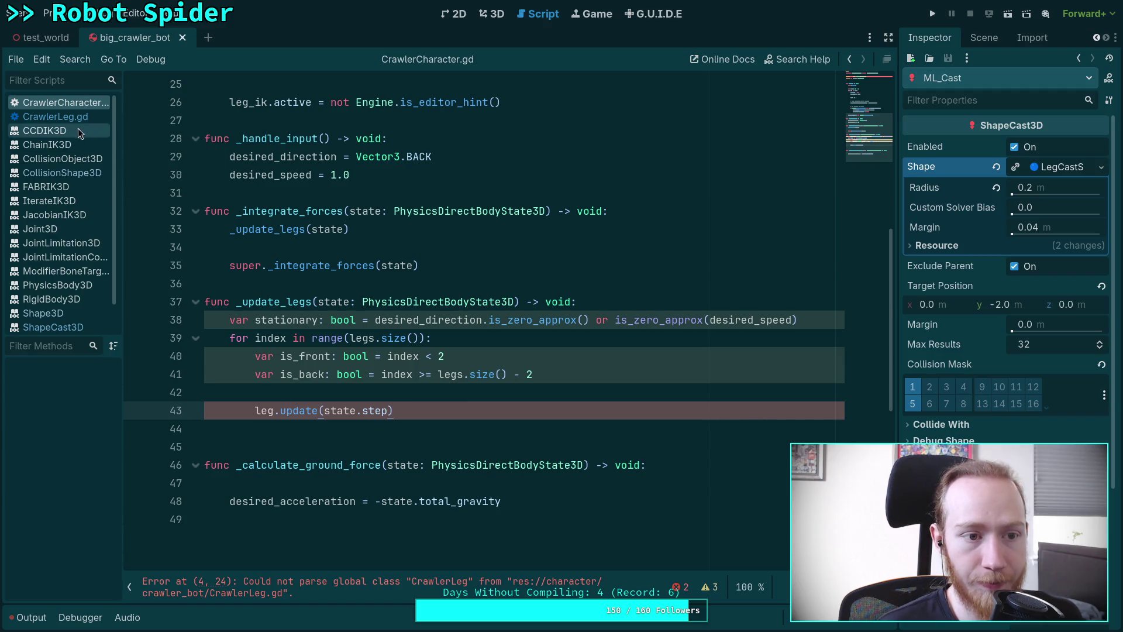
click(59, 116)
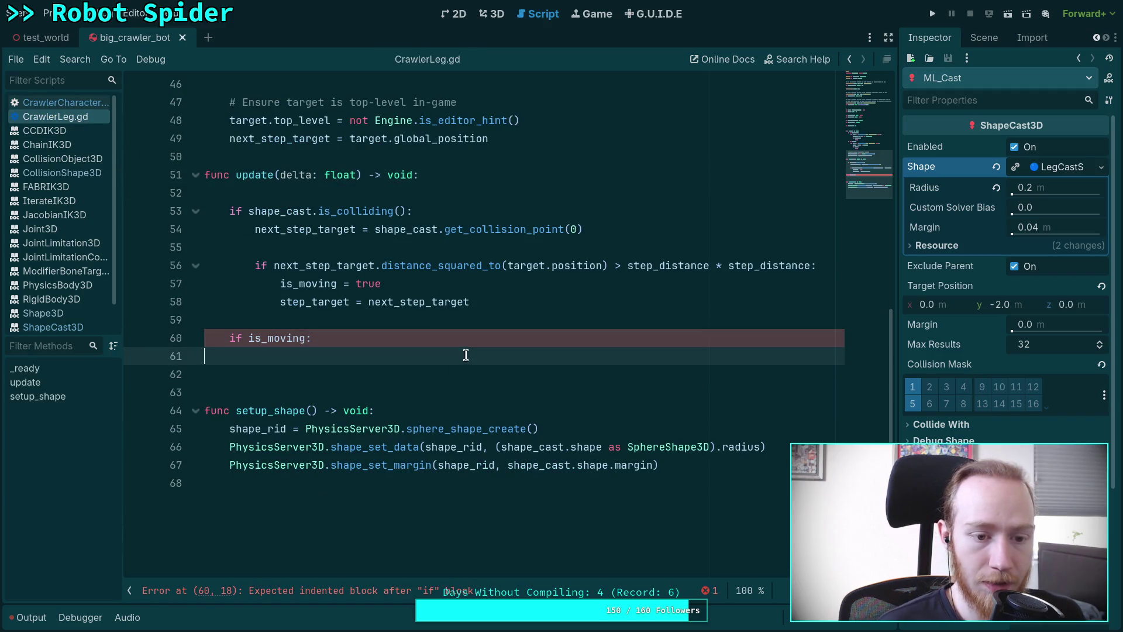
key(Return)
scroll(542, 368, up, 15)
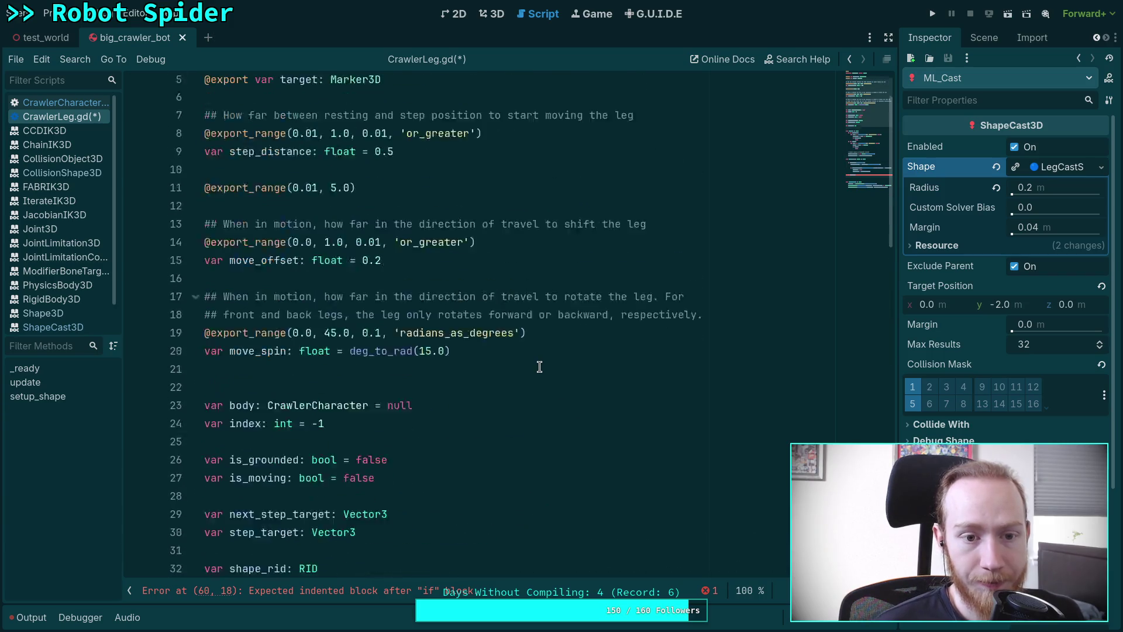
click(382, 264)
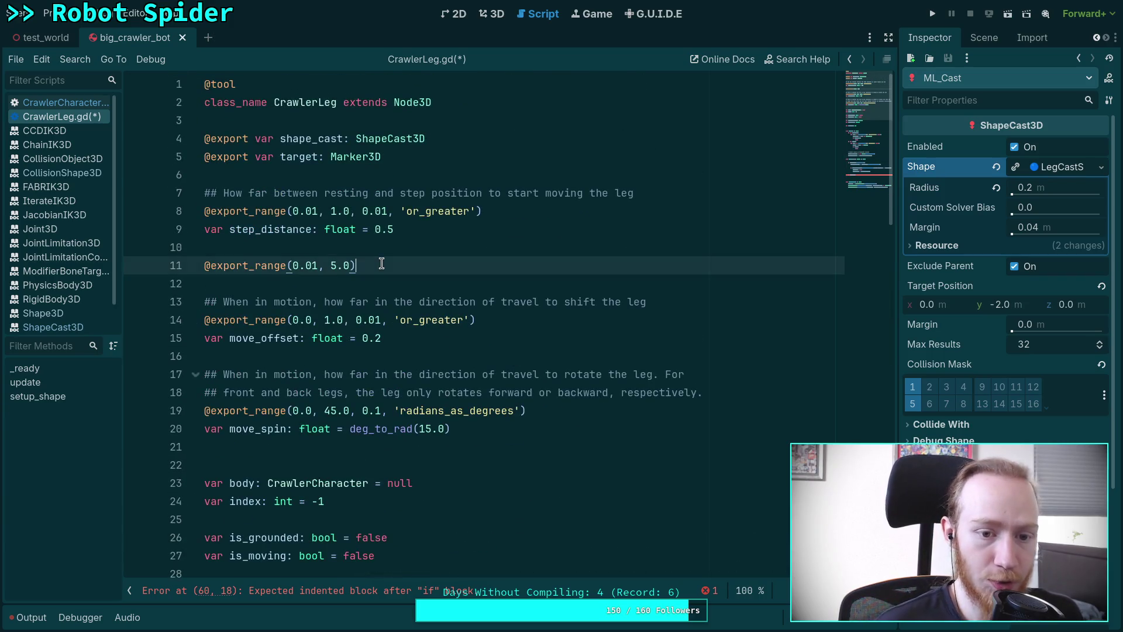
text(, 0.01)
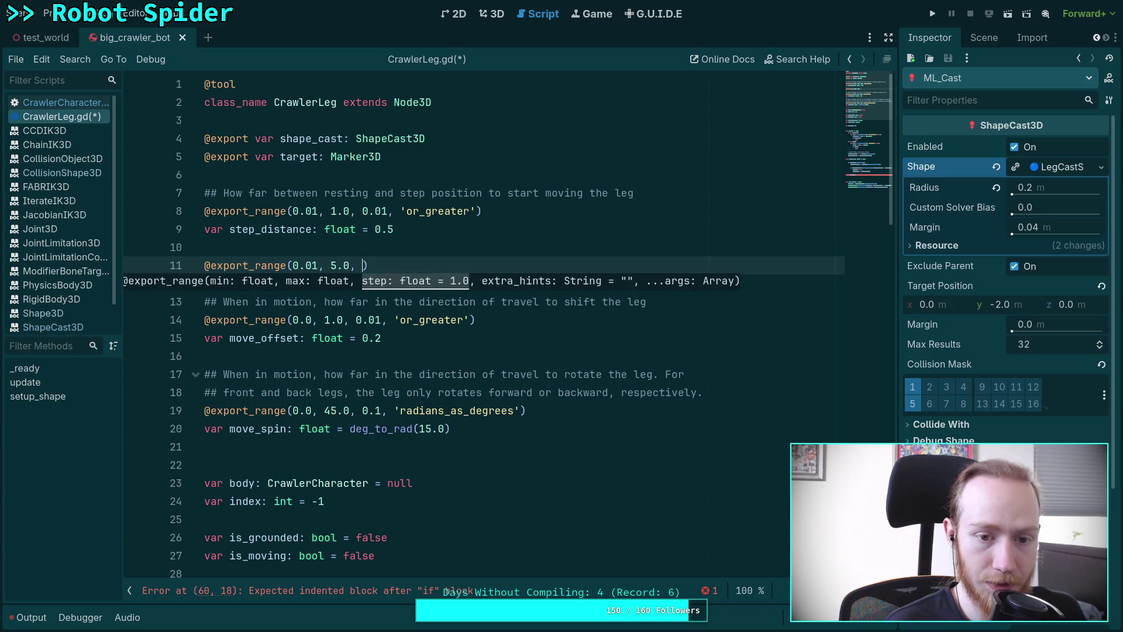
text(, 'or)
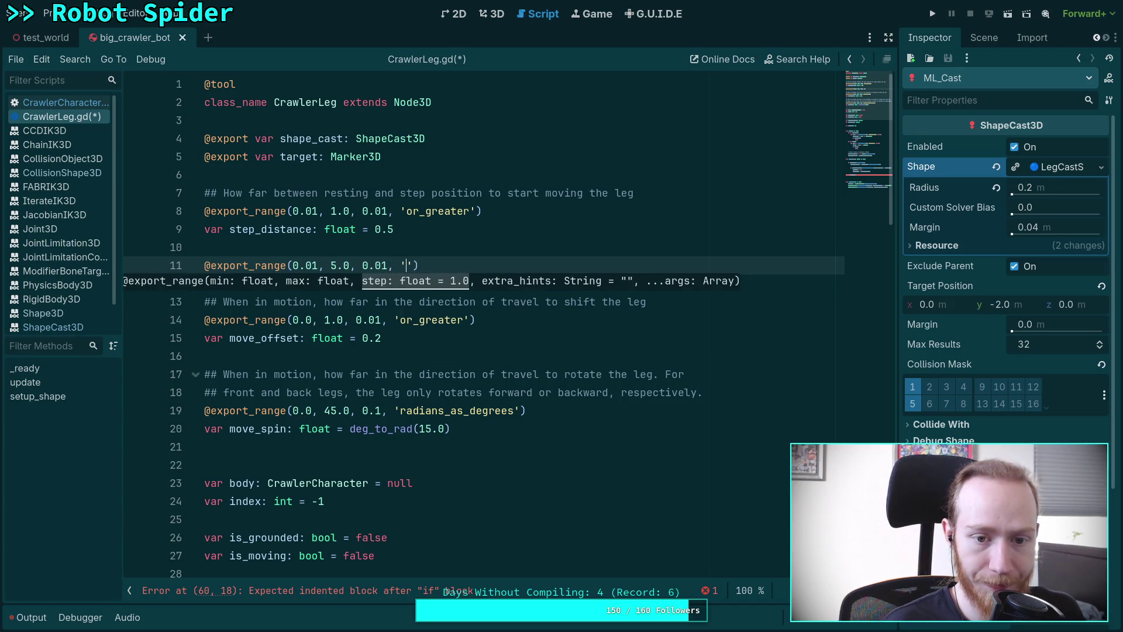
key(Return)
key(Return)
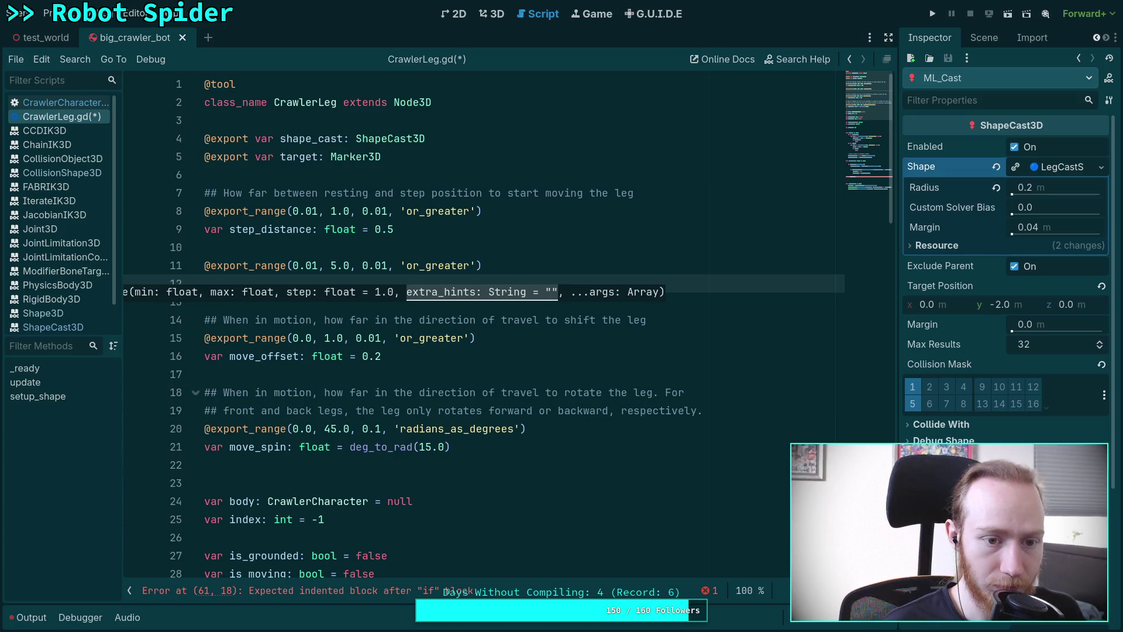
text(var step)
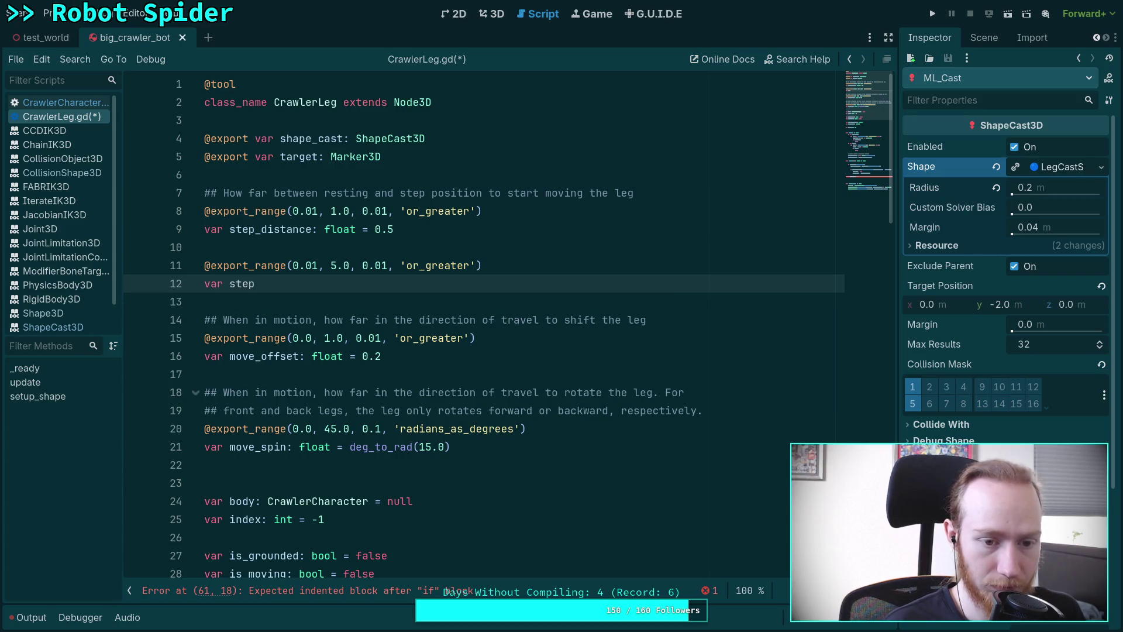
key(BackSpace)
key(BackSpace)
key(BackSpace)
text(leg_move_speed)
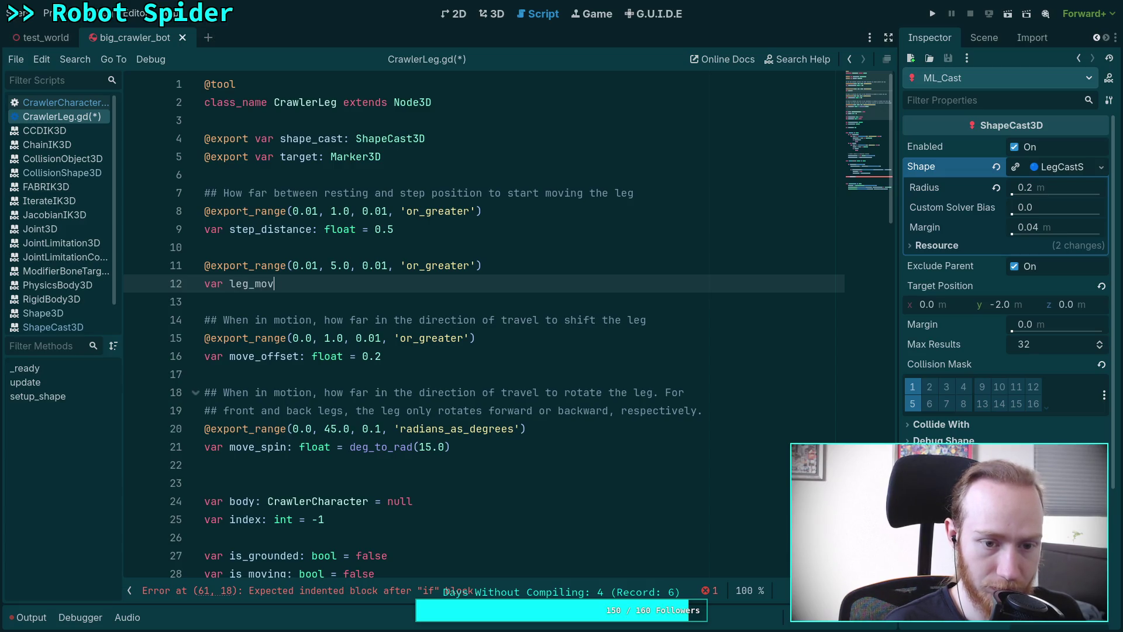
text(: )
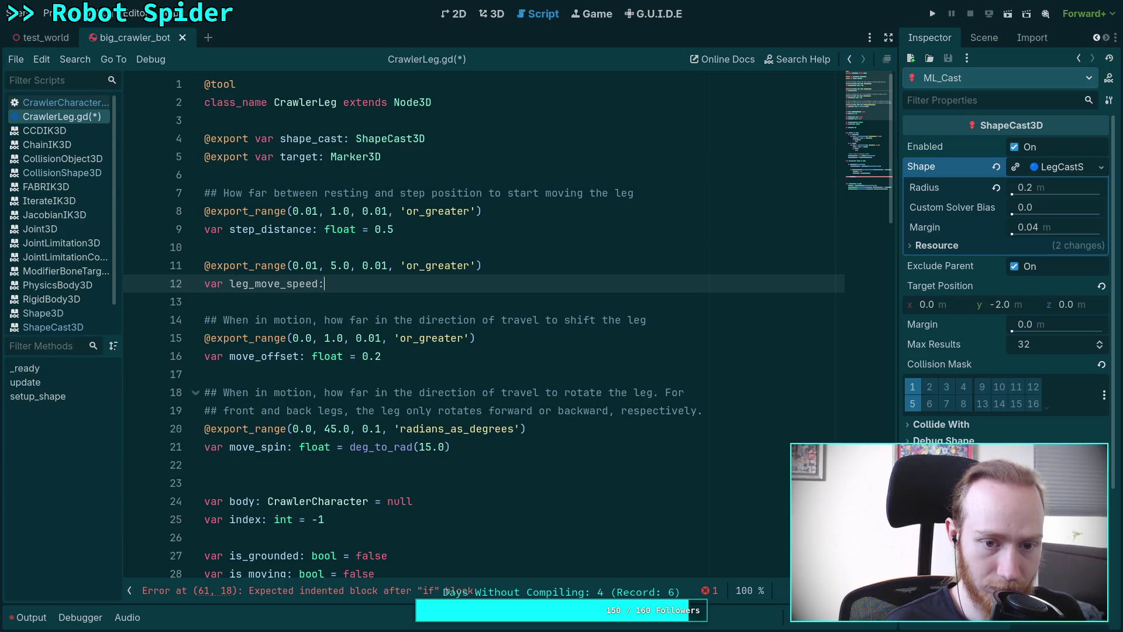
text(float = )
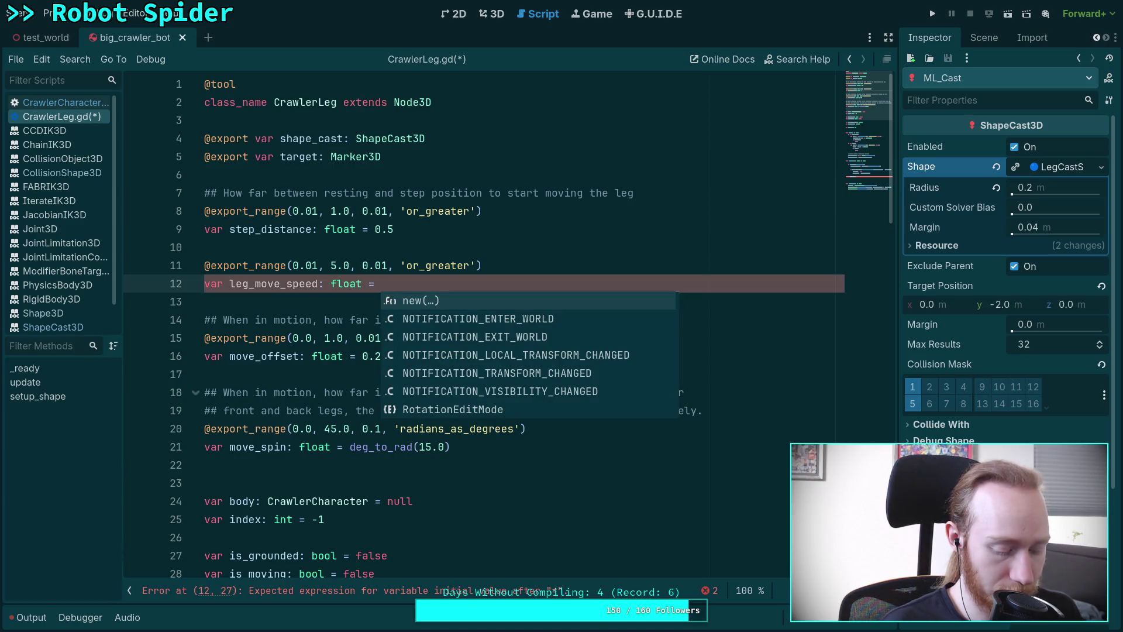
text(2.0)
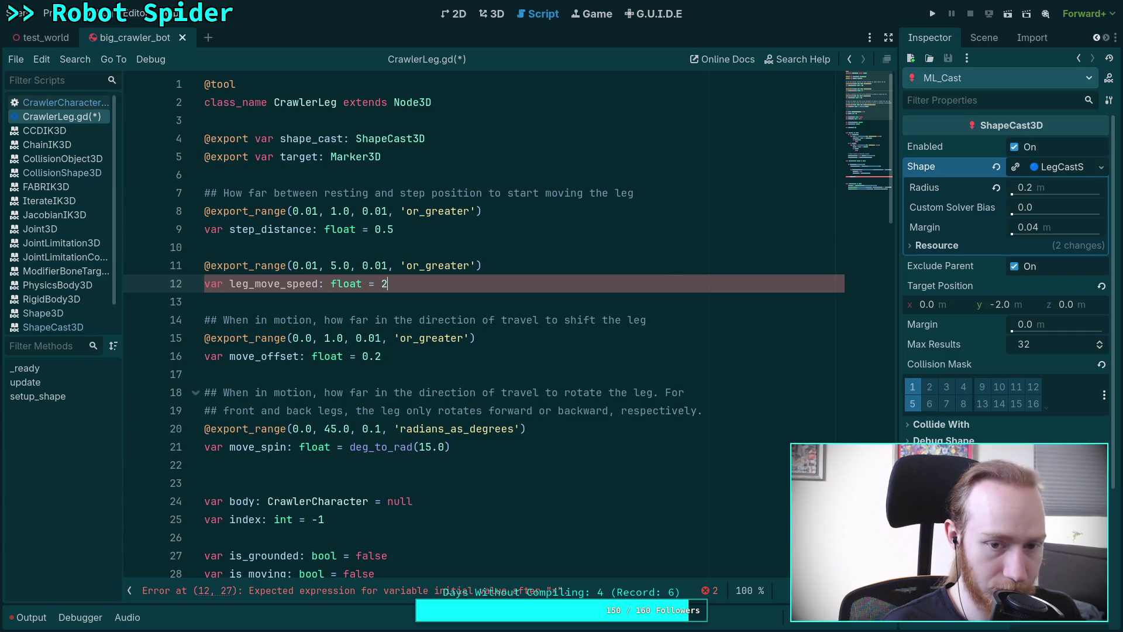
- Document it with '## How fast the leg moves while taking a step' and save the script
key(Up)
key(Up)
key(Return)
text(## How fast )
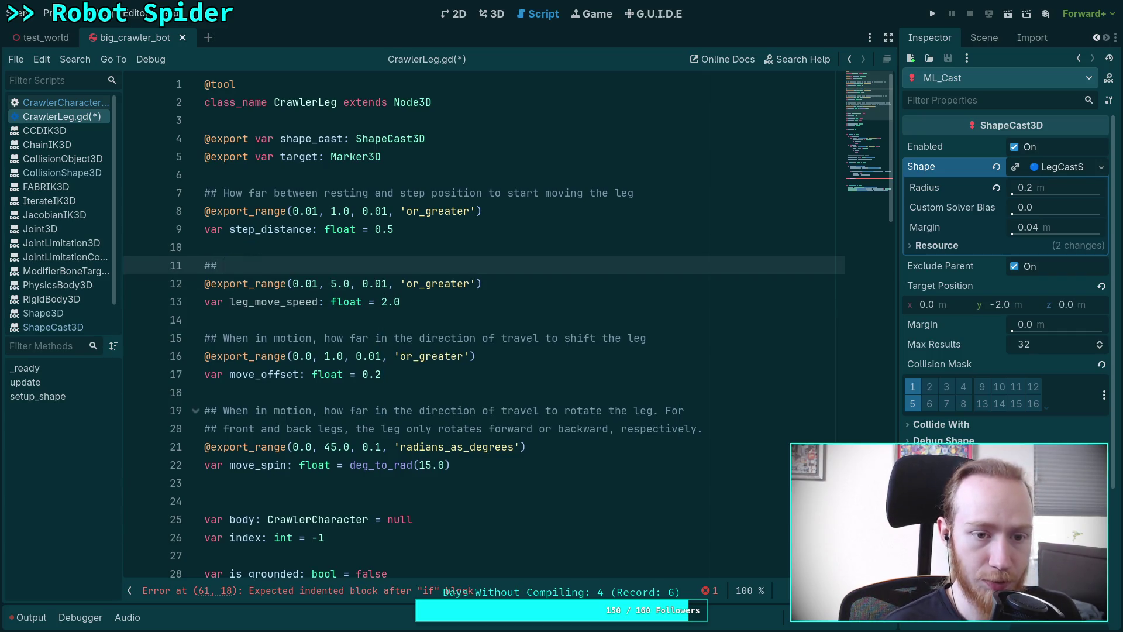
text(the legs)
key(BackSpace)
text(moves )
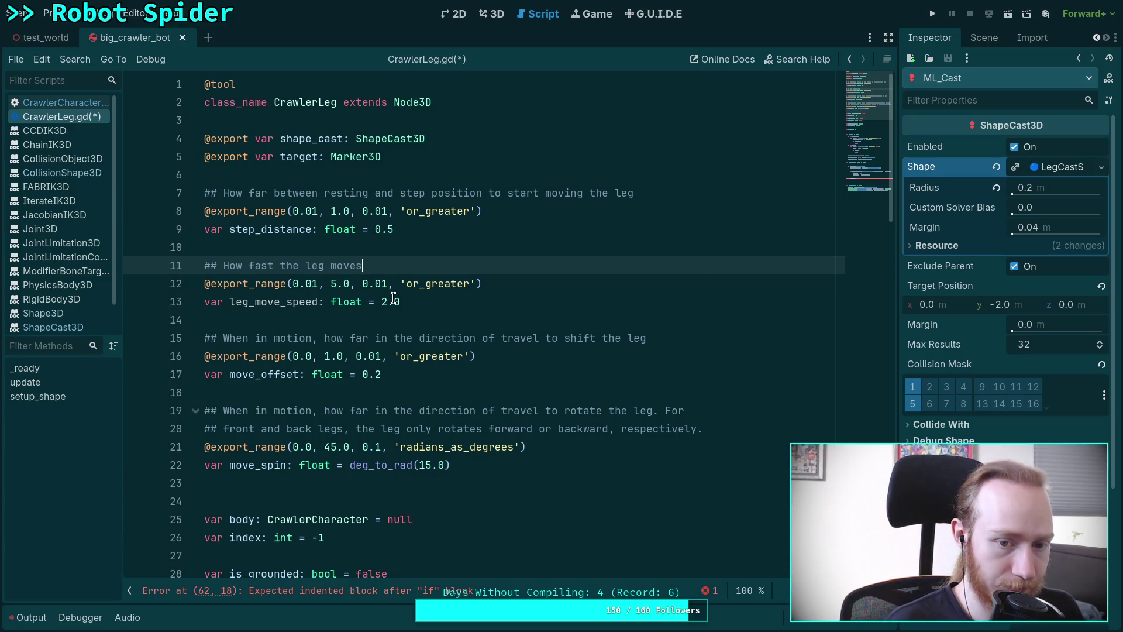
text(while )
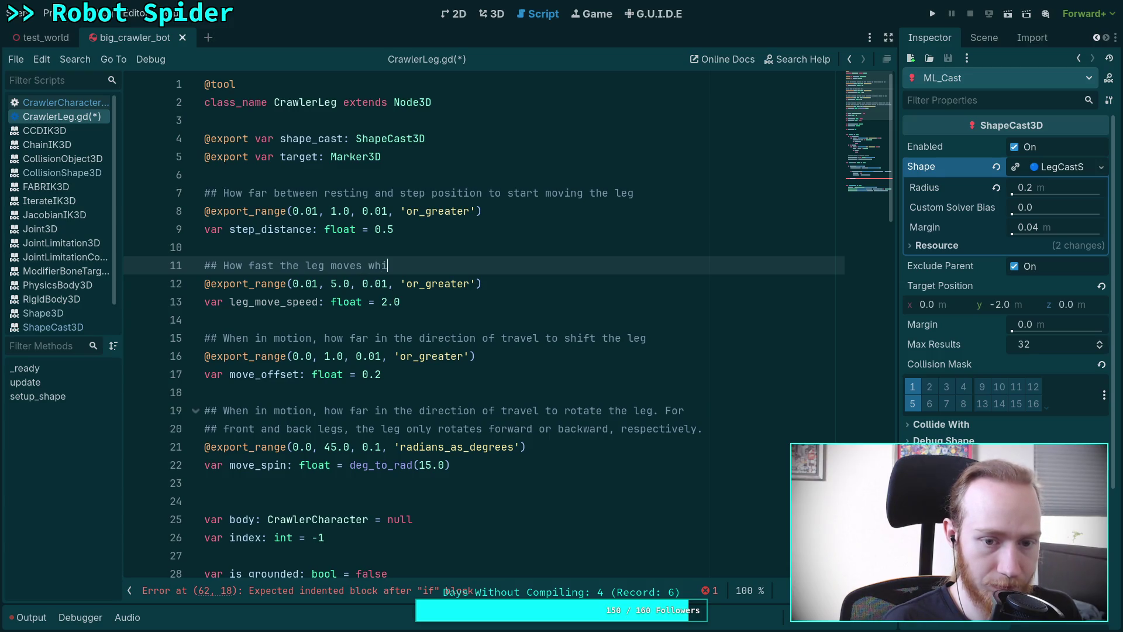
text(taking a sto)
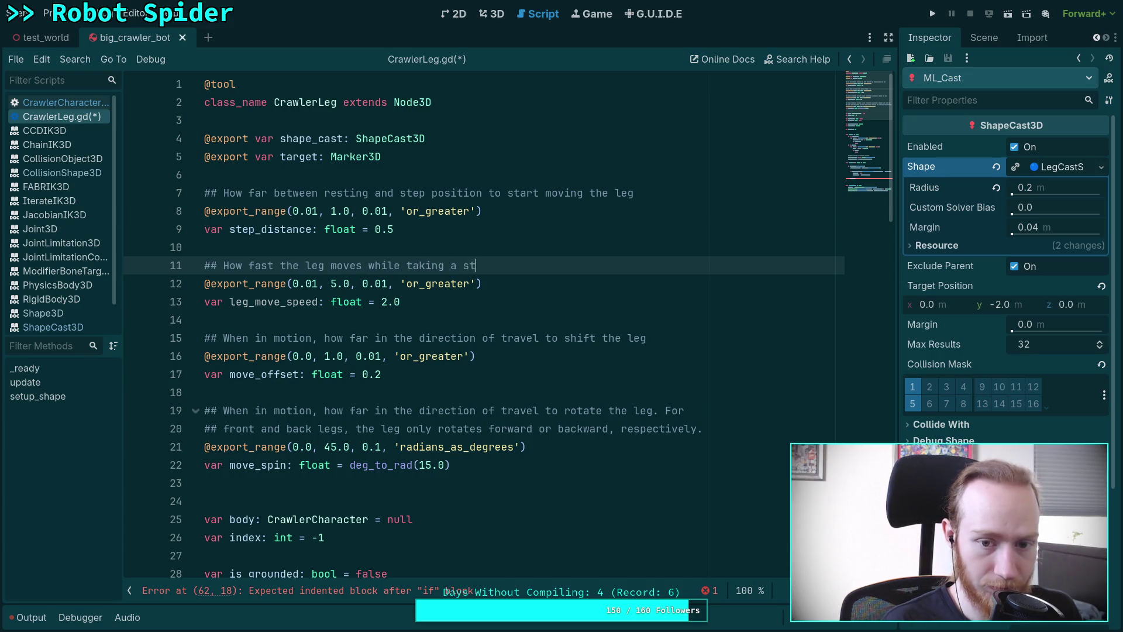
key(BackSpace)
text(ep)
key(ctrl+s)
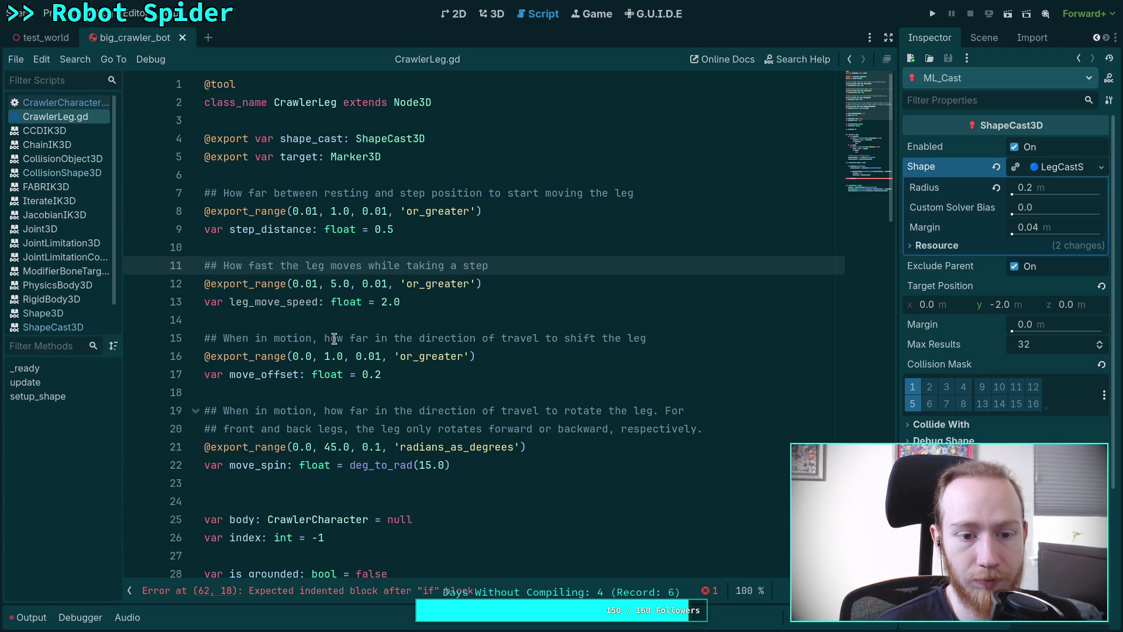
click(334, 339)
scroll(351, 320, down, 15)
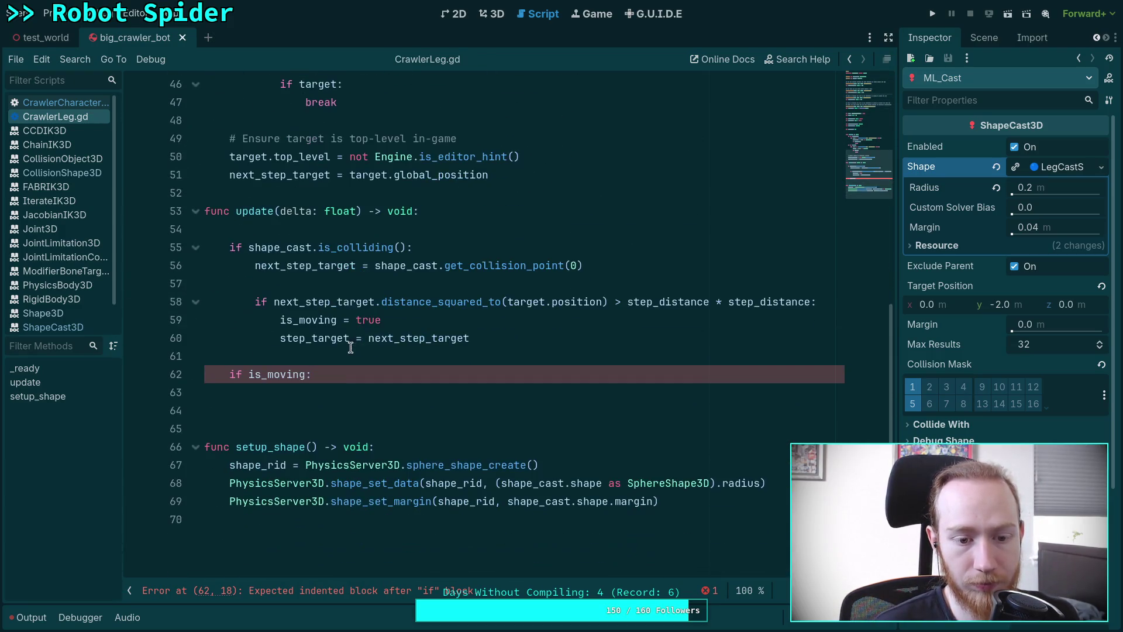
- Under if is_moving, write target.position = target.position.move_toward(step_target, delta * leg_move_speed)
click(354, 382)
key(Tab)
scroll(489, 392, down, 1)
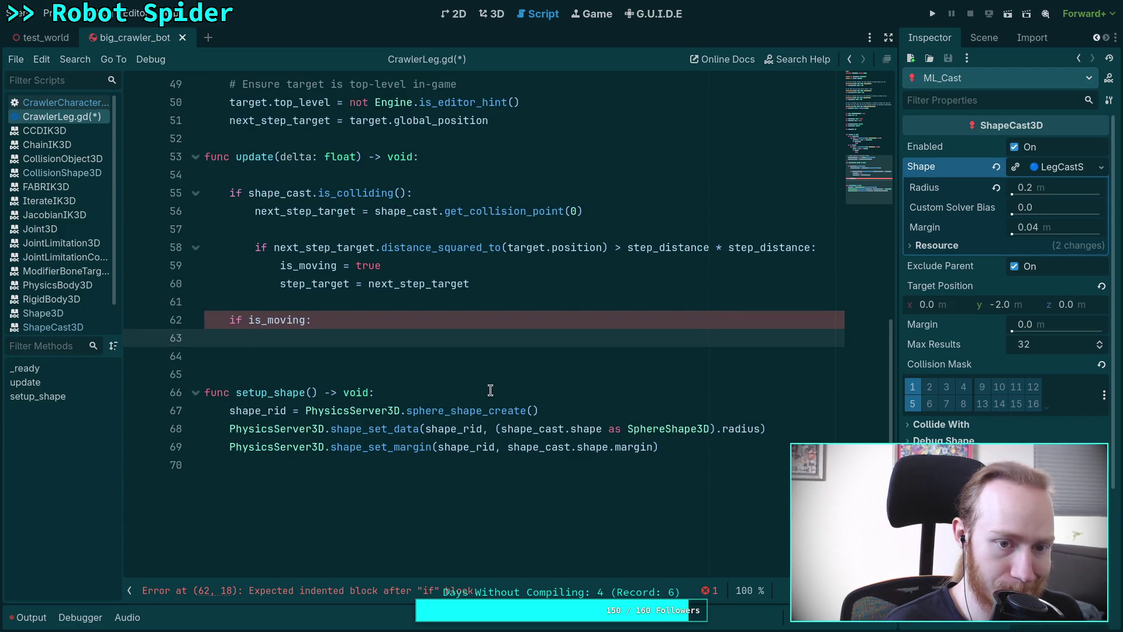
text(target.po)
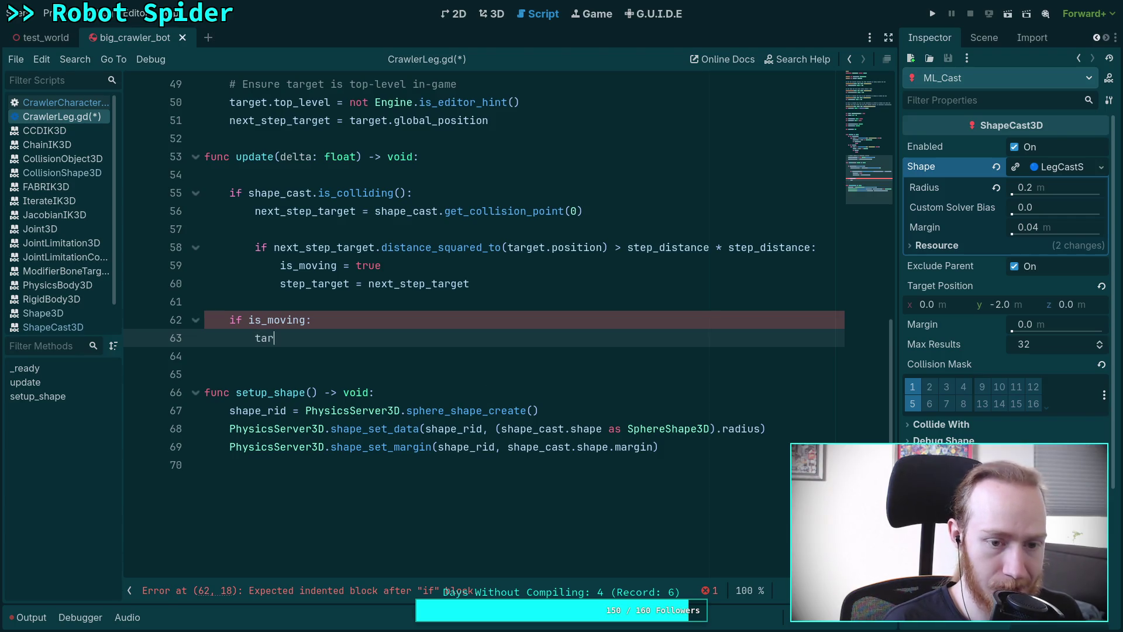
key(Return)
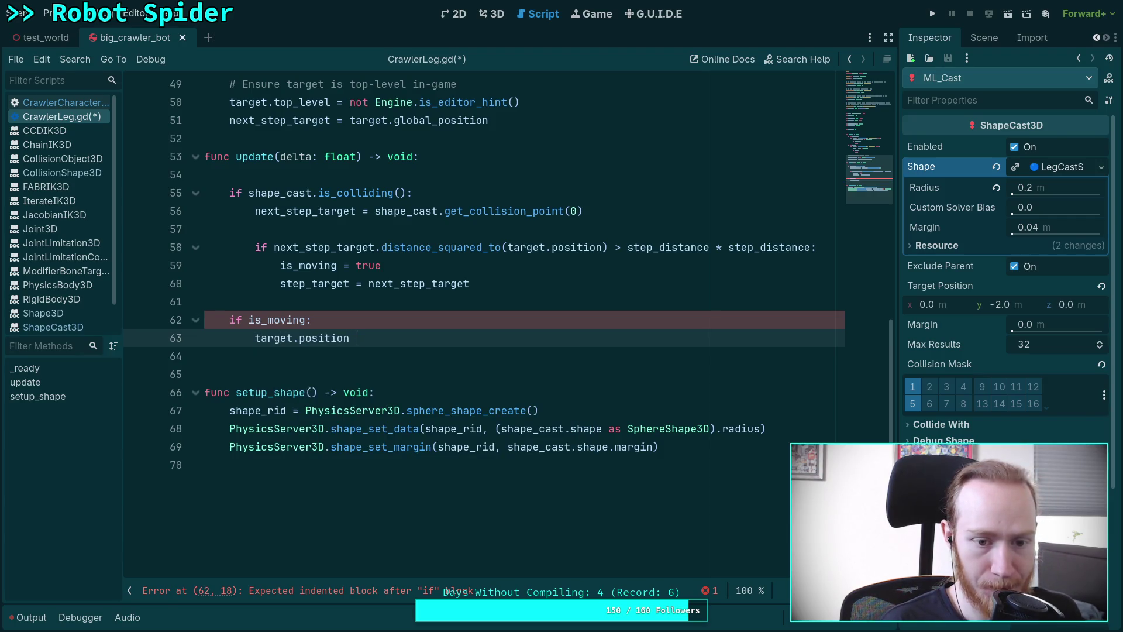
text(= targe)
text(t.position)
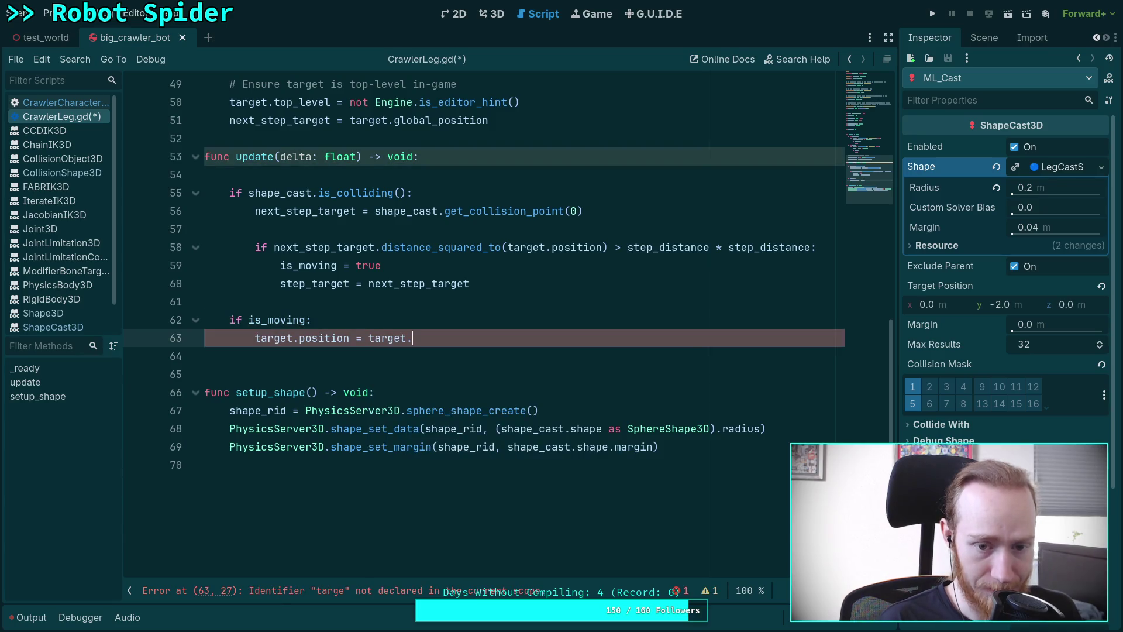
text(.move)
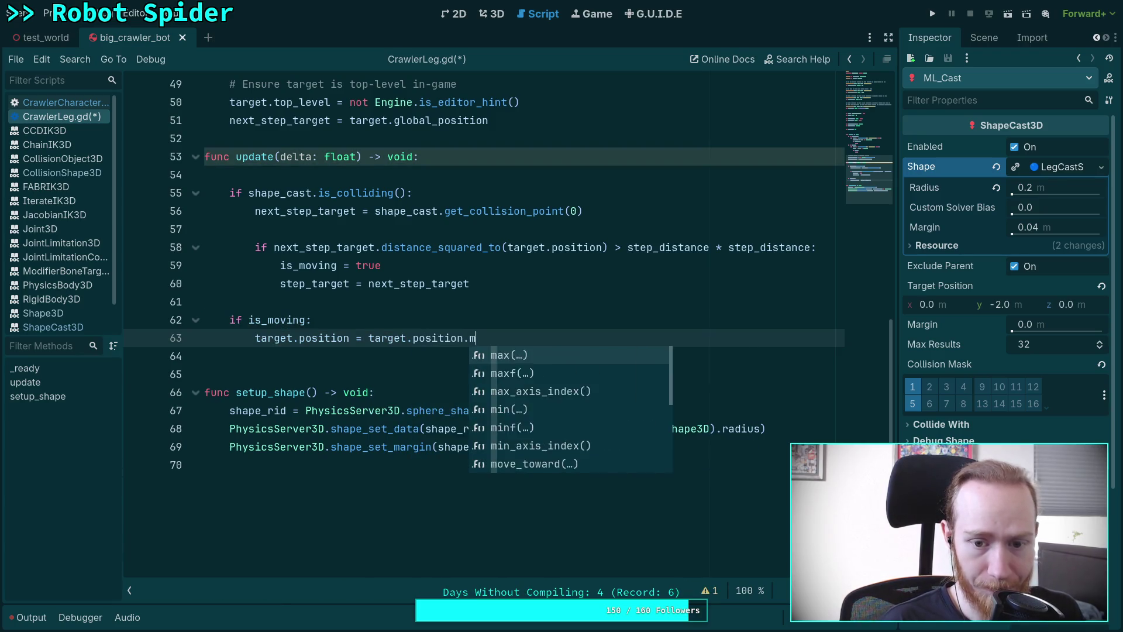
key(Return)
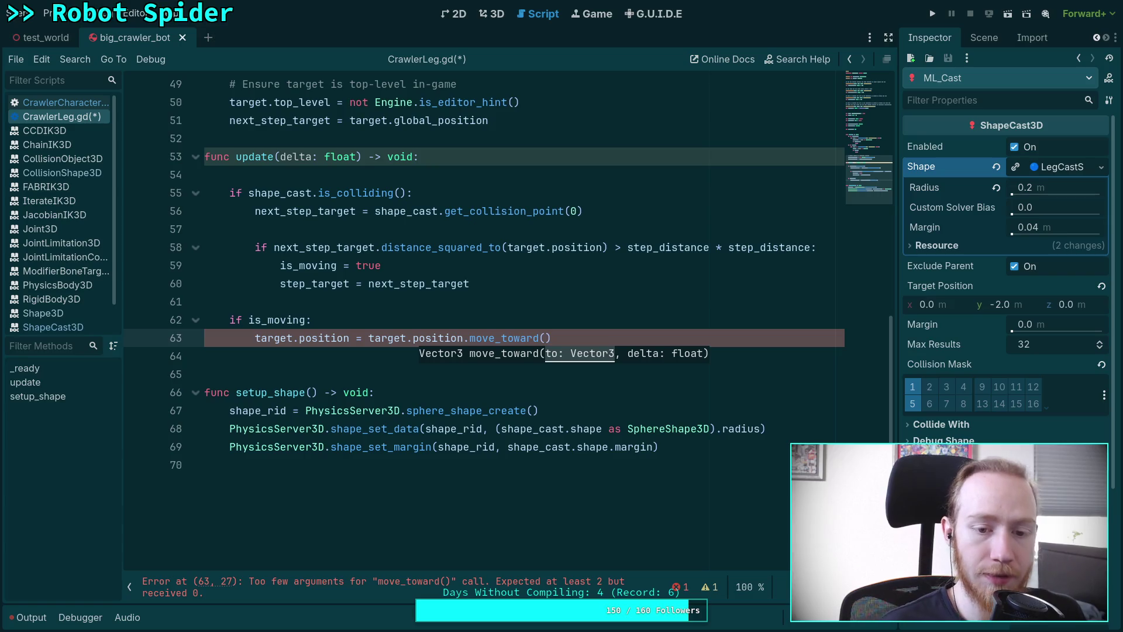
scroll(561, 468, up, 1)
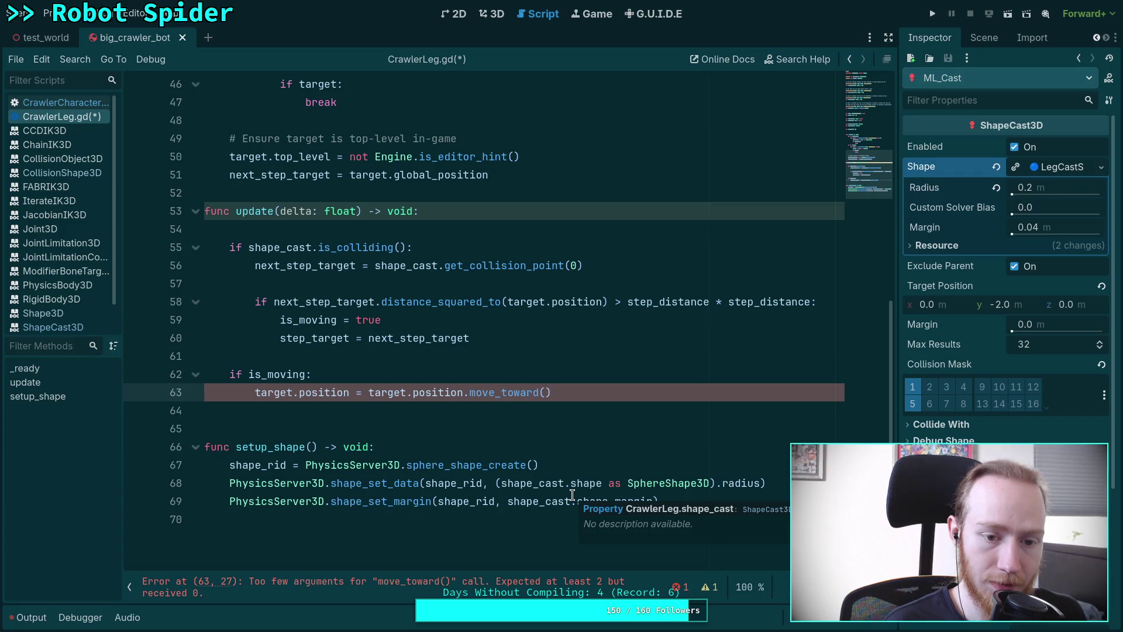
text(step)
key(Return)
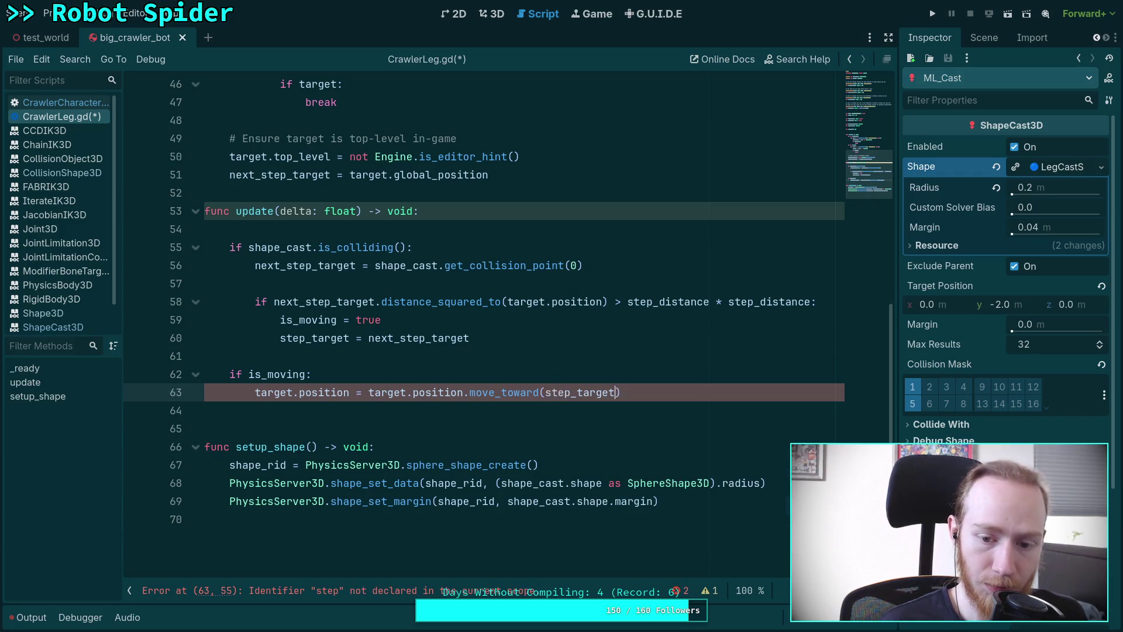
text(, delta * )
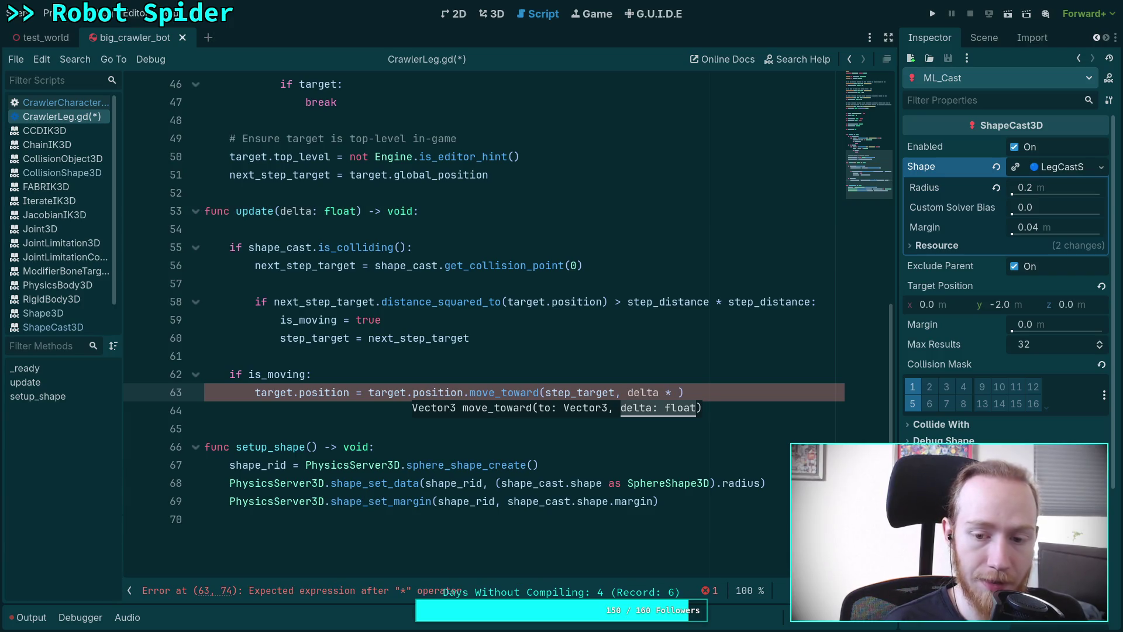
text(leg)
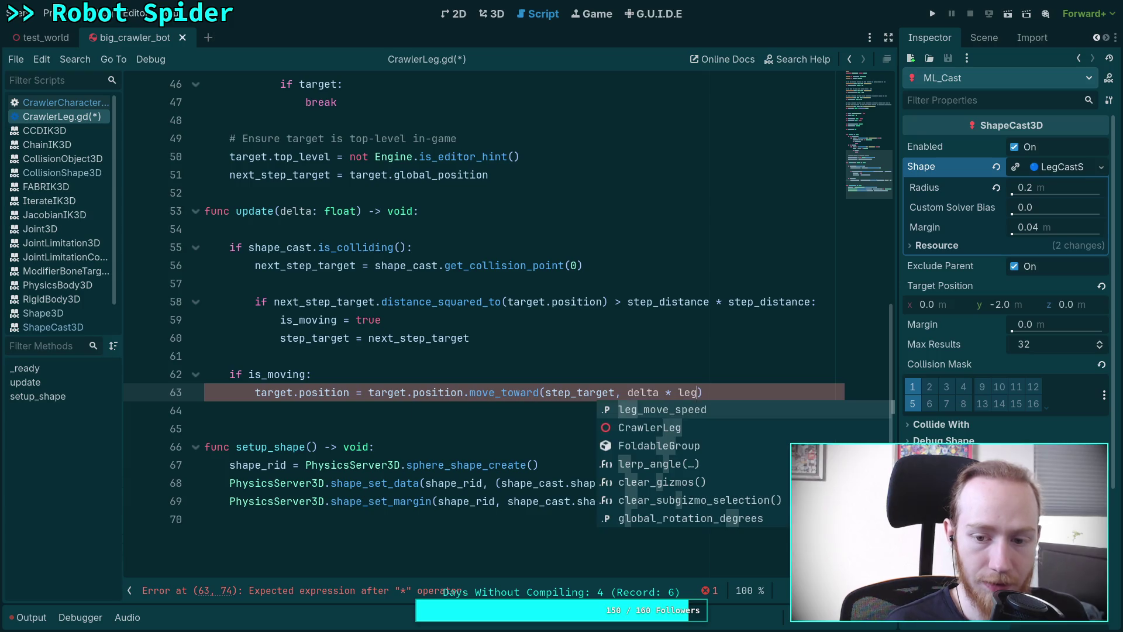
key(Return)
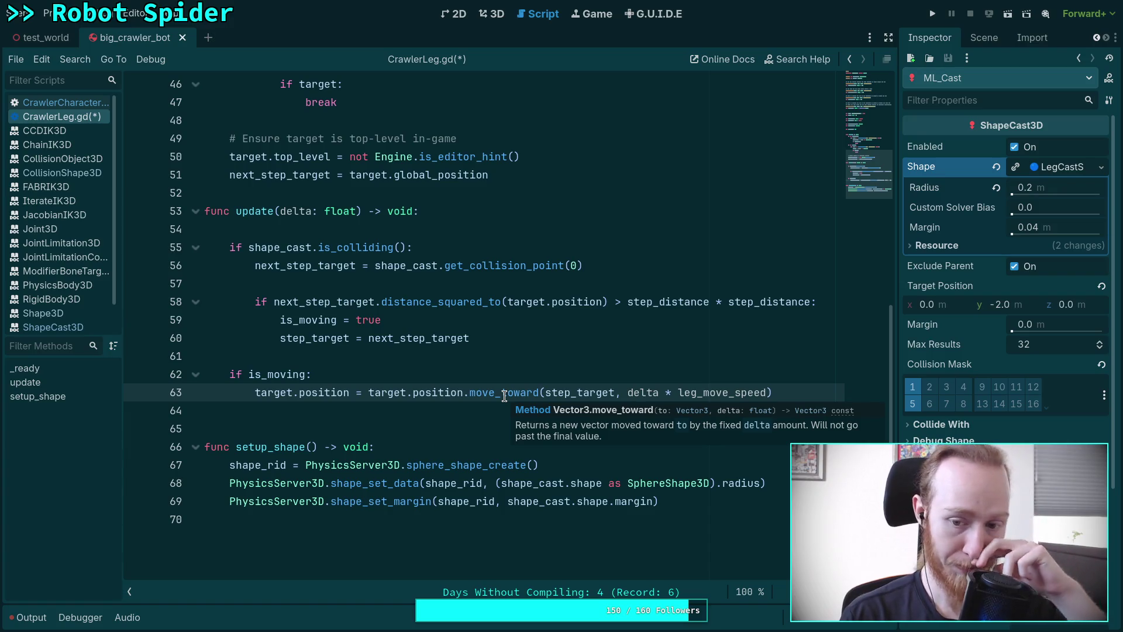
click(451, 410)
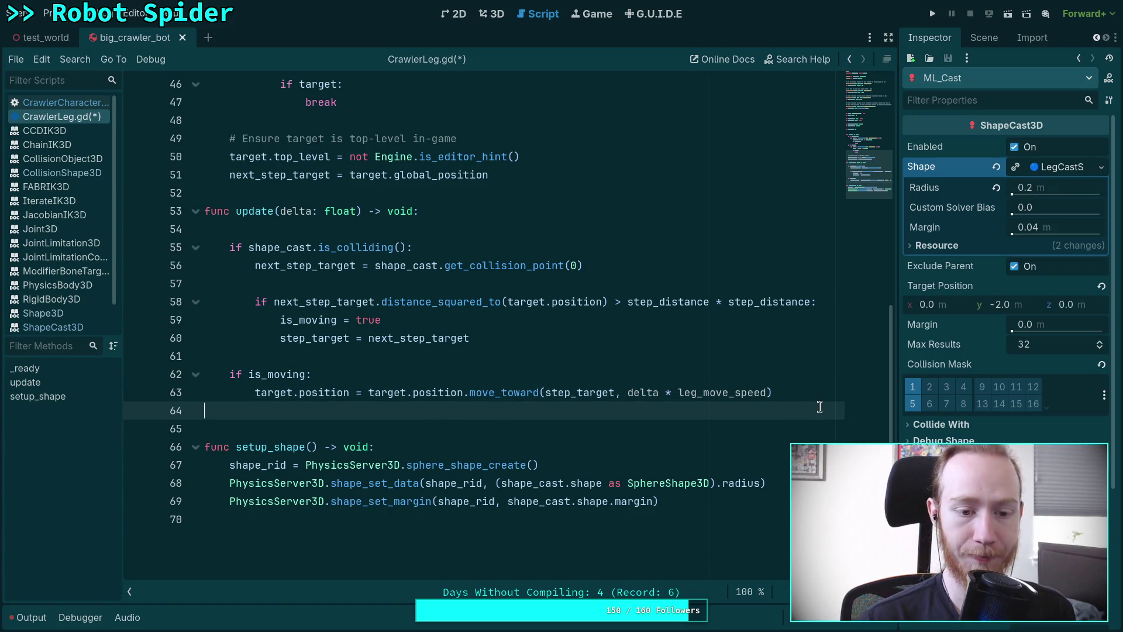
- Add an arrival check: if target.position.distance_squared_to(step_target) < 1e-4
key(Return)
text(if targ)
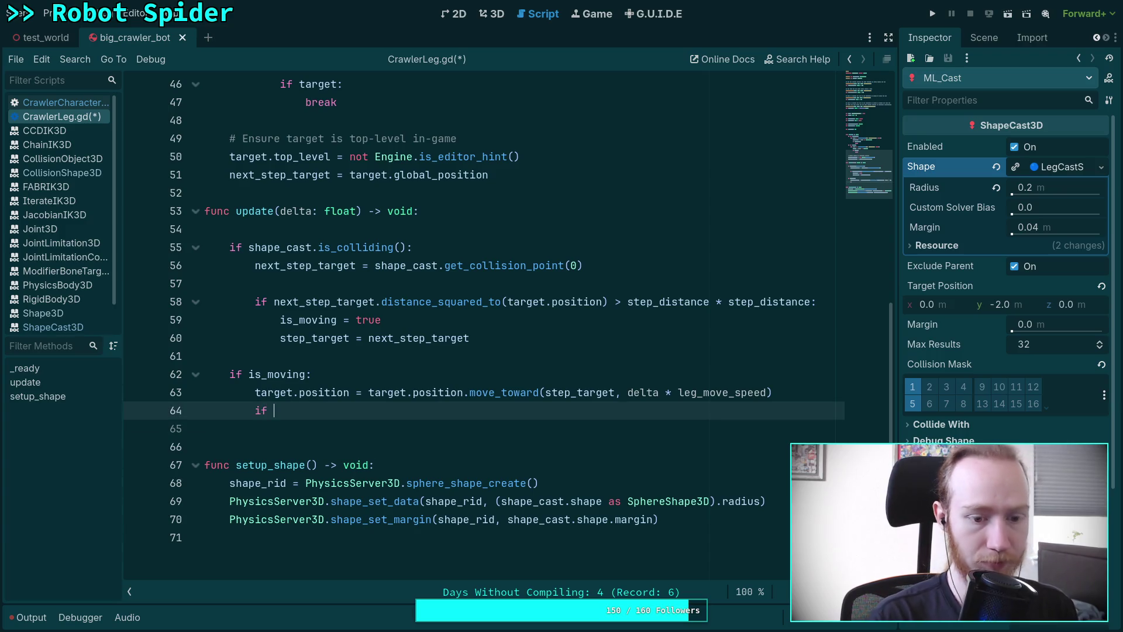
text(et.pos)
key(Return)
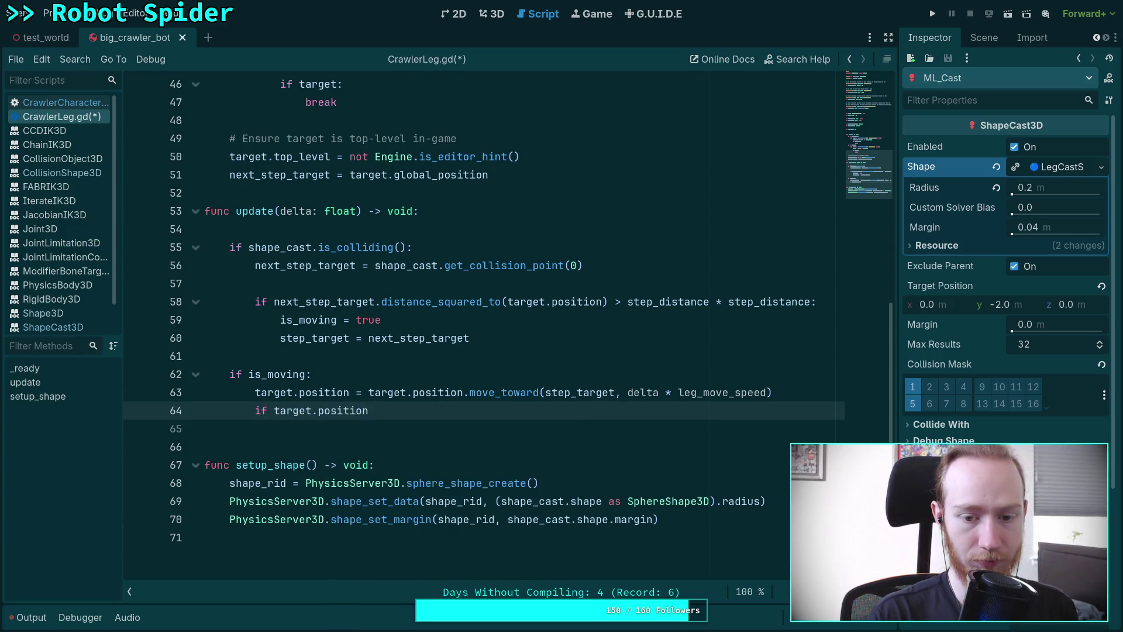
text(di)
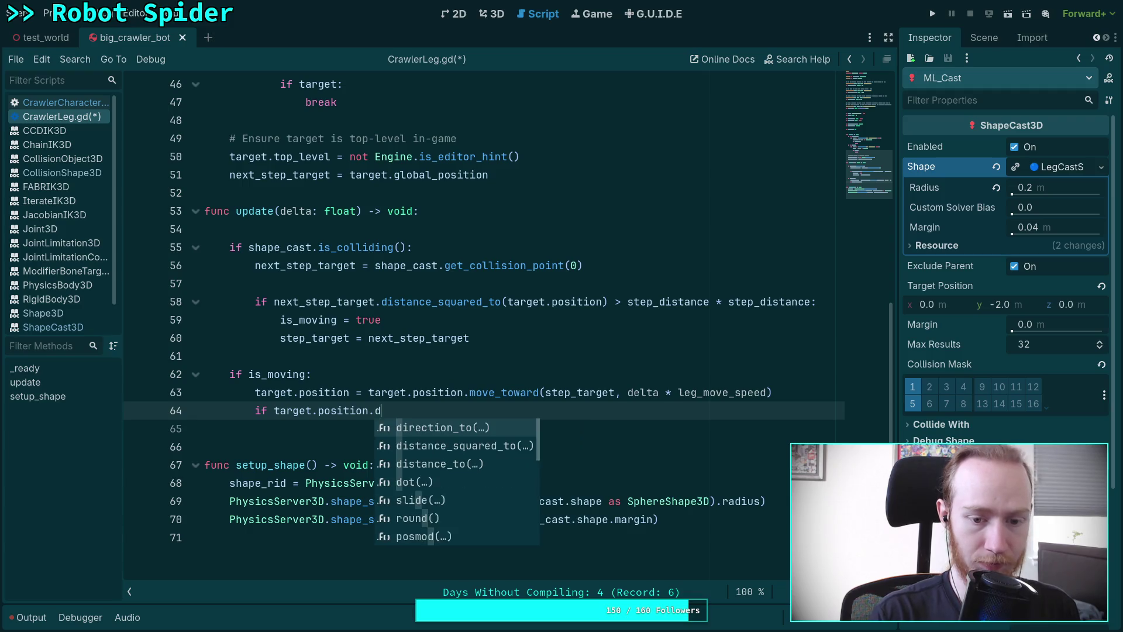
key(Down)
key(Return)
text(stance_squared_to(st)
key(Down)
key(Return)
text(<)
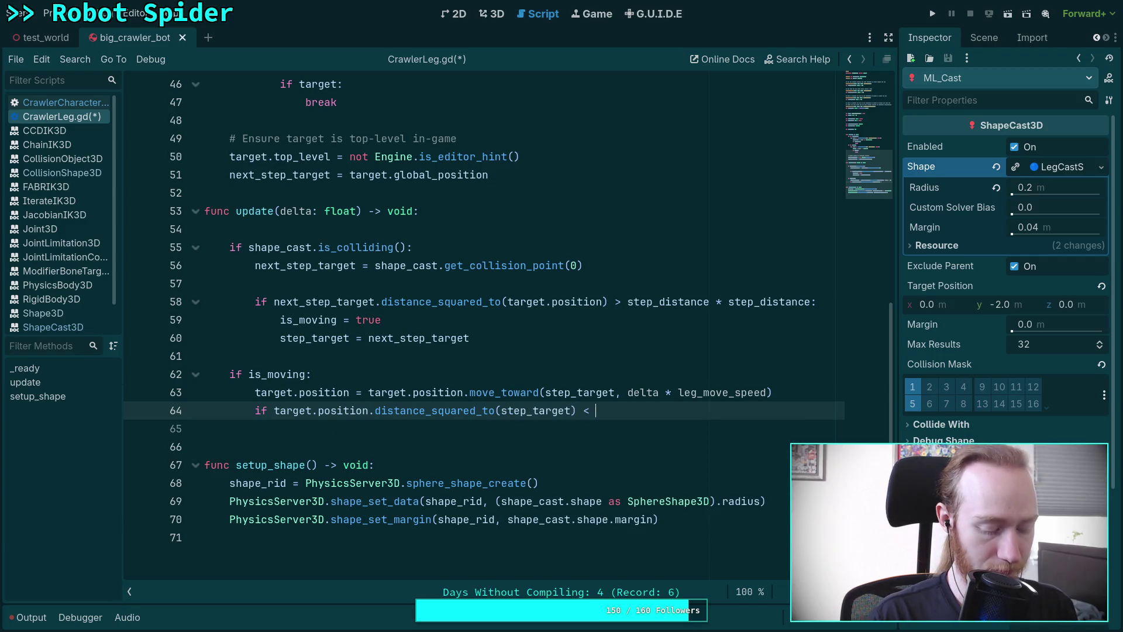
text(1)
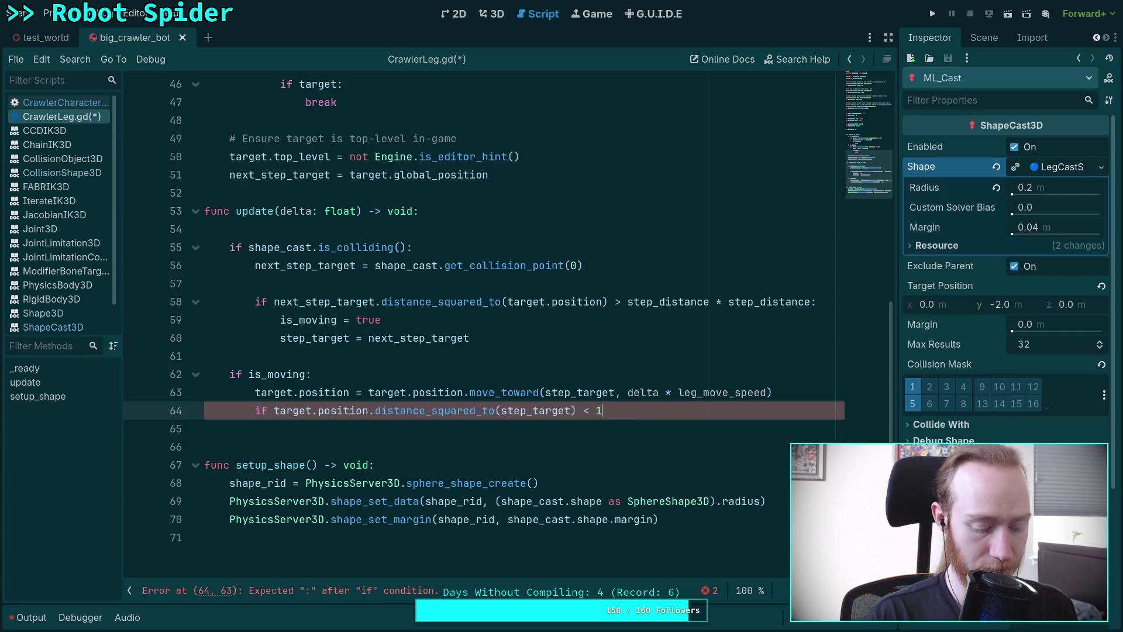
text(o)
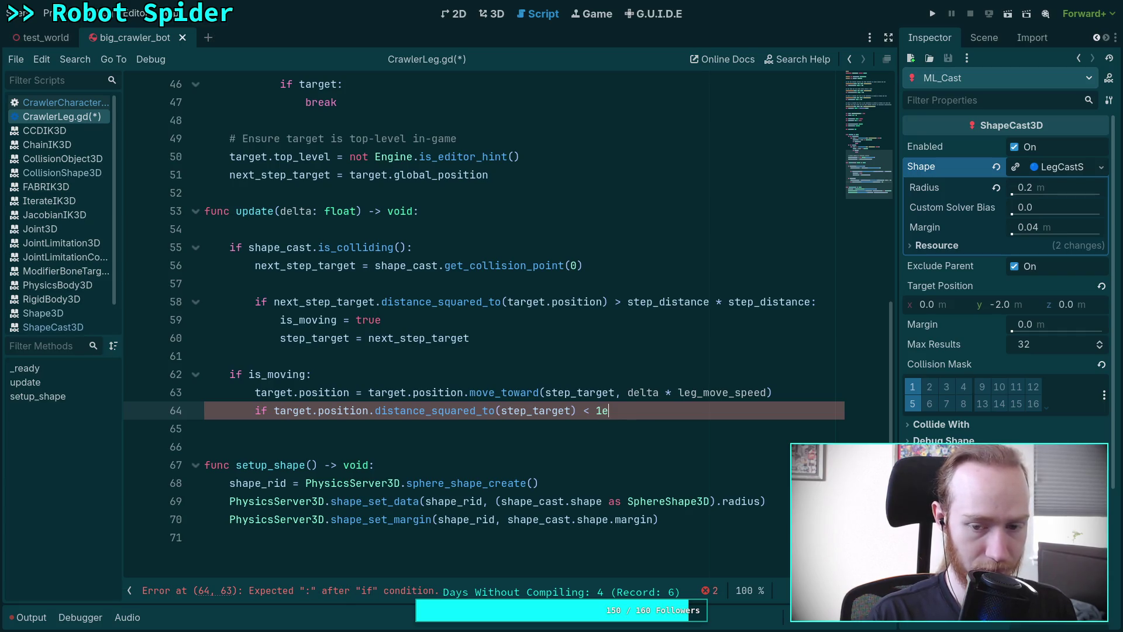
text(4:)
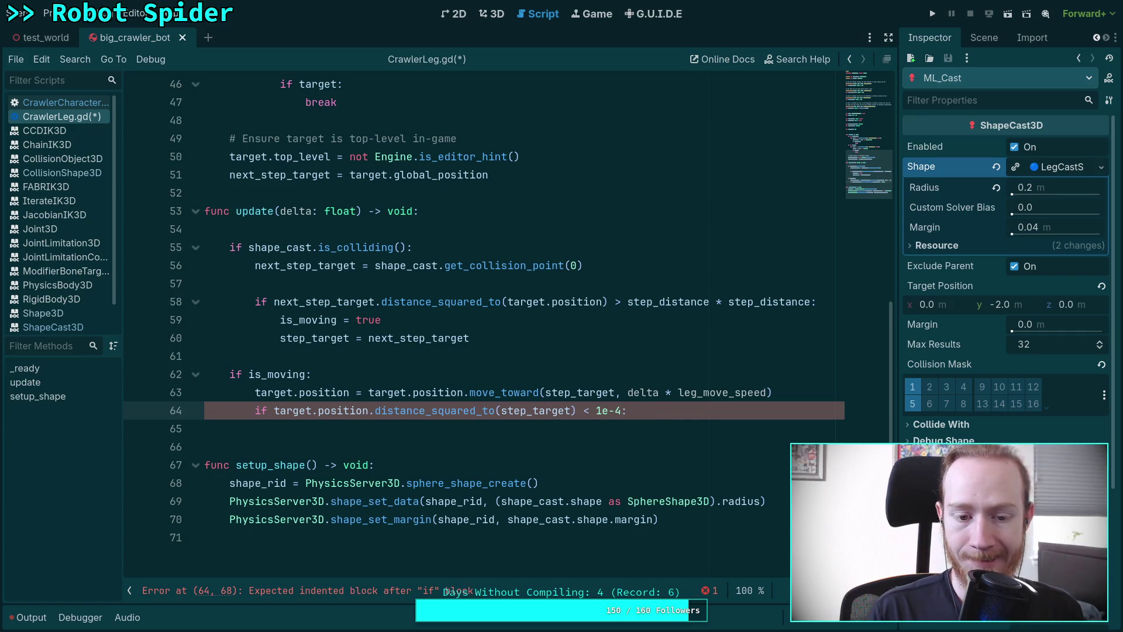
- Set is_moving = false inside the check, save the script, and test-run the project
key(Return)
text(is)
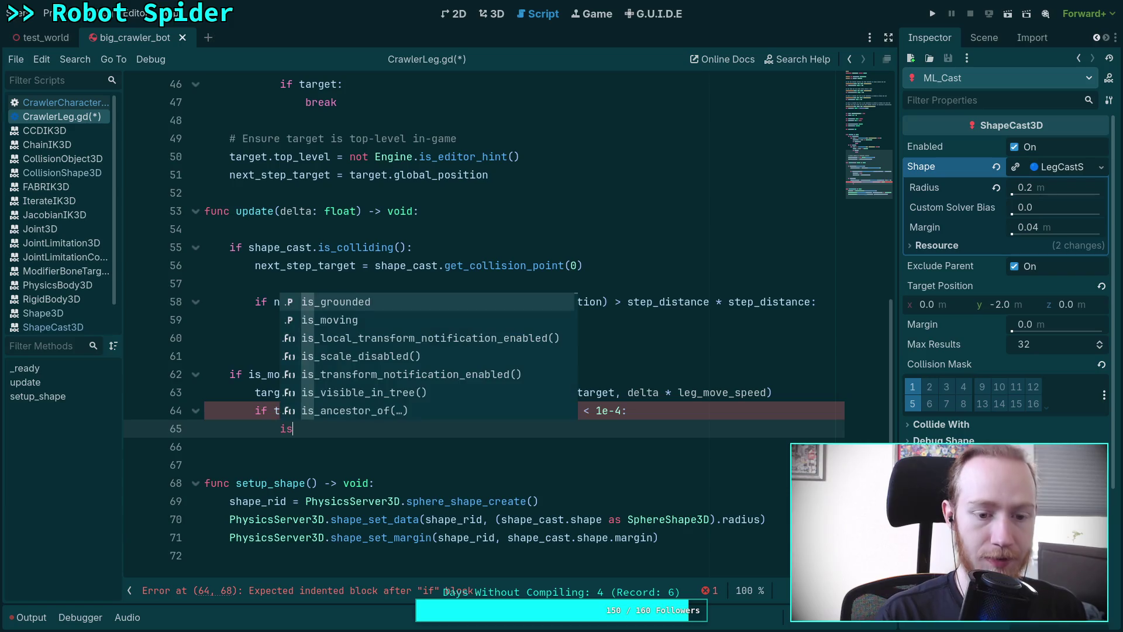
key(Down)
key(Return)
text(= false)
key(Return)
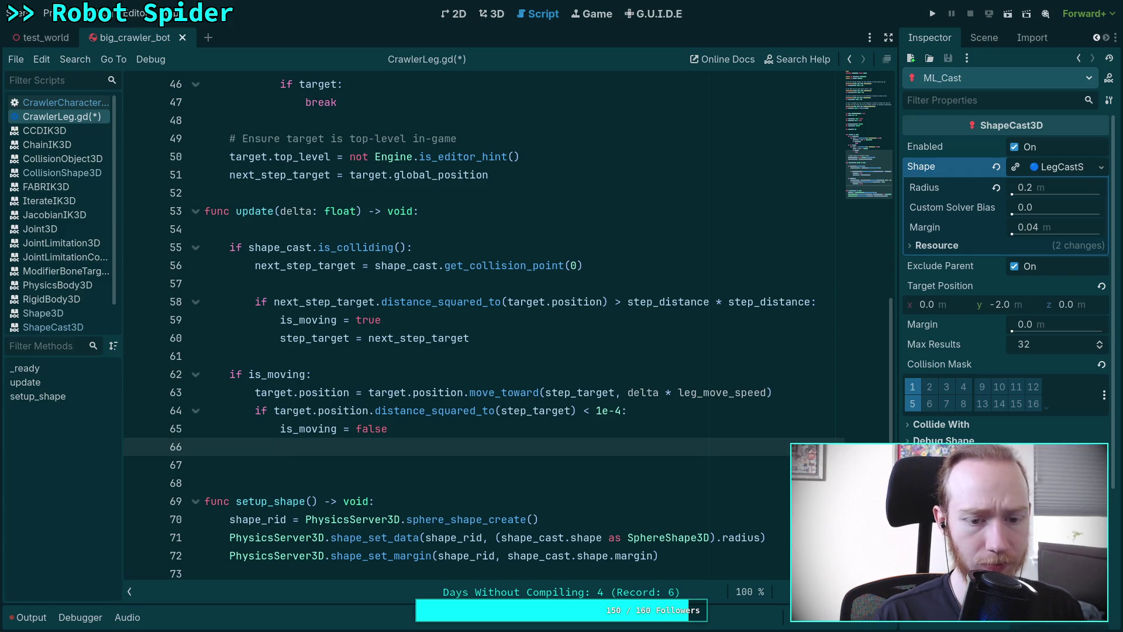
key(BackSpace)
key(ctrl+s)
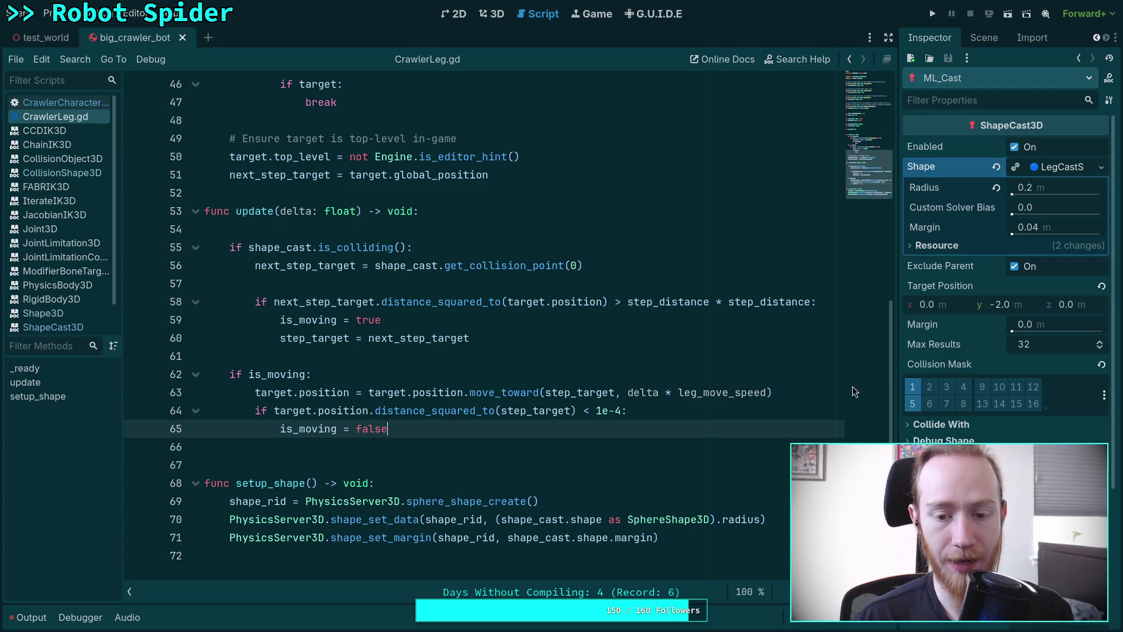
click(934, 14)
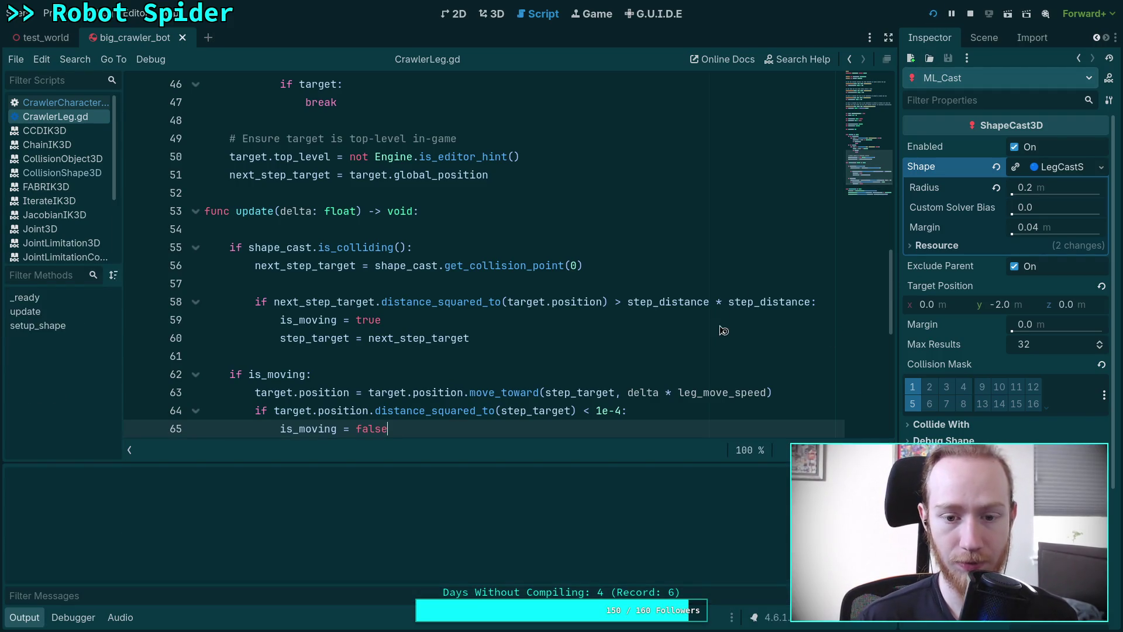
click(970, 14)
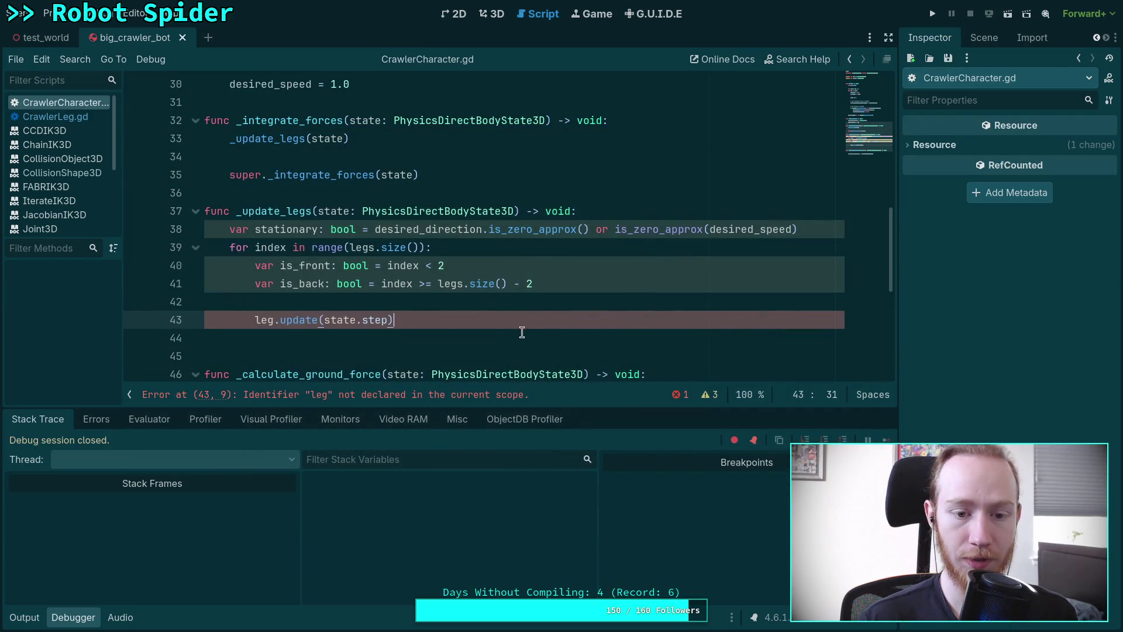
- Delete the is_front/is_back lines and the stationary variable line from _update_legs
drag(255, 248, 384, 249)
drag(532, 284, 530, 248)
key(BackSpace)
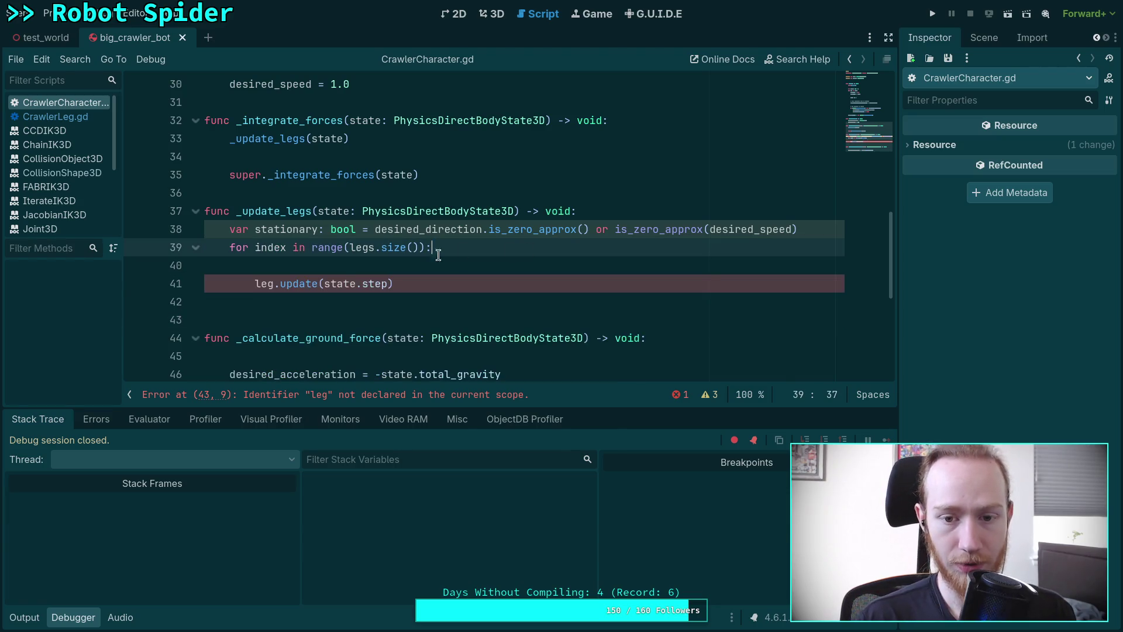
drag(819, 228, 811, 216)
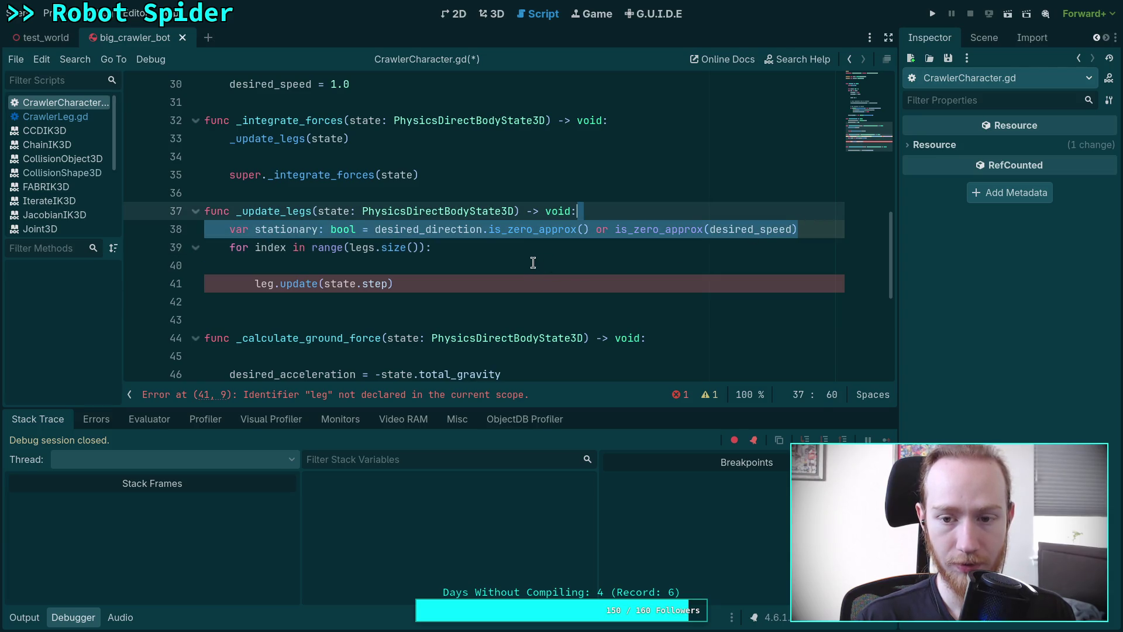
key(BackSpace)
- Rewrite the loop as 'for leg in legs:', save CrawlerCharacter.gd and run the project
click(380, 247)
mouse_move(256, 228)
mouse_down()
mouse_move(409, 229)
mouse_move(346, 229)
mouse_up()
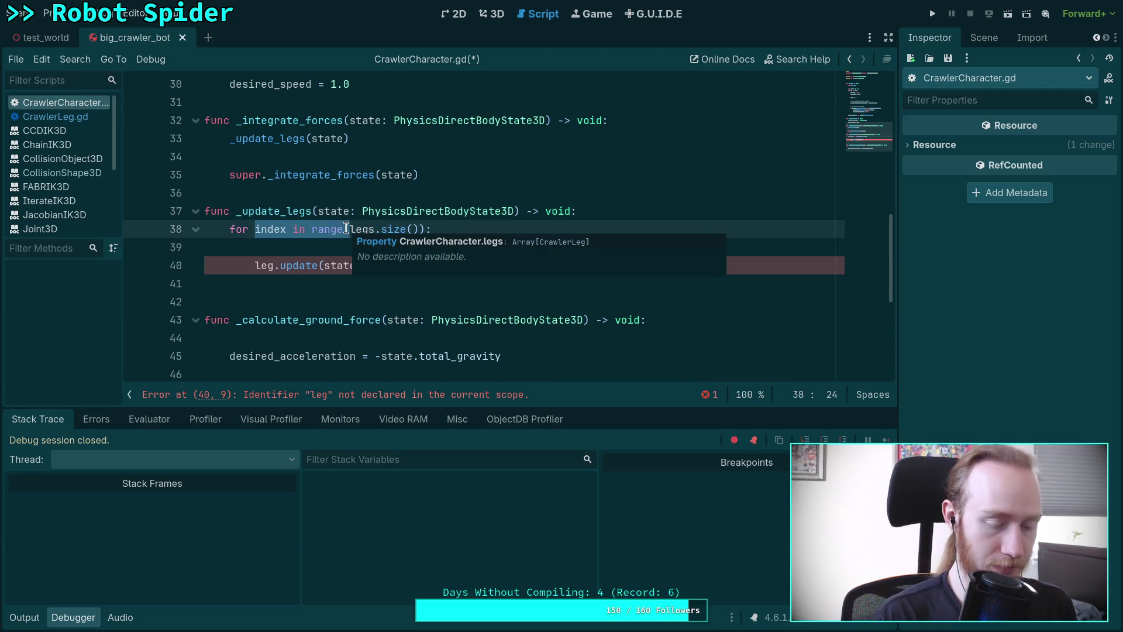
text(leg in)
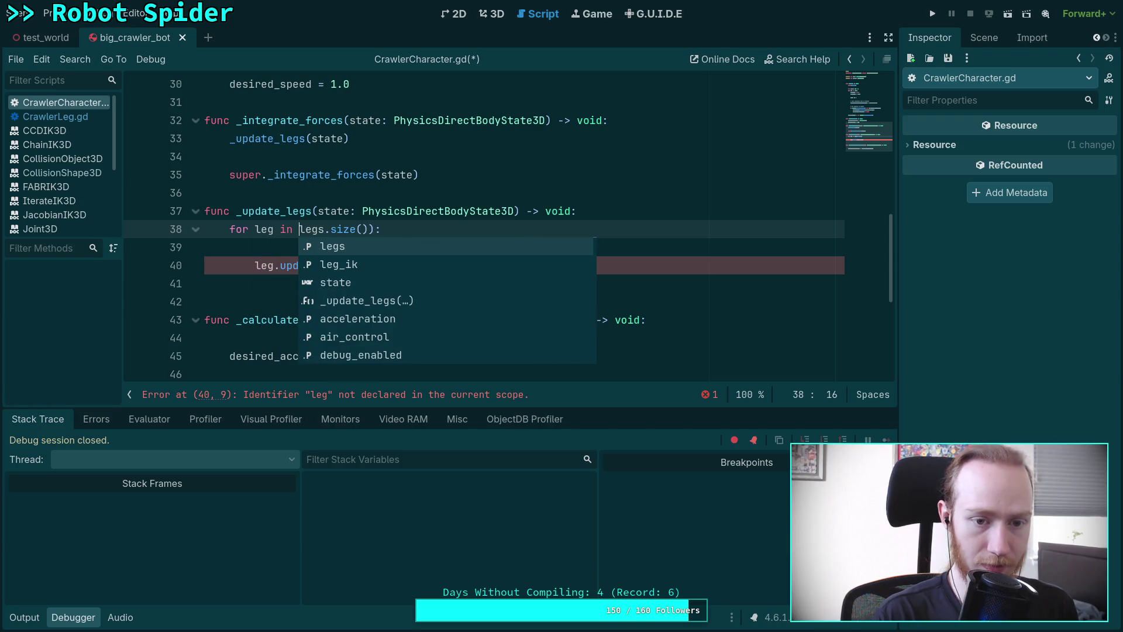
key(Delete)
key(Delete)
key(Delete)
text(legs)
key(Delete)
key(Delete)
key(Delete)
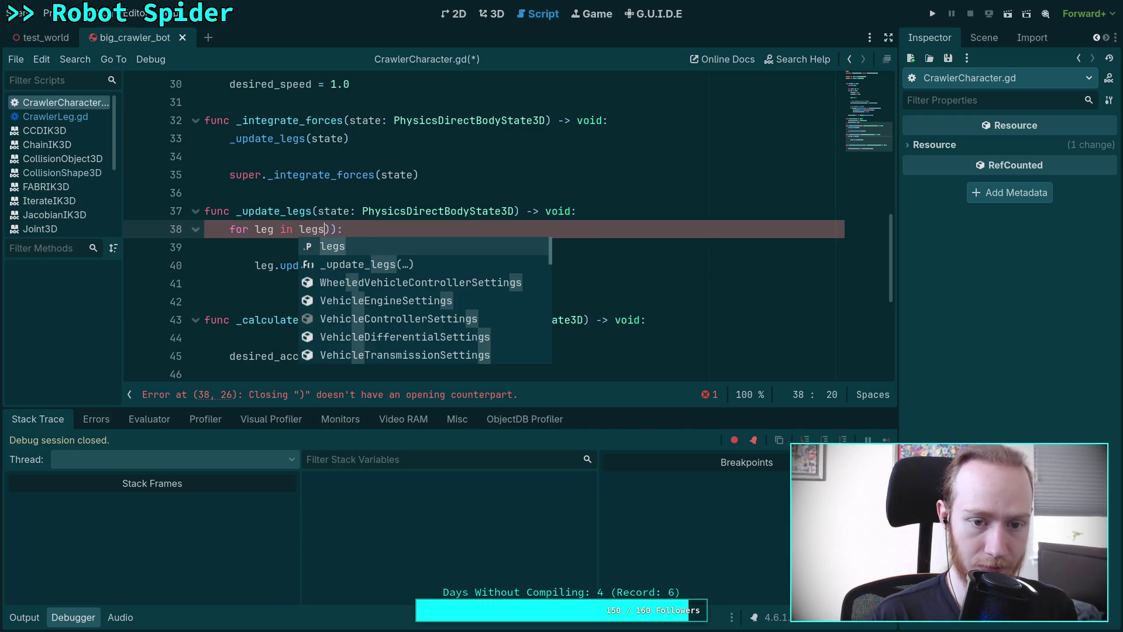
key(Escape)
key(Down)
key(BackSpace)
key(ctrl+s)
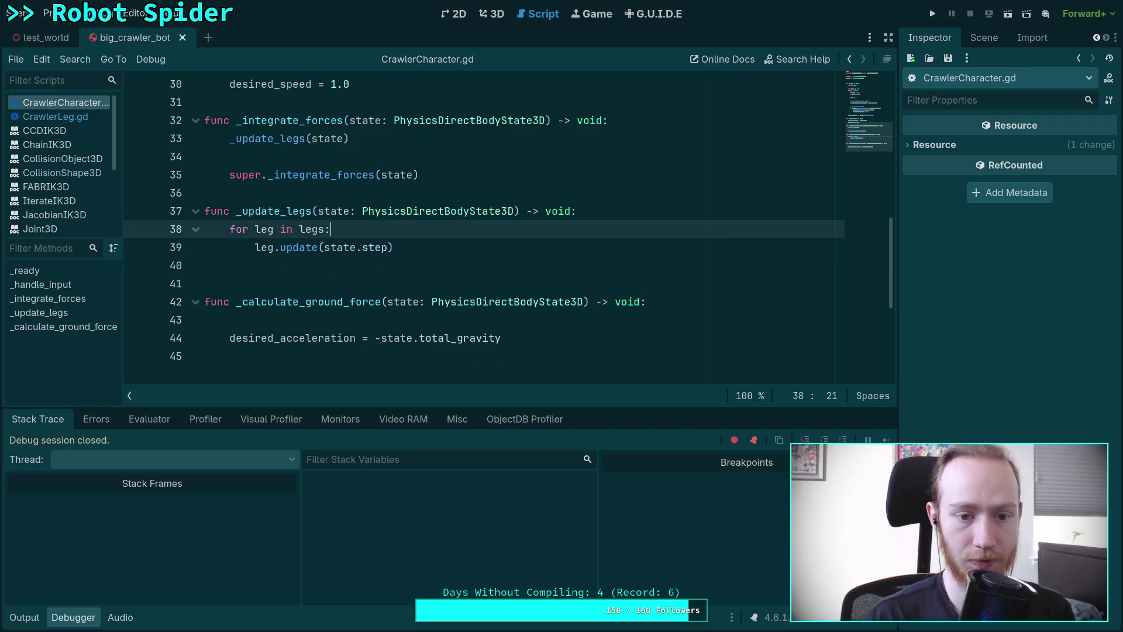
click(933, 13)
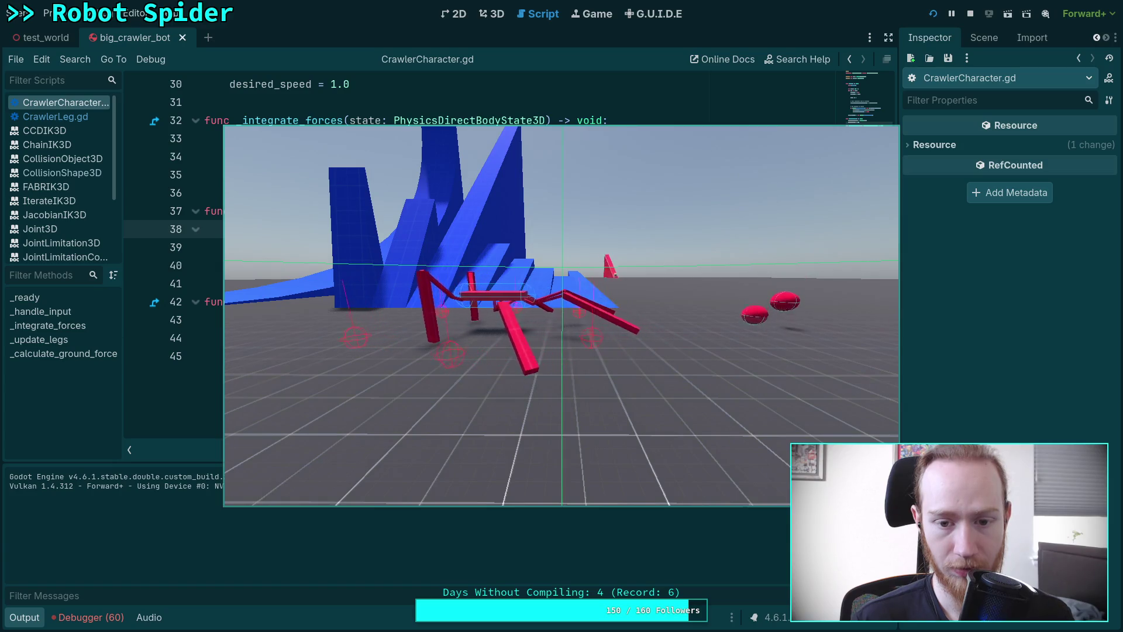
- Stop the game, open CrawlerLeg.gd at its exported settings, collapse Output, and show the Scene tree
click(970, 14)
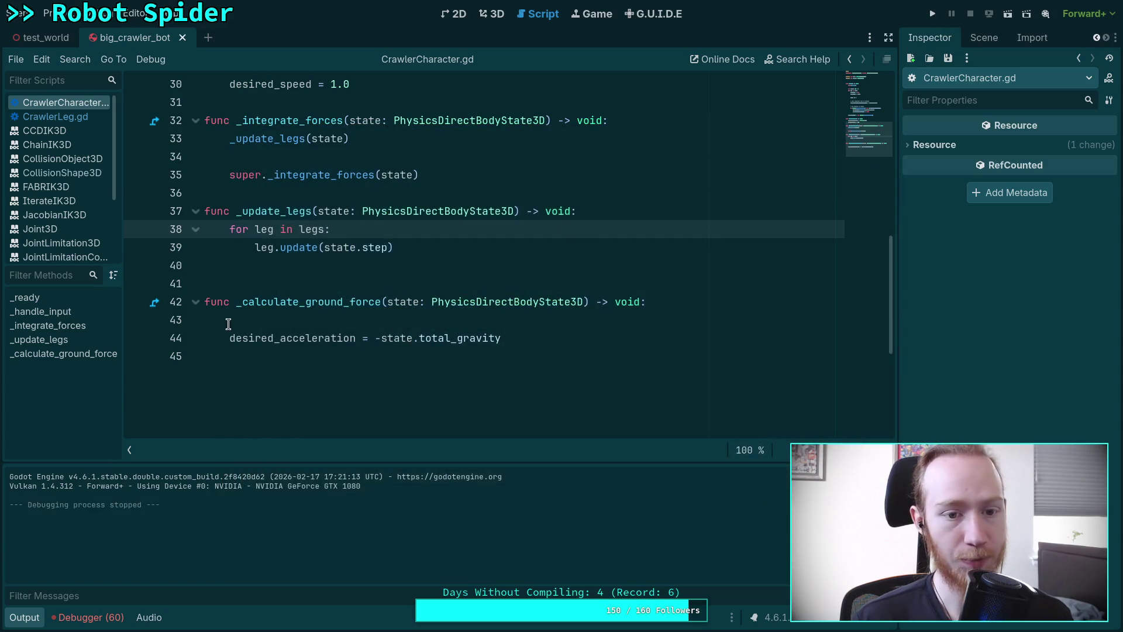
click(67, 117)
scroll(372, 400, down, 1)
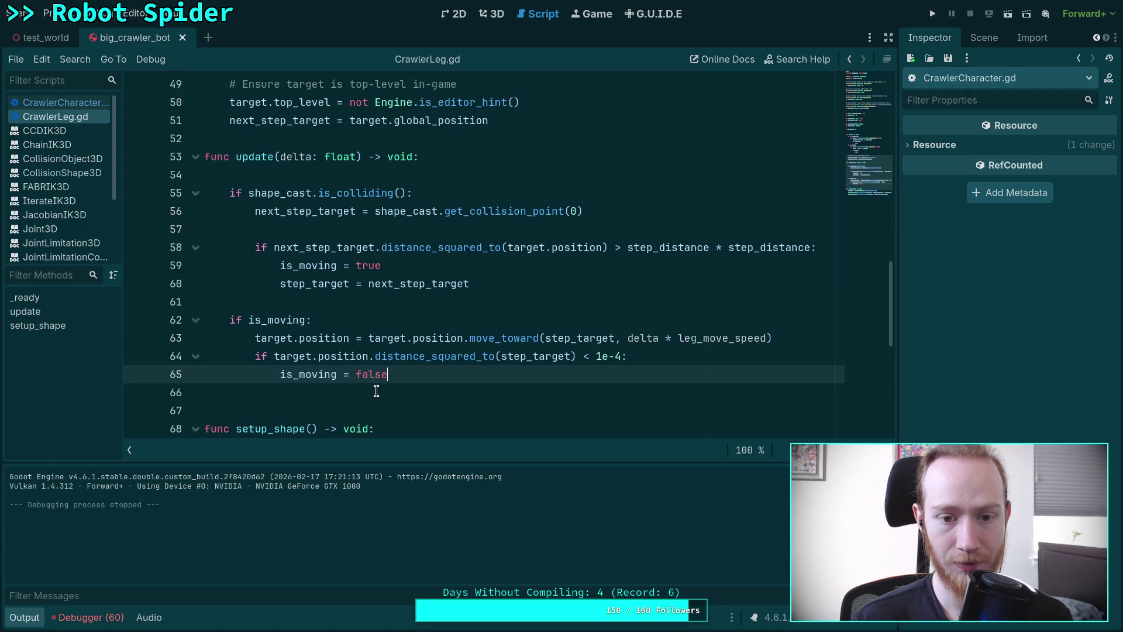
double_click(351, 247)
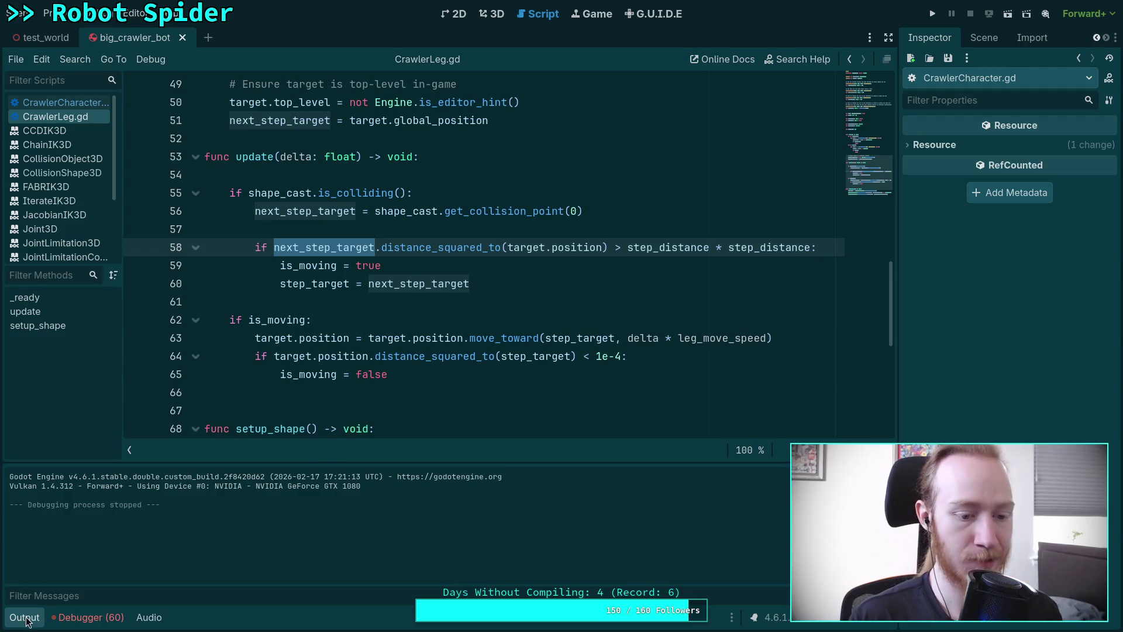
key(ctrl+j)
scroll(399, 309, up, 10)
scroll(398, 310, up, 5)
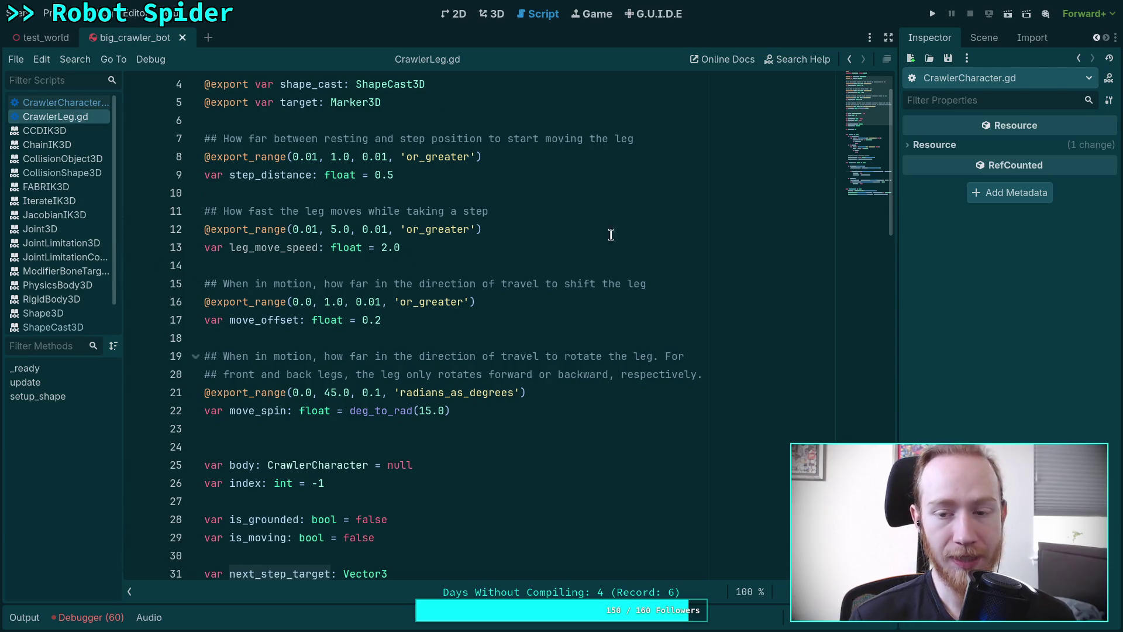
click(992, 39)
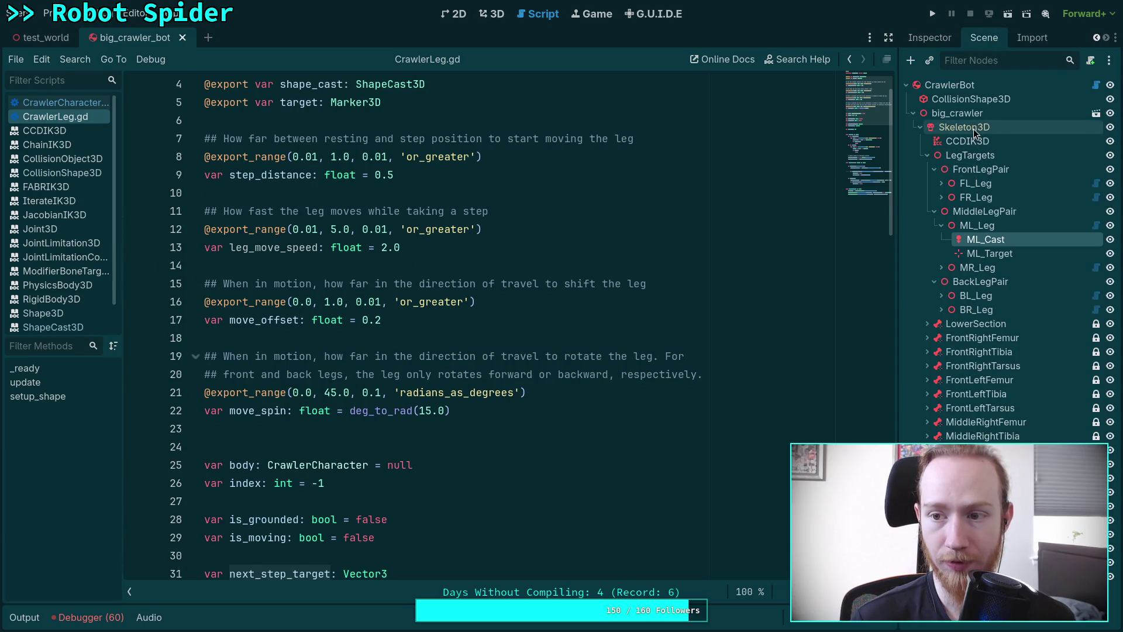
- Revert ML_Leg's Leg Move Speed to 2.0 and save the scene
click(992, 224)
click(949, 39)
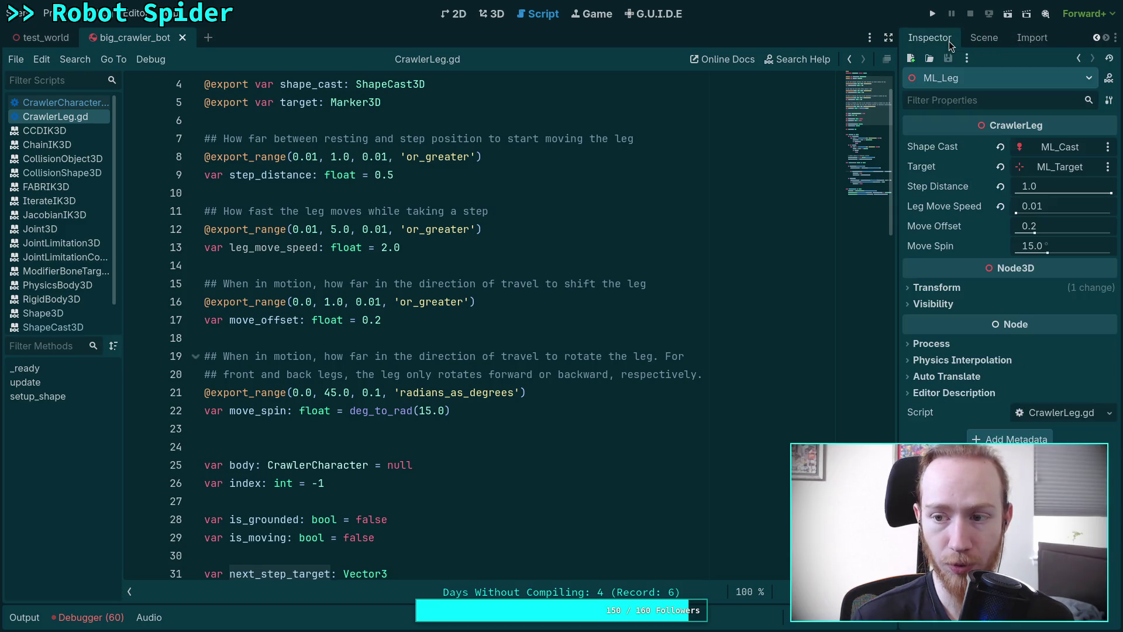
drag(900, 193, 892, 193)
click(992, 205)
key(ctrl+s)
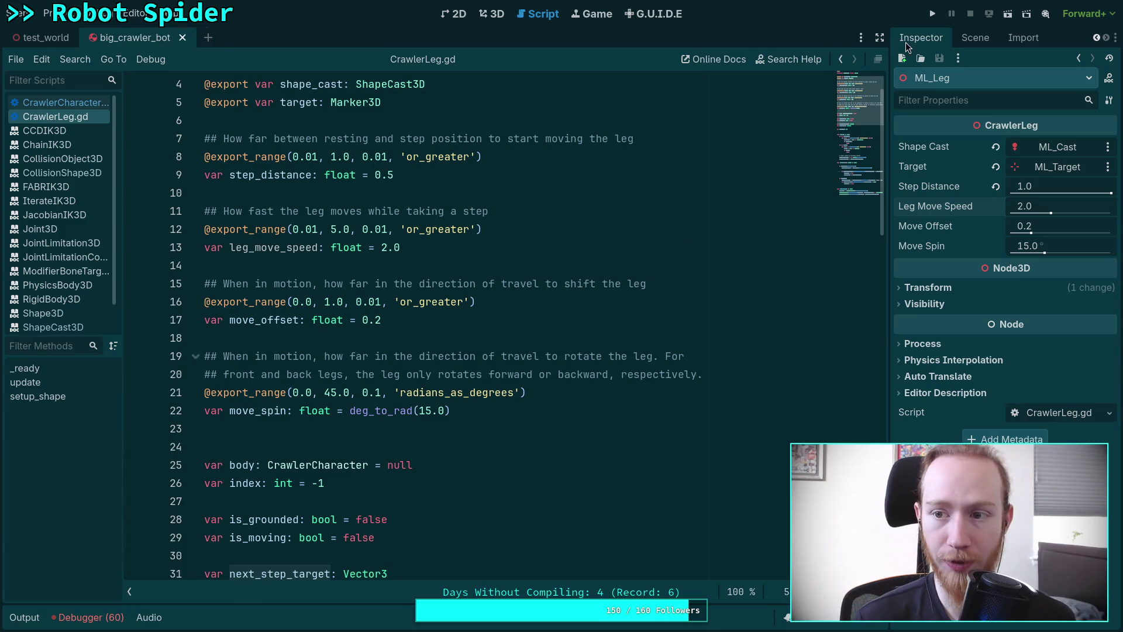
- Revert FL_Leg's Leg Move Speed to 2.0 and check the FR_Leg and MR_Leg properties
click(974, 39)
click(967, 183)
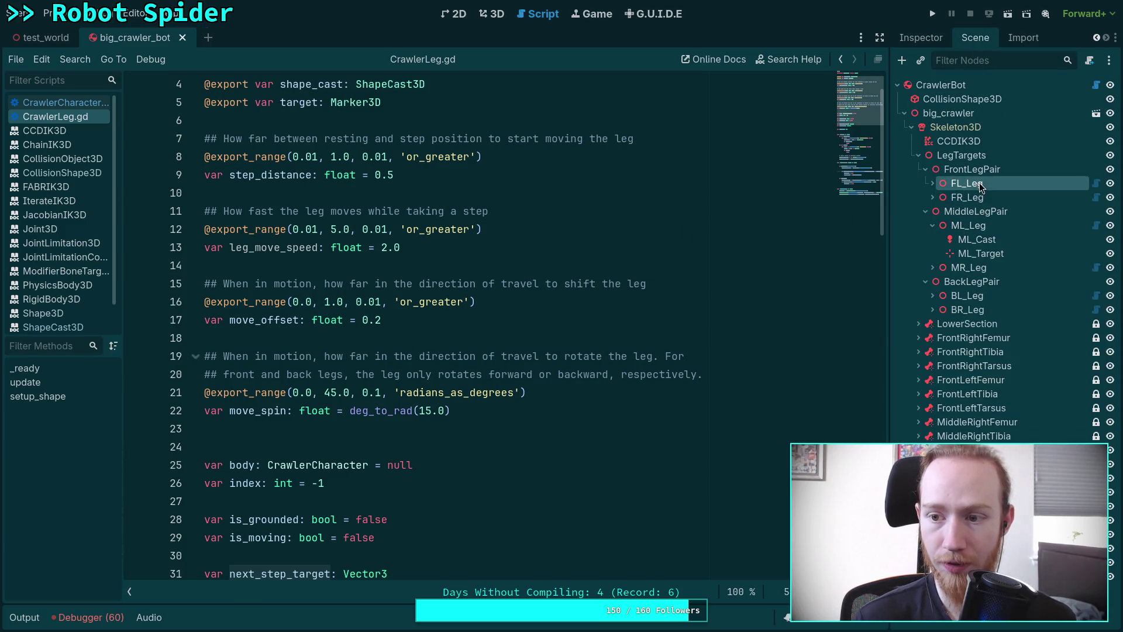
click(920, 38)
click(995, 207)
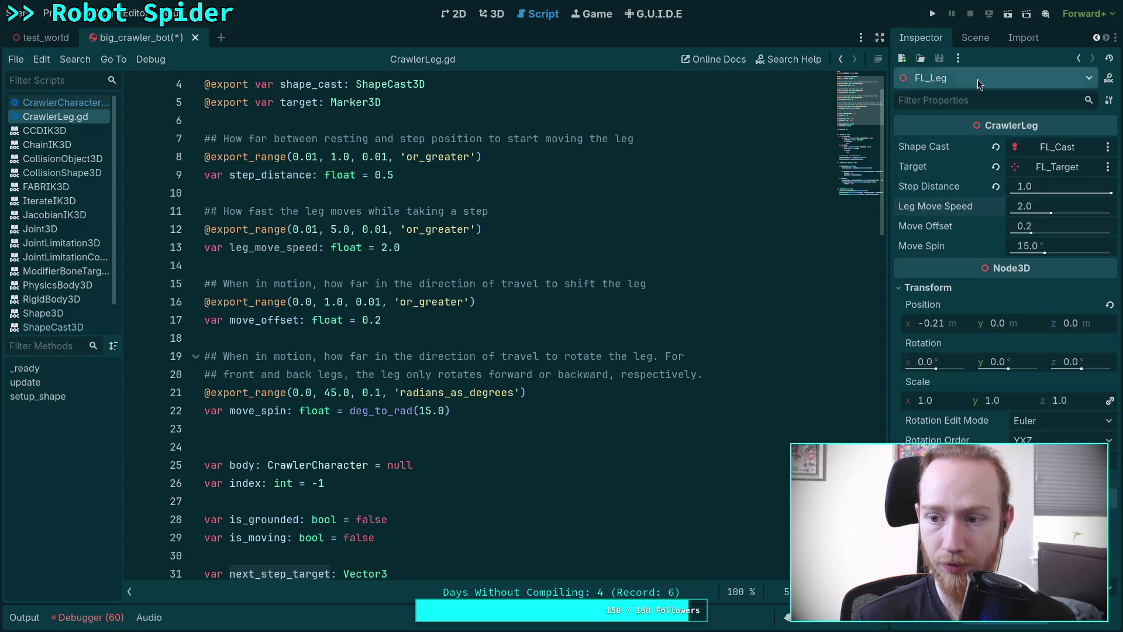
click(974, 39)
click(965, 187)
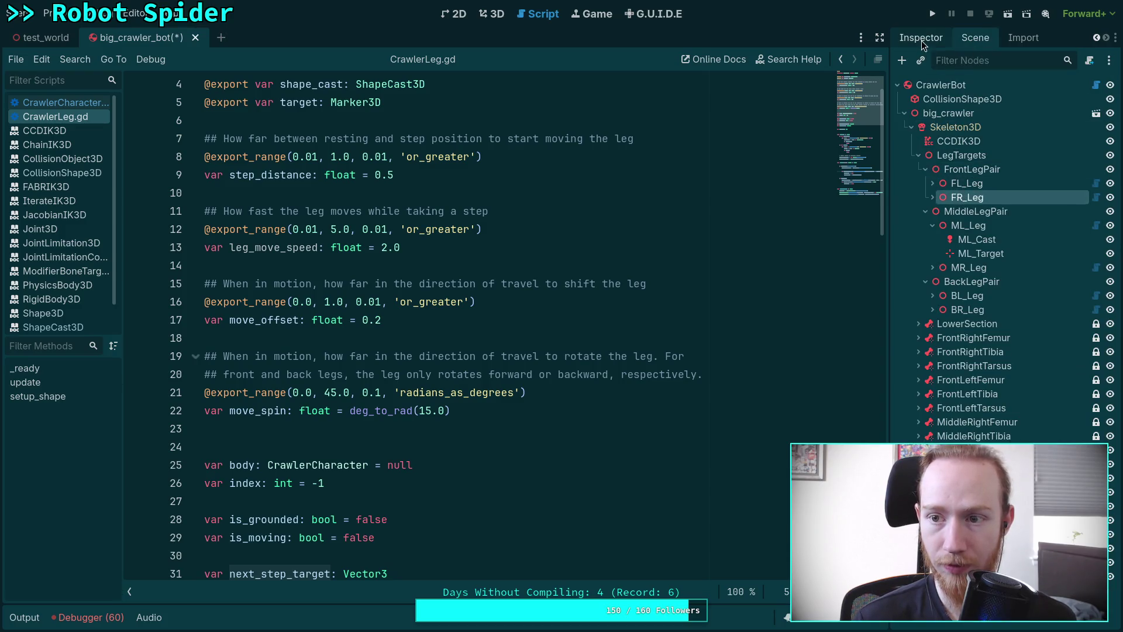
click(922, 39)
click(975, 43)
click(959, 270)
click(922, 42)
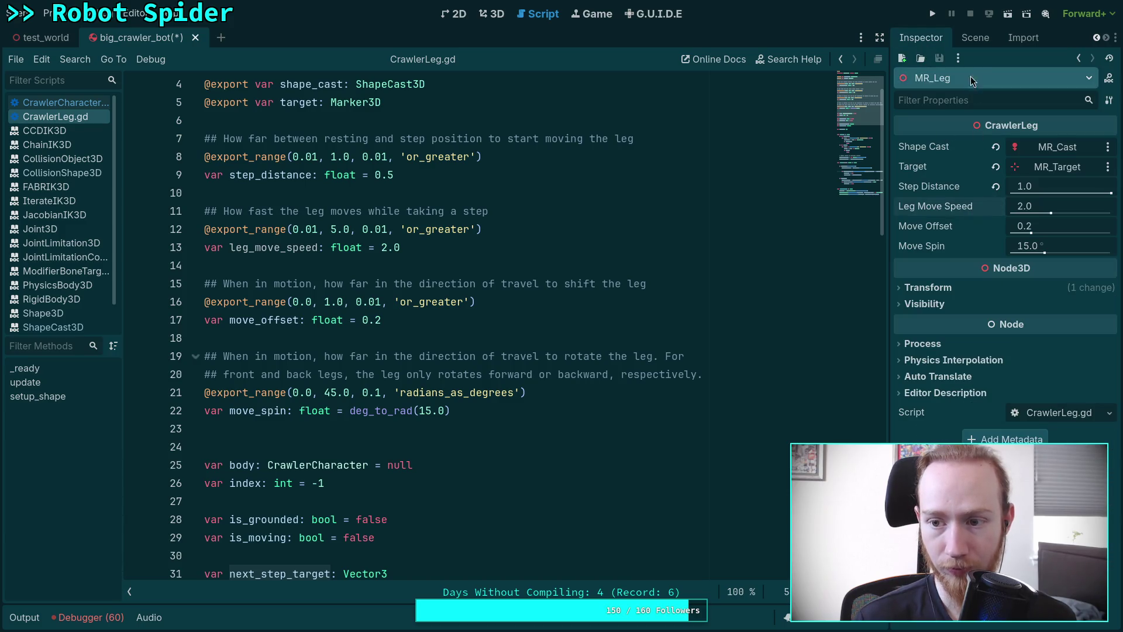
click(976, 36)
- Check BL_Leg, revert BR_Leg's Leg Move Speed to 2.0, save, and run the game
click(967, 295)
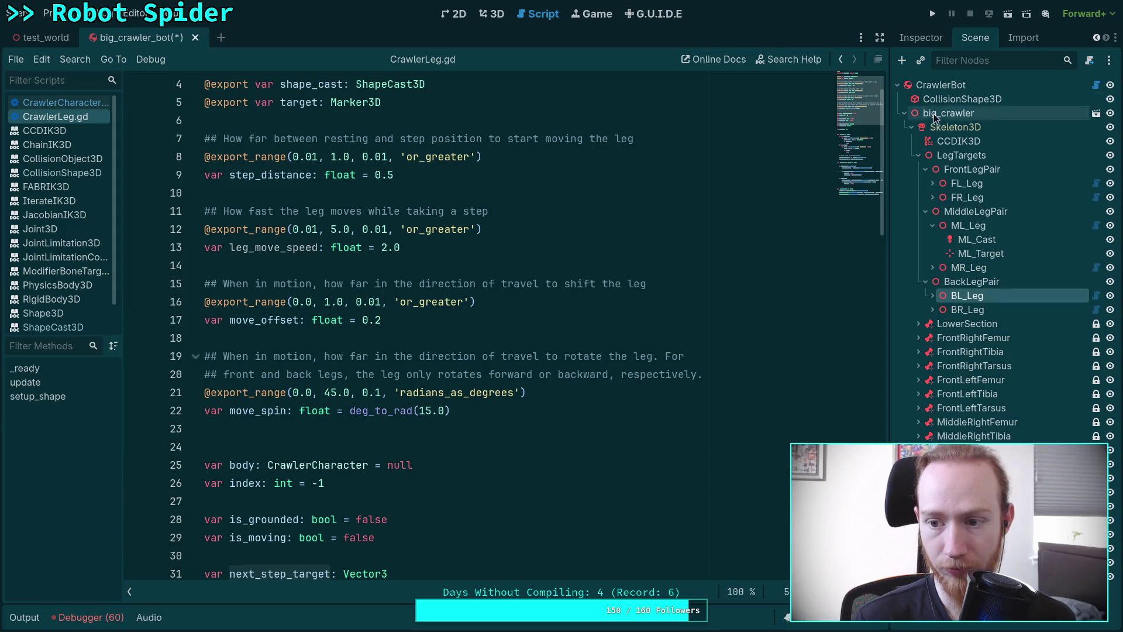
click(921, 38)
click(975, 38)
click(974, 308)
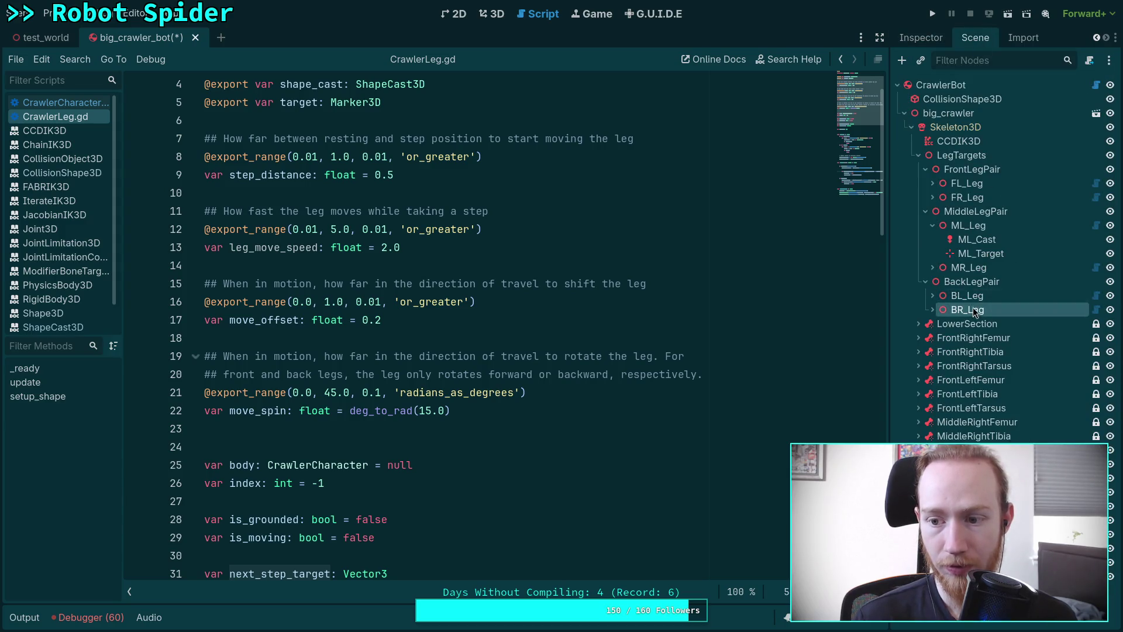
click(921, 37)
click(996, 206)
key(ctrl+s)
click(932, 14)
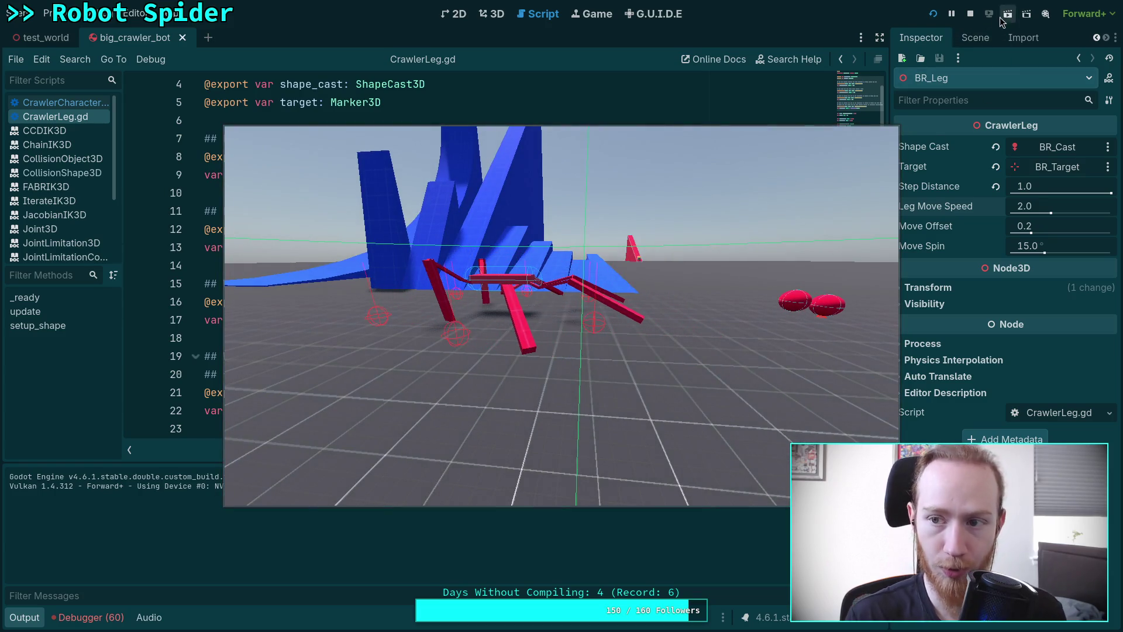
- Stop the game and review the update function's stepping and arrival logic in CrawlerLeg.gd
click(971, 15)
scroll(486, 228, down, 10)
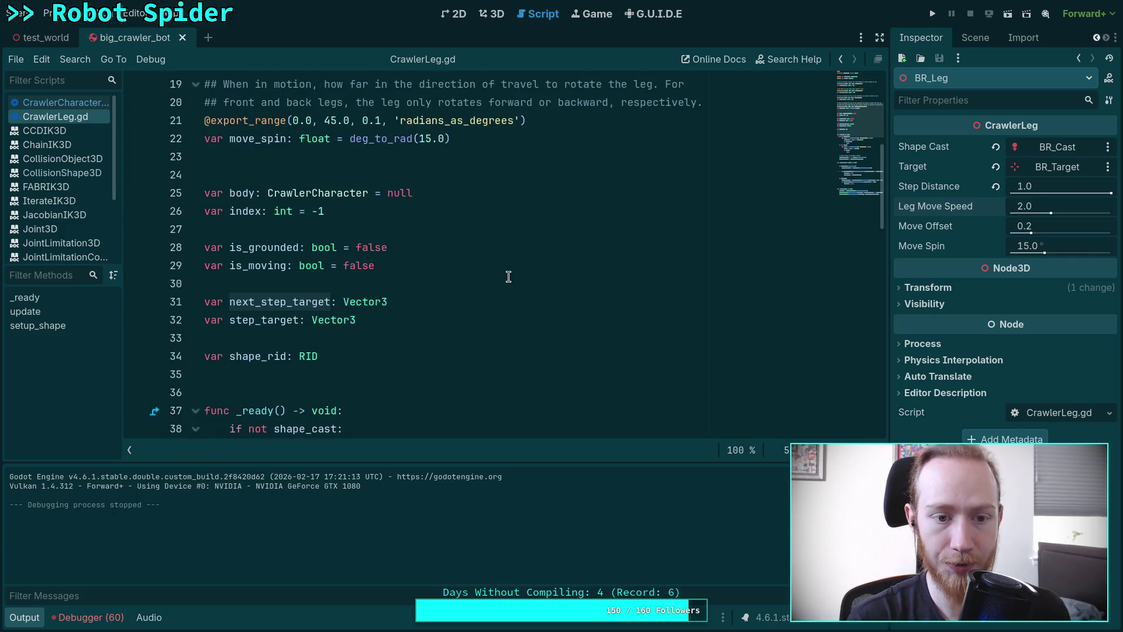
scroll(455, 298, down, 6)
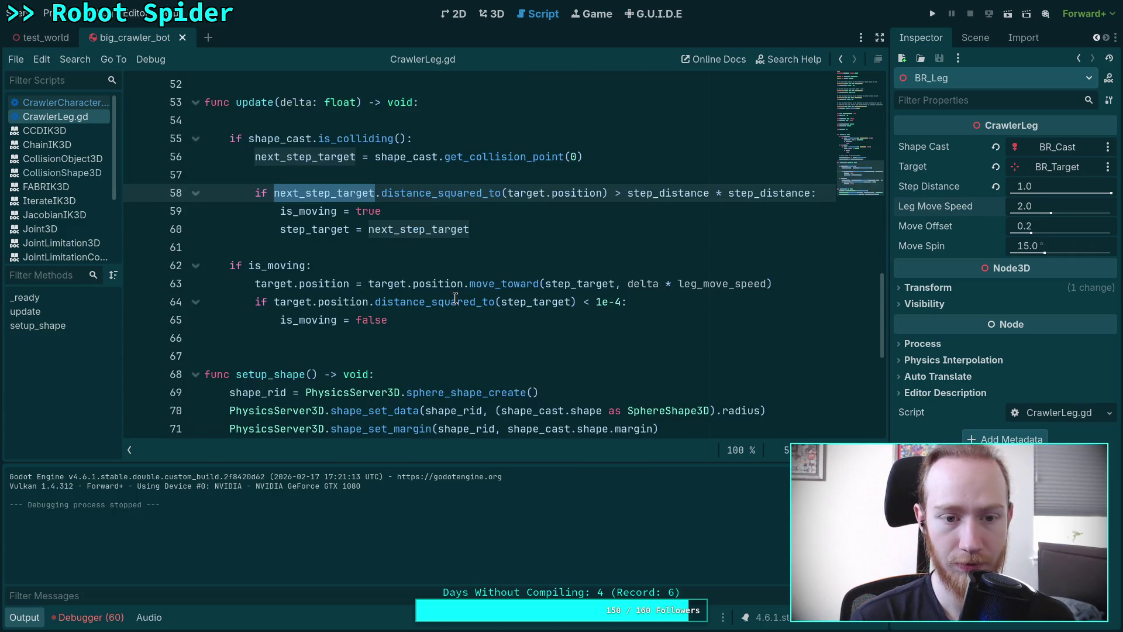
click(424, 243)
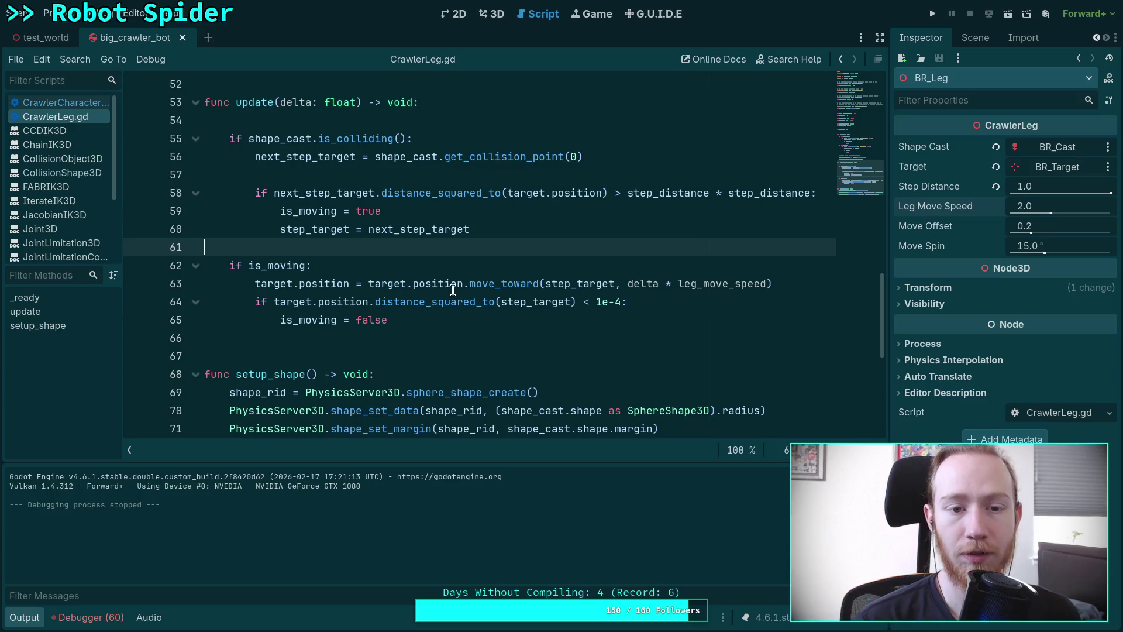
mouse_move(453, 291)
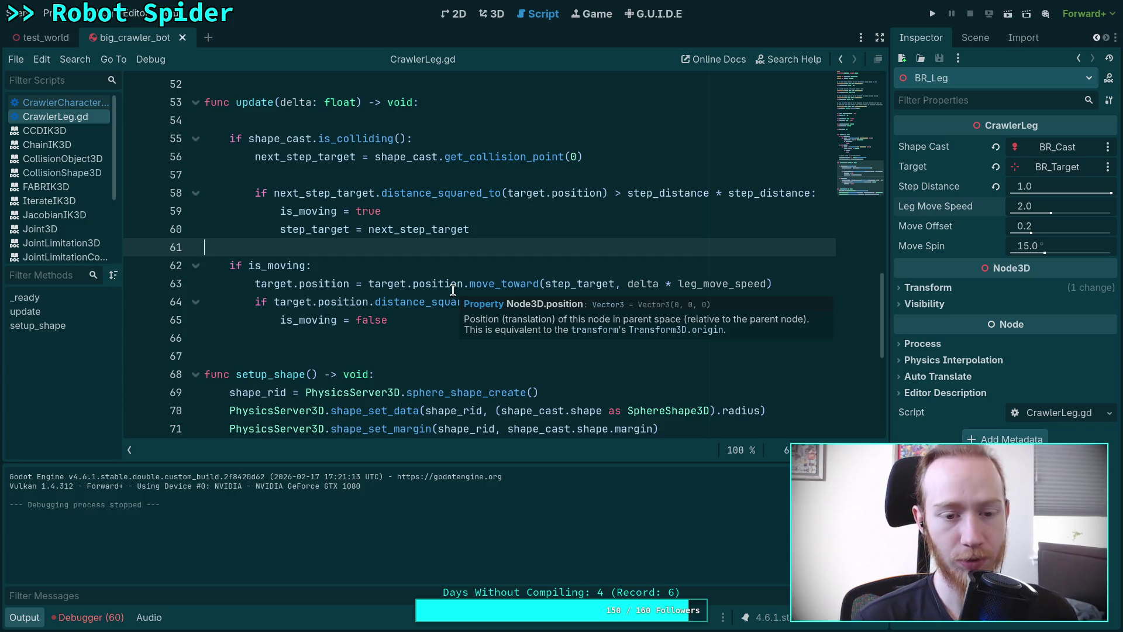
click(369, 338)
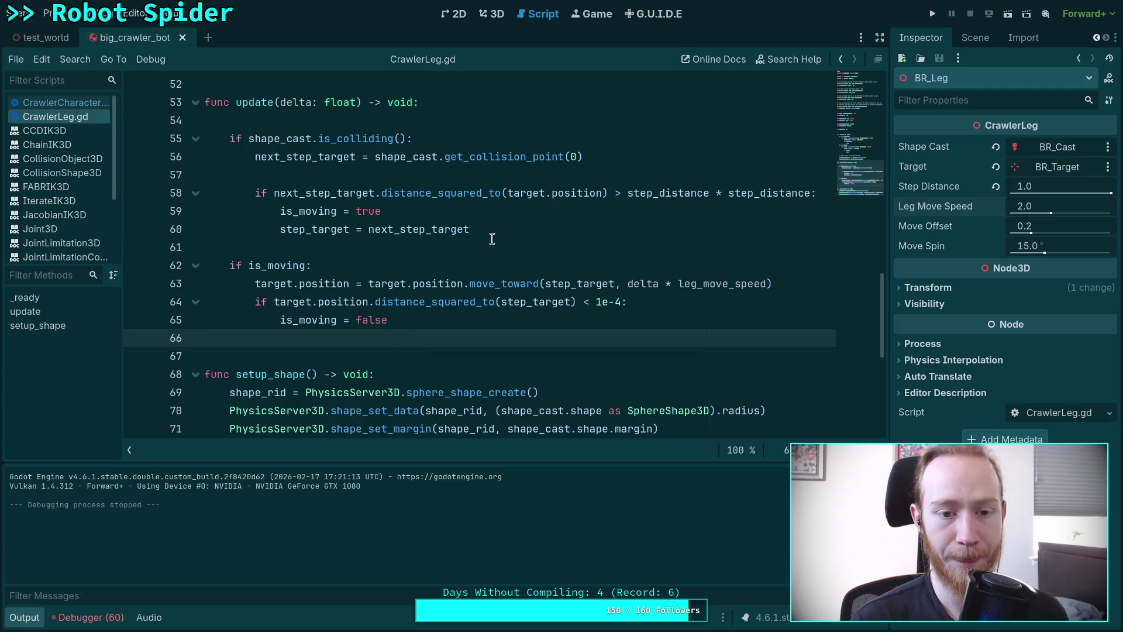
click(544, 320)
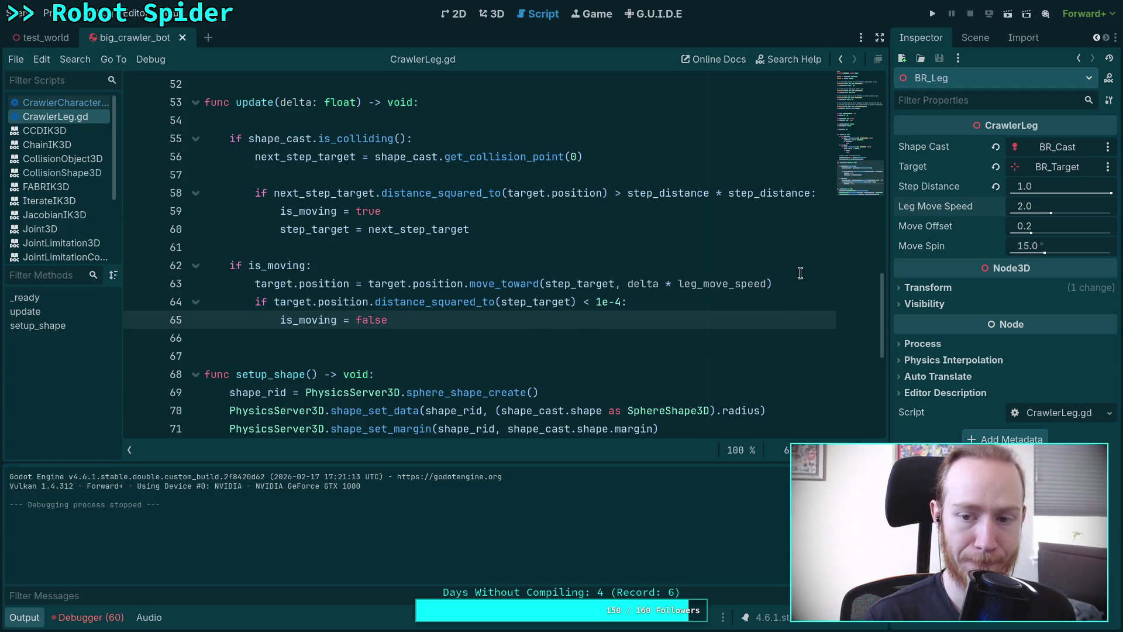
- Add print('moving: ', target.position) below the move_toward line and run the project
key(Up)
key(Up)
key(End)
key(Return)
text(print(')
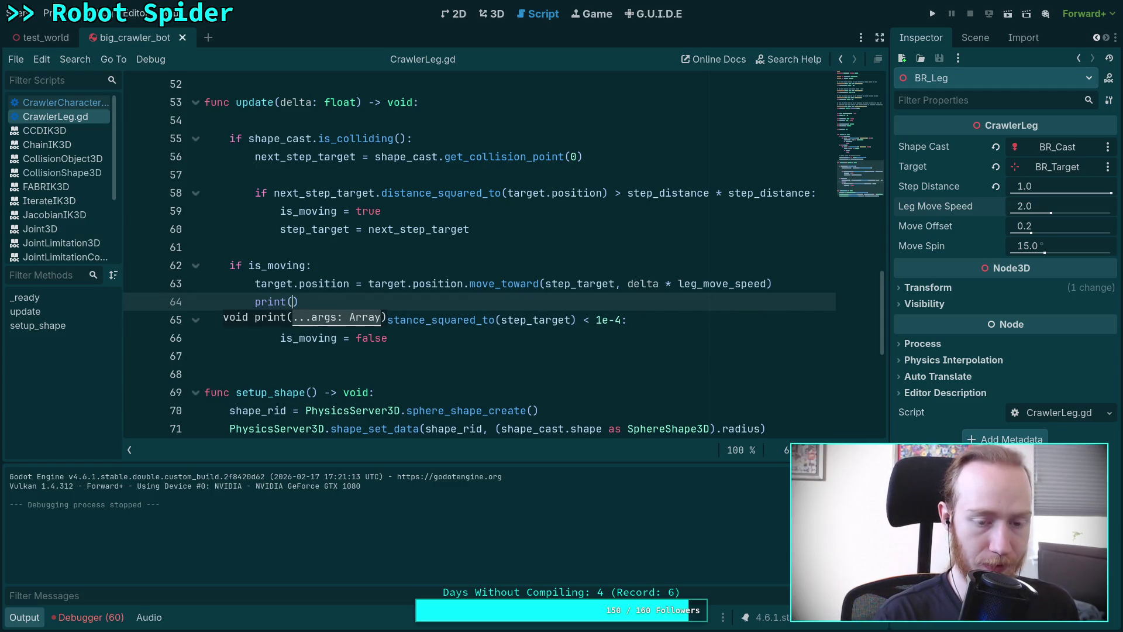
key(BackSpace)
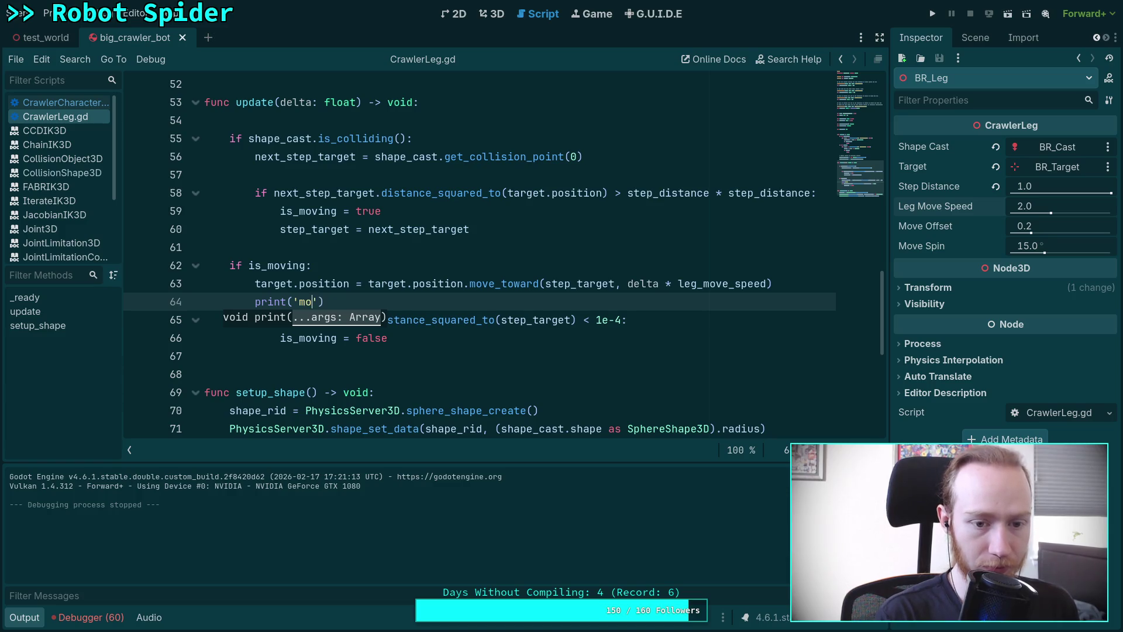
text(ing: %s)
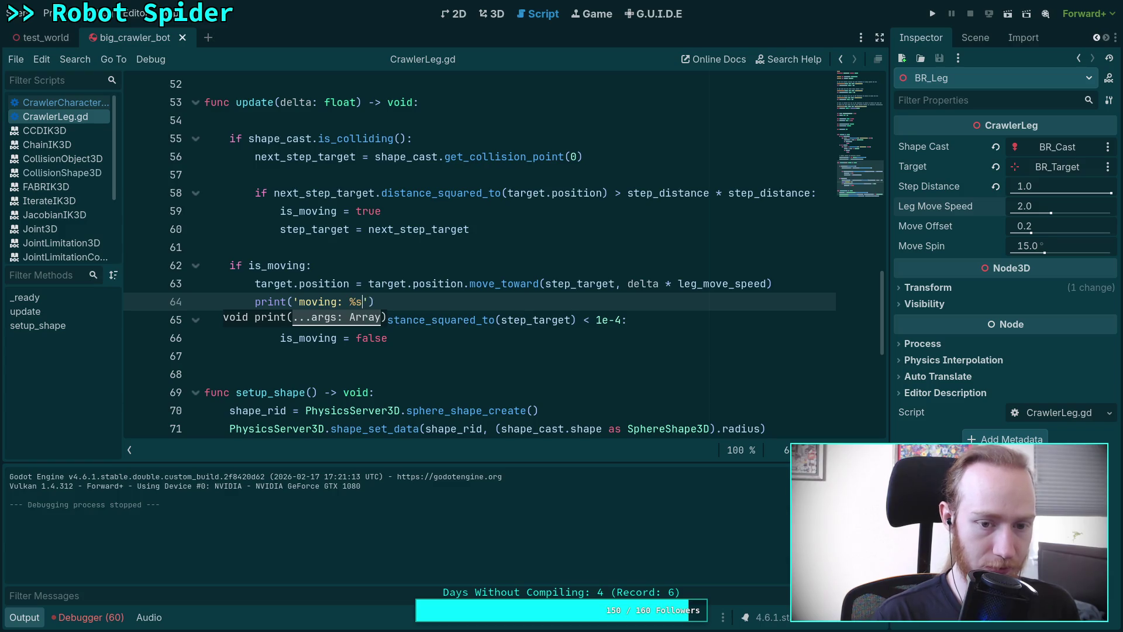
key(BackSpace)
text(', target.position)
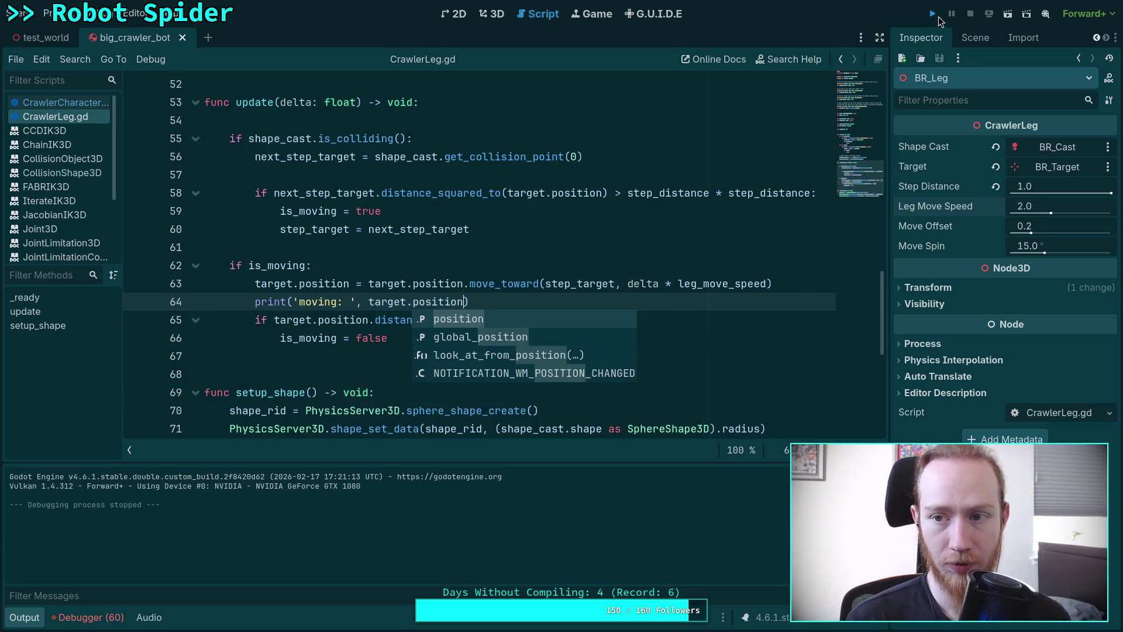
click(932, 14)
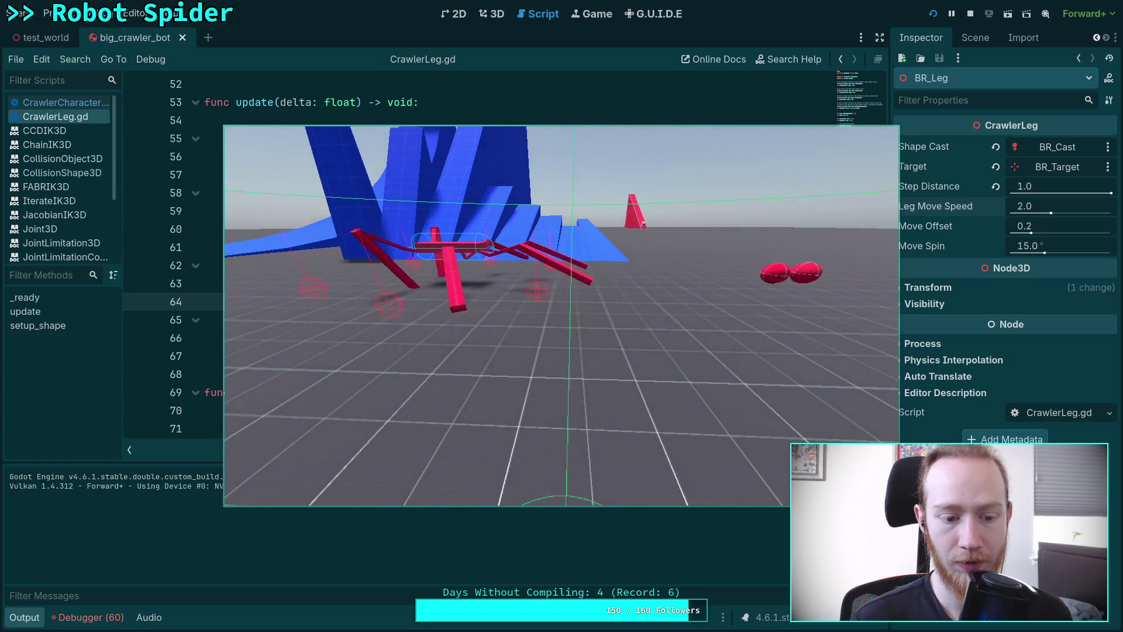
- Stop the game and review where next_step_target and step_target are used in CrawlerLeg.gd
click(970, 14)
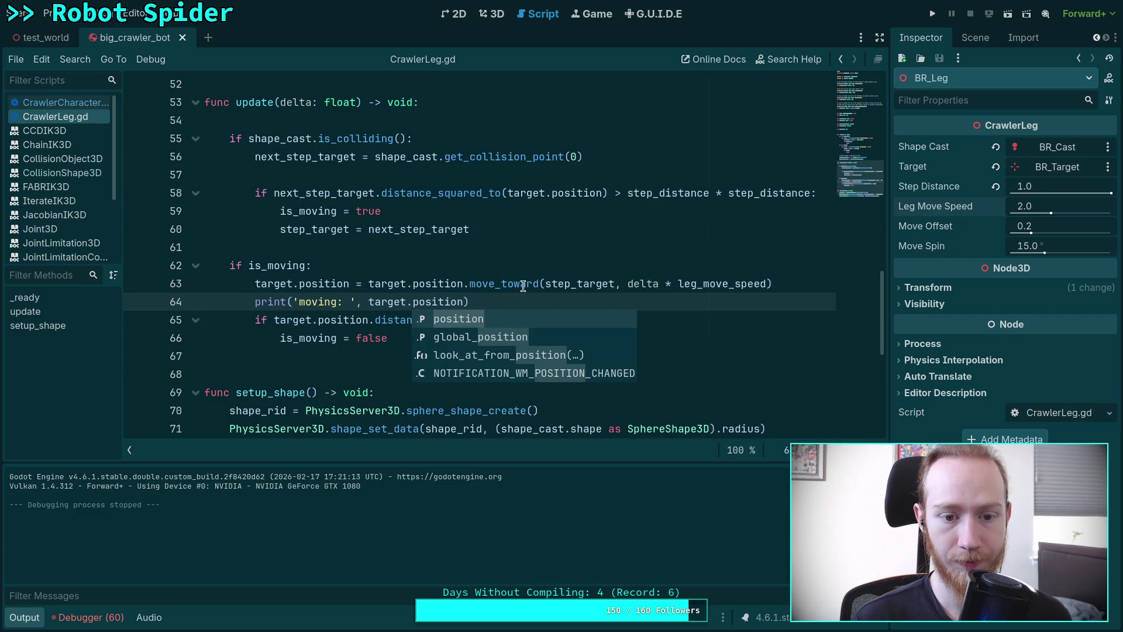
click(501, 293)
scroll(436, 300, up, 1)
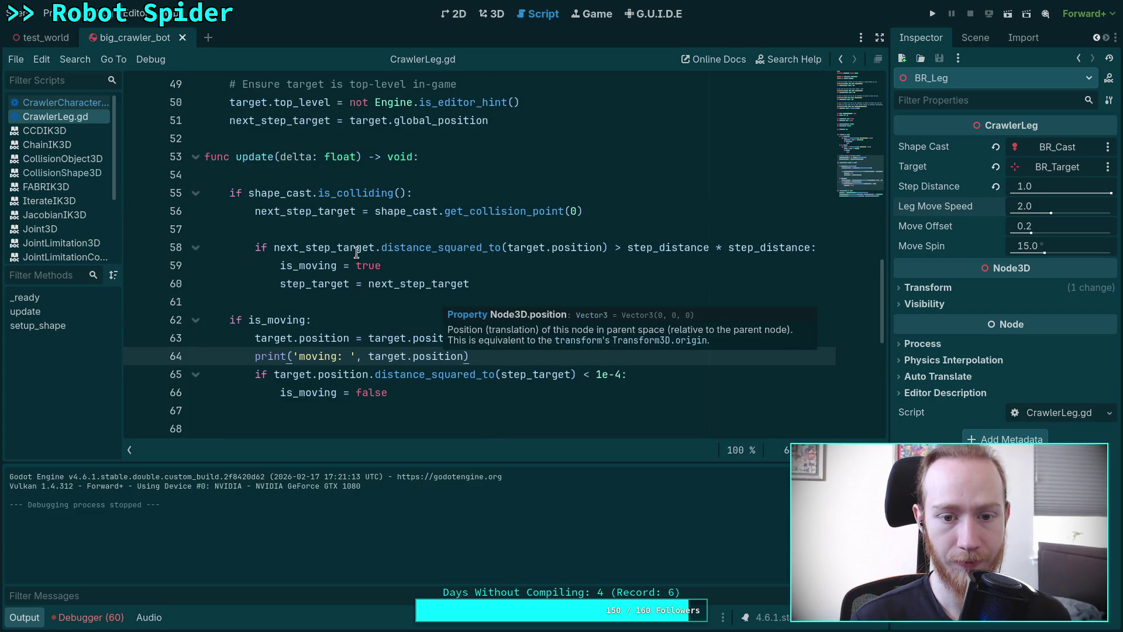
double_click(307, 247)
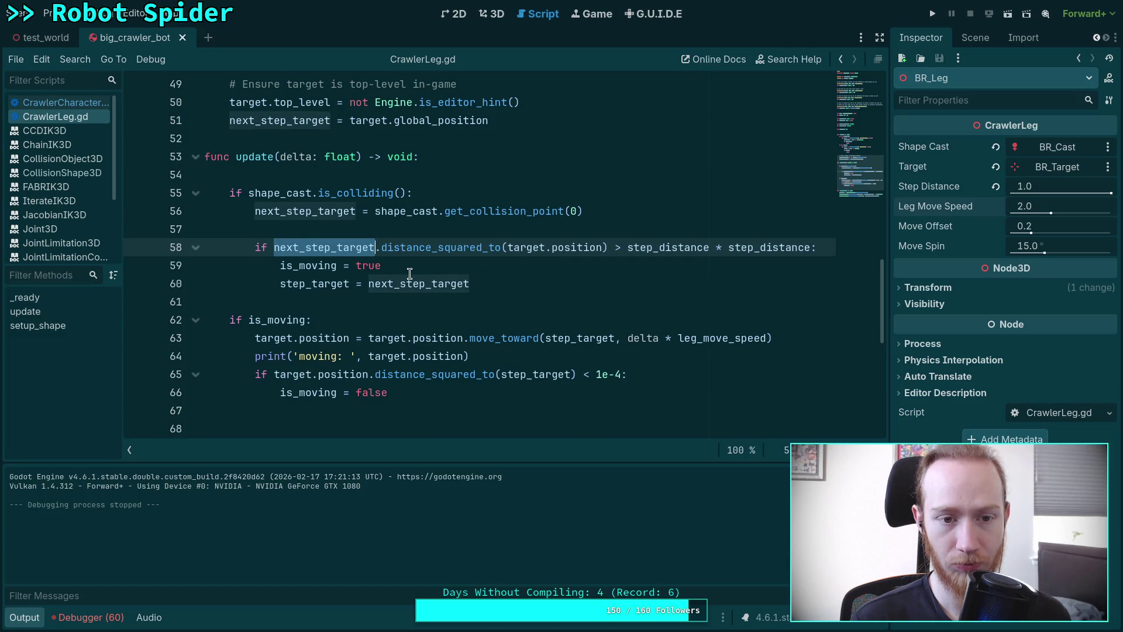
scroll(409, 274, up, 5)
scroll(409, 273, up, 4)
scroll(410, 273, down, 9)
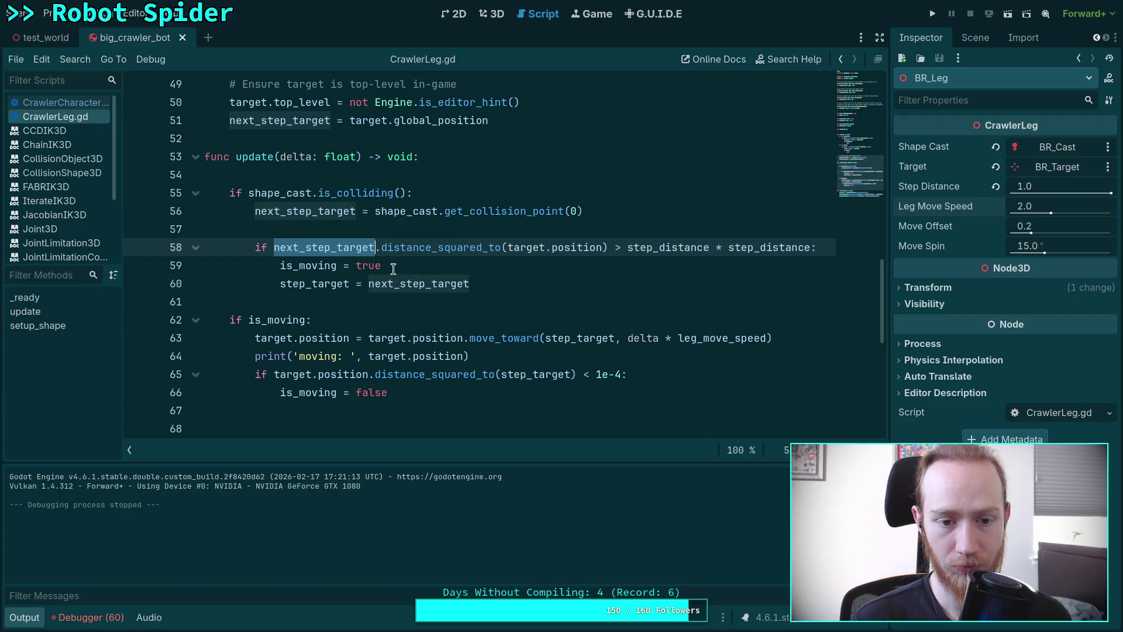
click(281, 270)
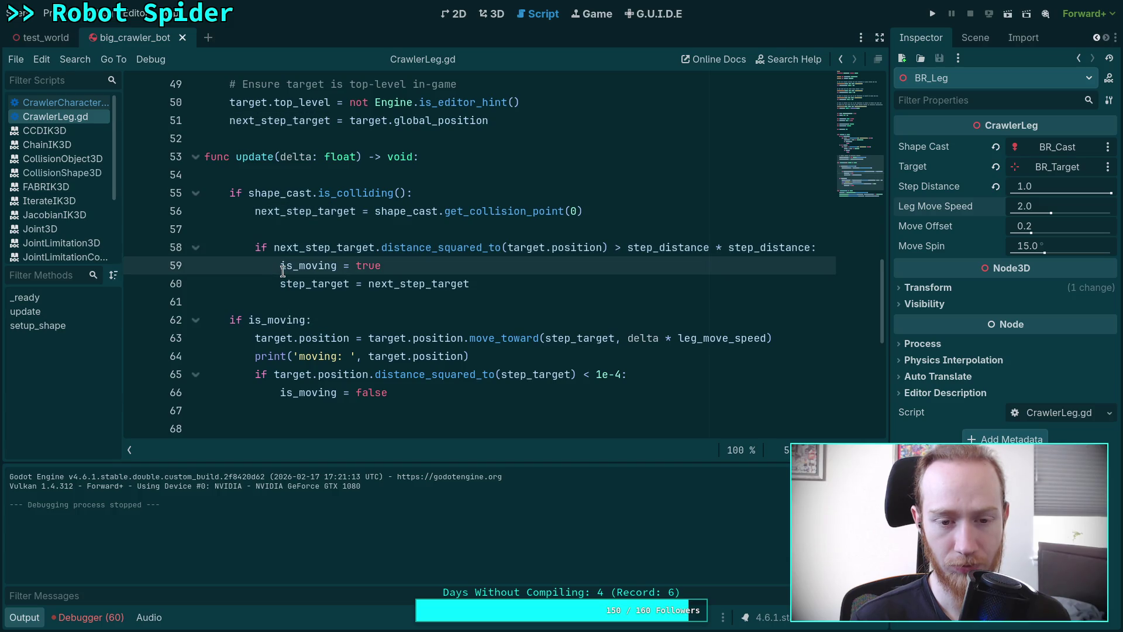
double_click(313, 283)
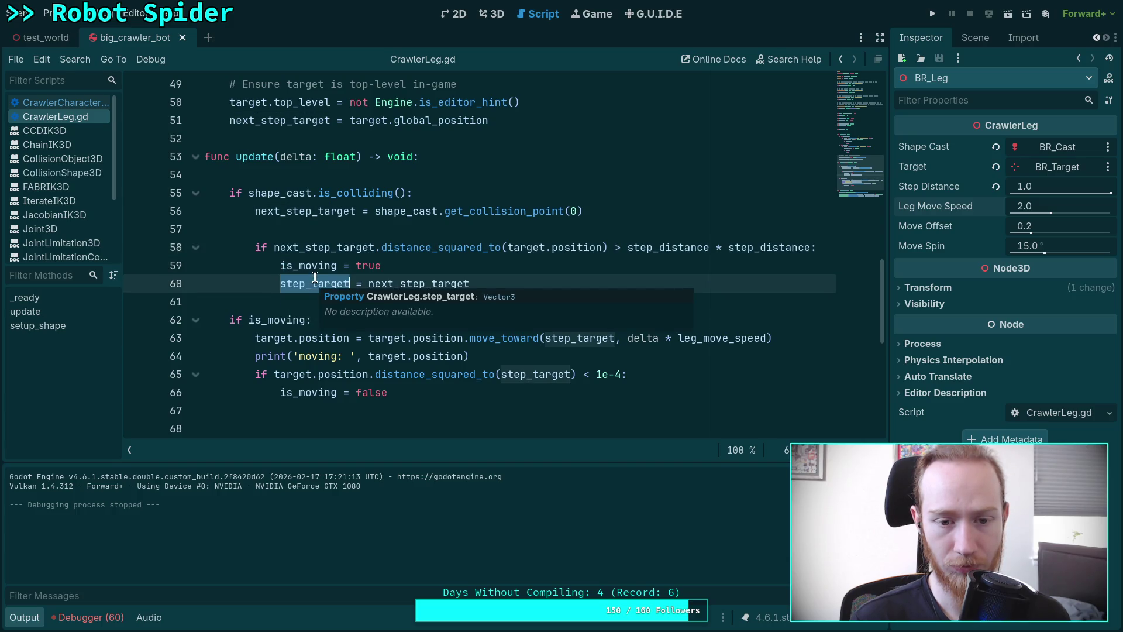
click(283, 270)
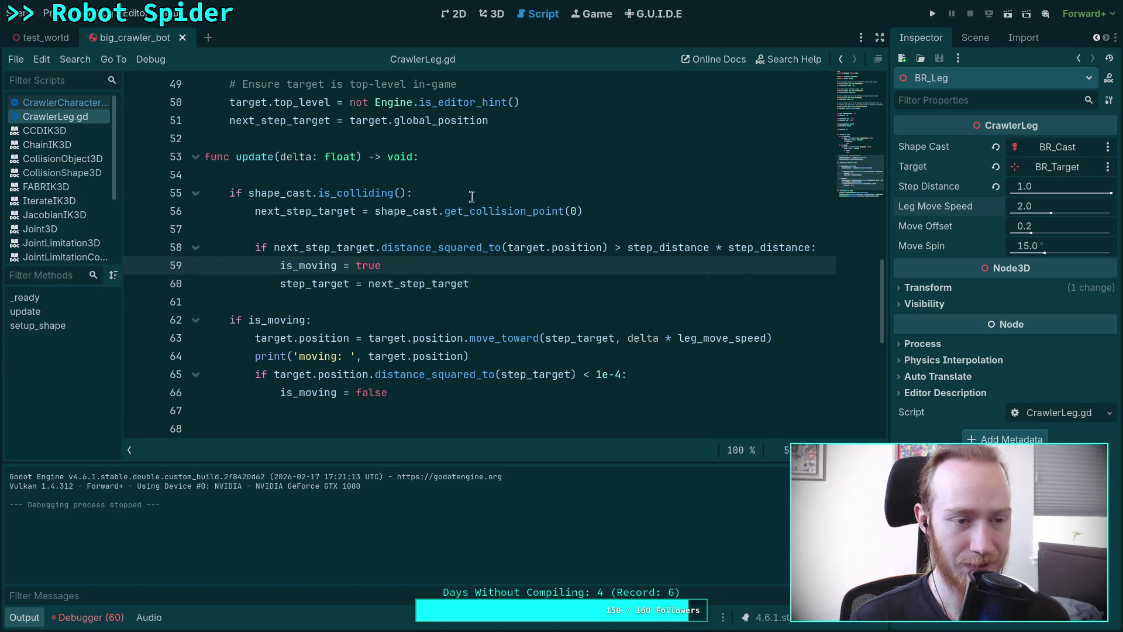
- Test-run the game again to watch the legs, then stop it
click(486, 18)
click(551, 21)
key(F5)
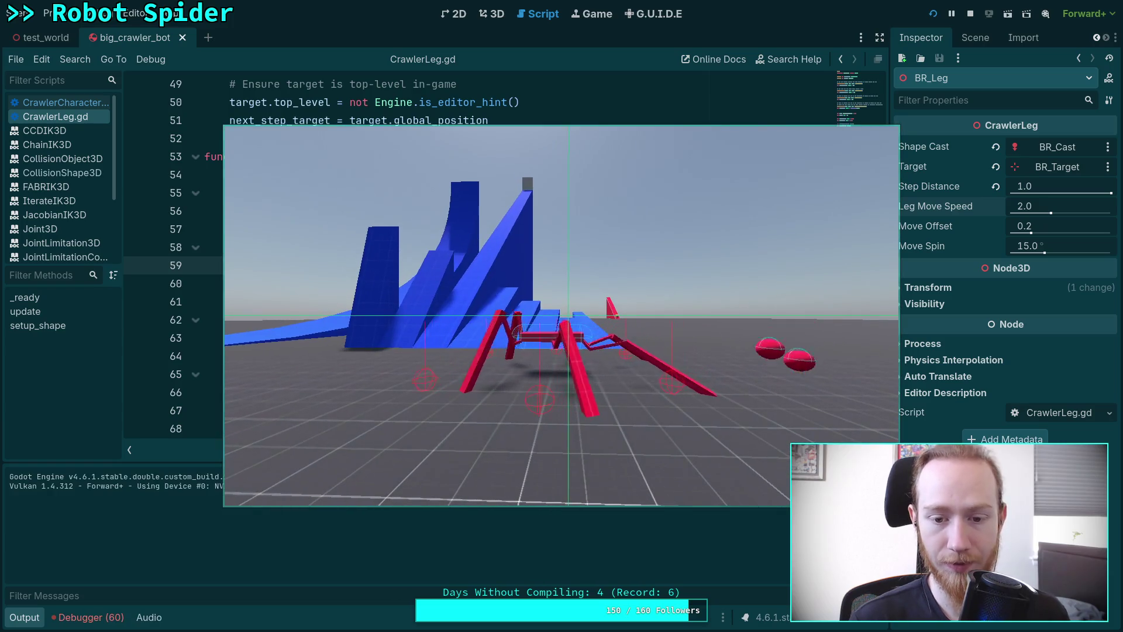
click(970, 14)
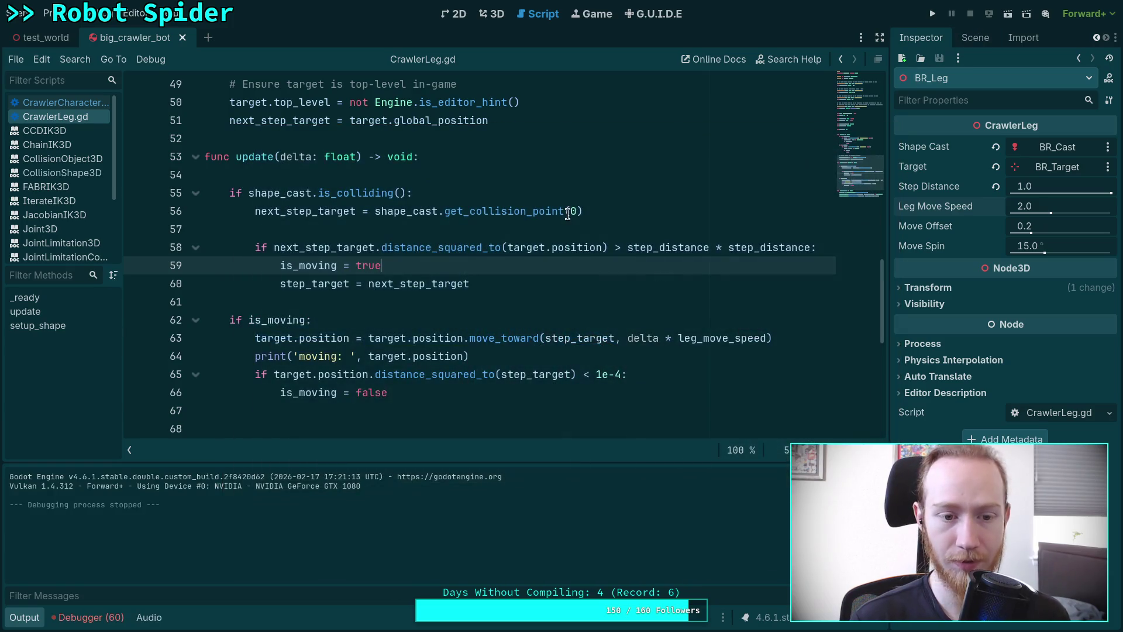
- Open CrawlerCharacter.gd at _update_legs and show CrawlerBot's properties with its Legs array
click(65, 102)
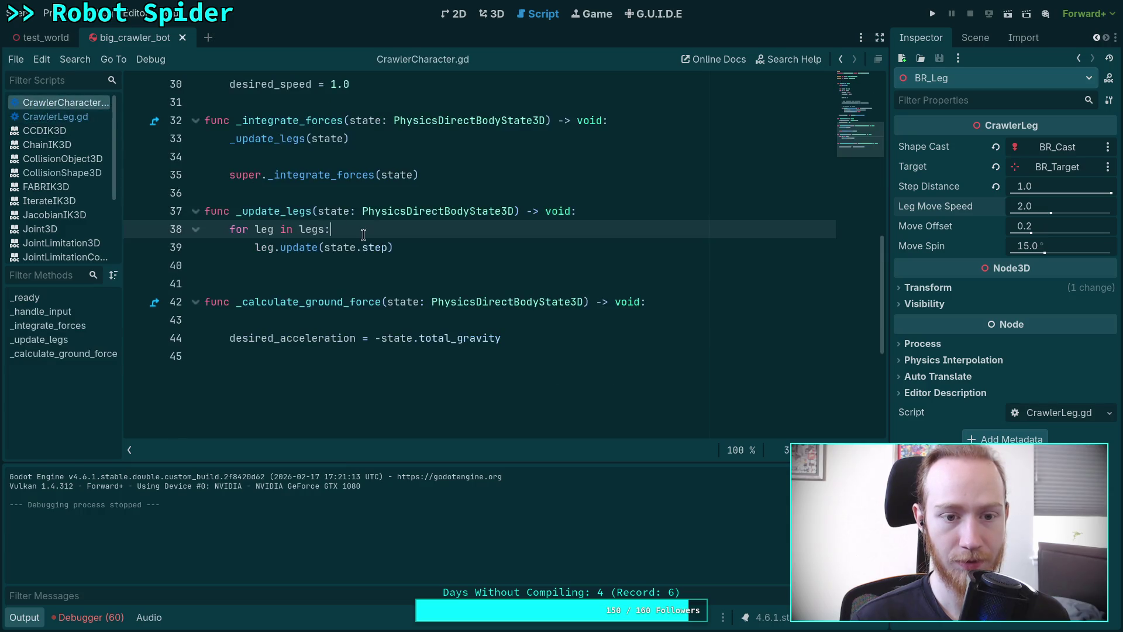
double_click(273, 211)
scroll(457, 254, up, 1)
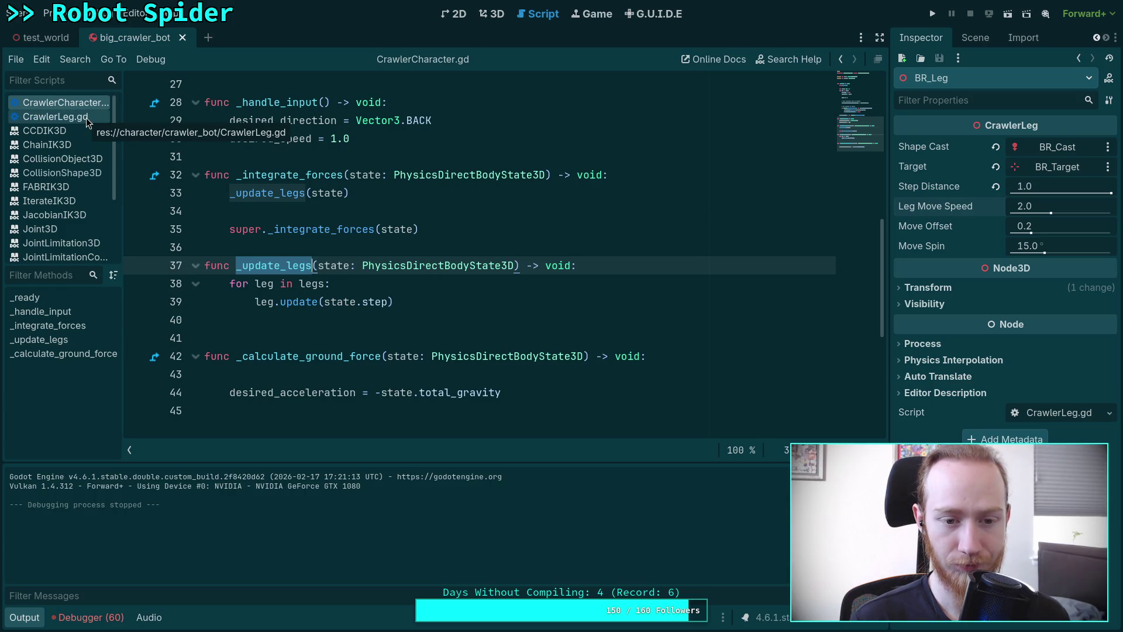
scroll(468, 204, up, 4)
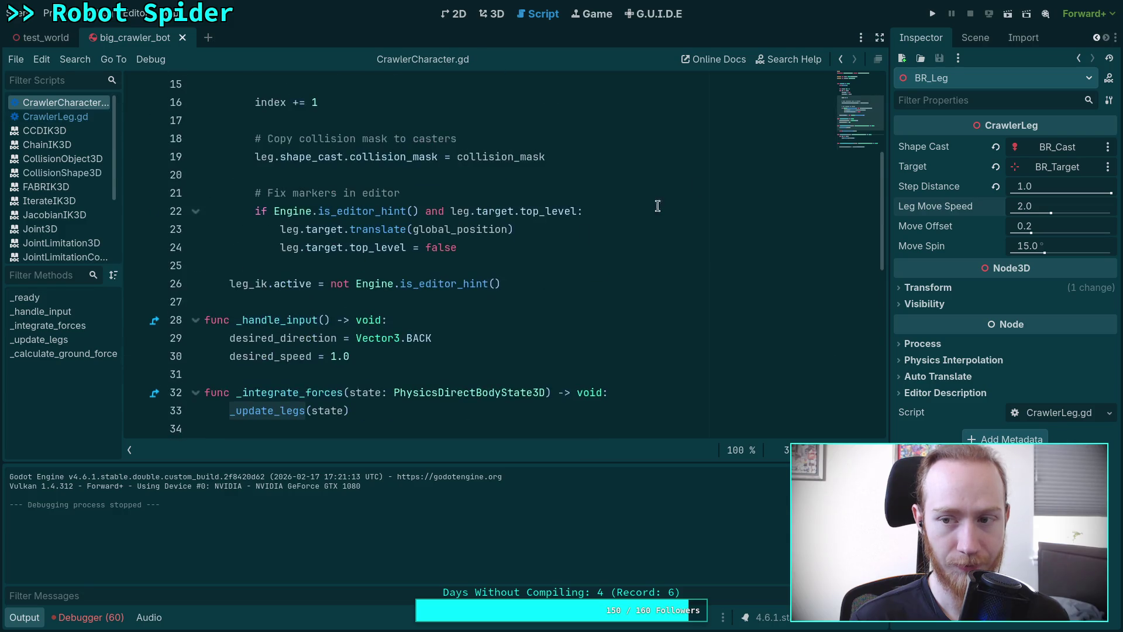
click(976, 37)
click(923, 37)
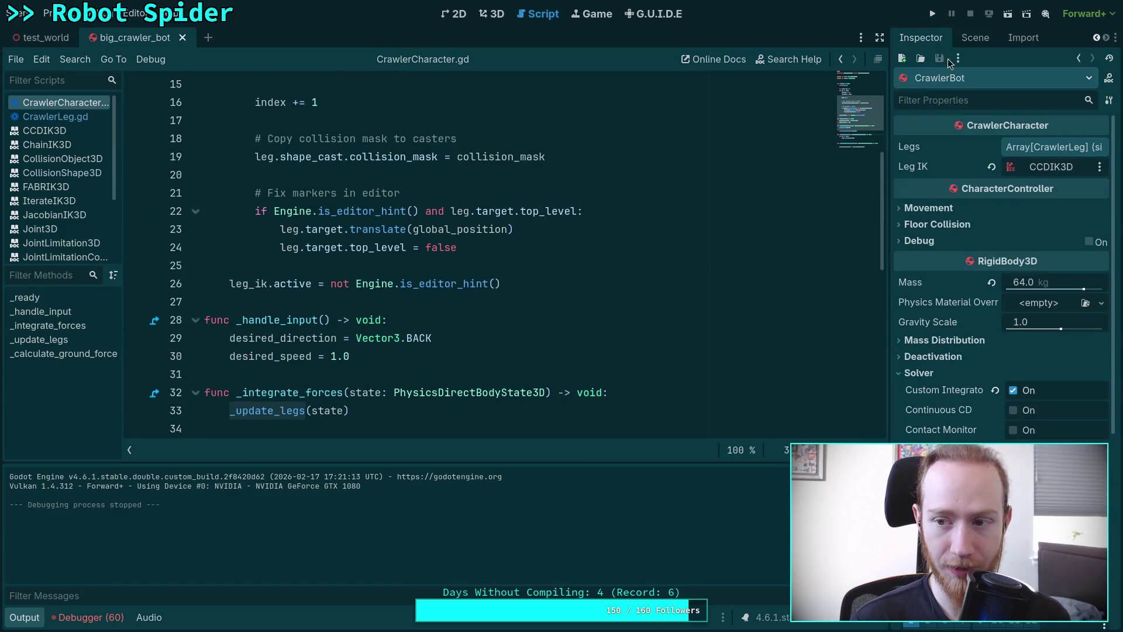
- Expand CrawlerBot's Legs array and assign FL_Leg and FR_Leg as elements 0 and 1
click(1033, 151)
drag(889, 193, 805, 193)
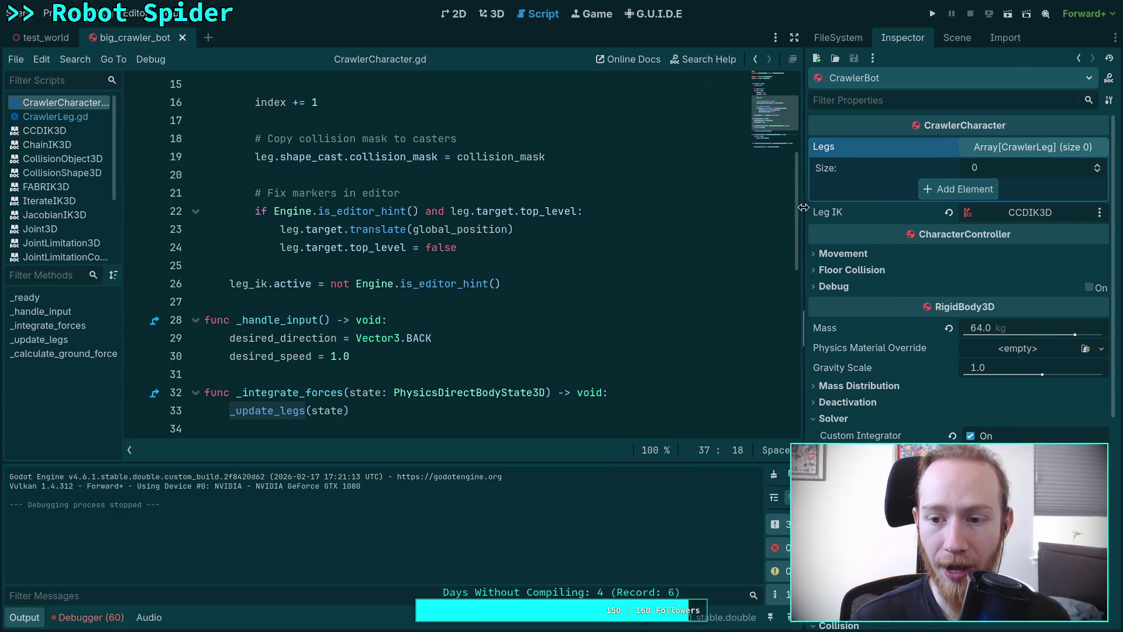
click(958, 189)
click(996, 189)
click(536, 311)
click(603, 506)
click(959, 209)
click(964, 211)
click(535, 258)
click(629, 512)
- Add ML_Leg and MR_Leg to the Legs array as elements 2 and 3
click(959, 228)
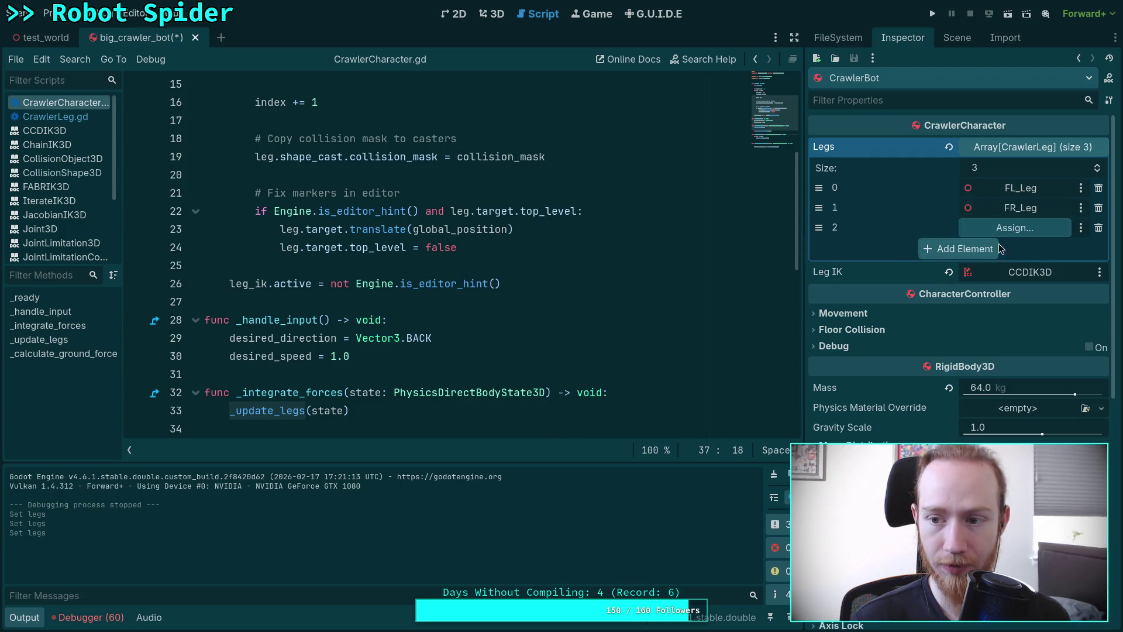
click(1015, 228)
click(550, 287)
click(604, 504)
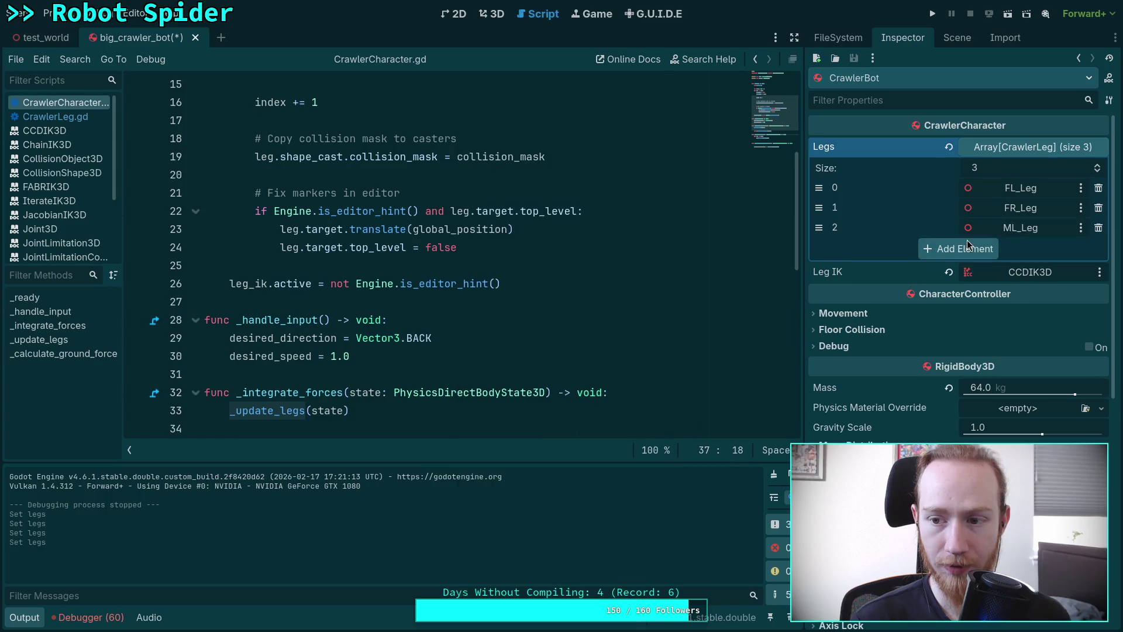
click(960, 248)
click(1012, 248)
click(545, 301)
click(605, 505)
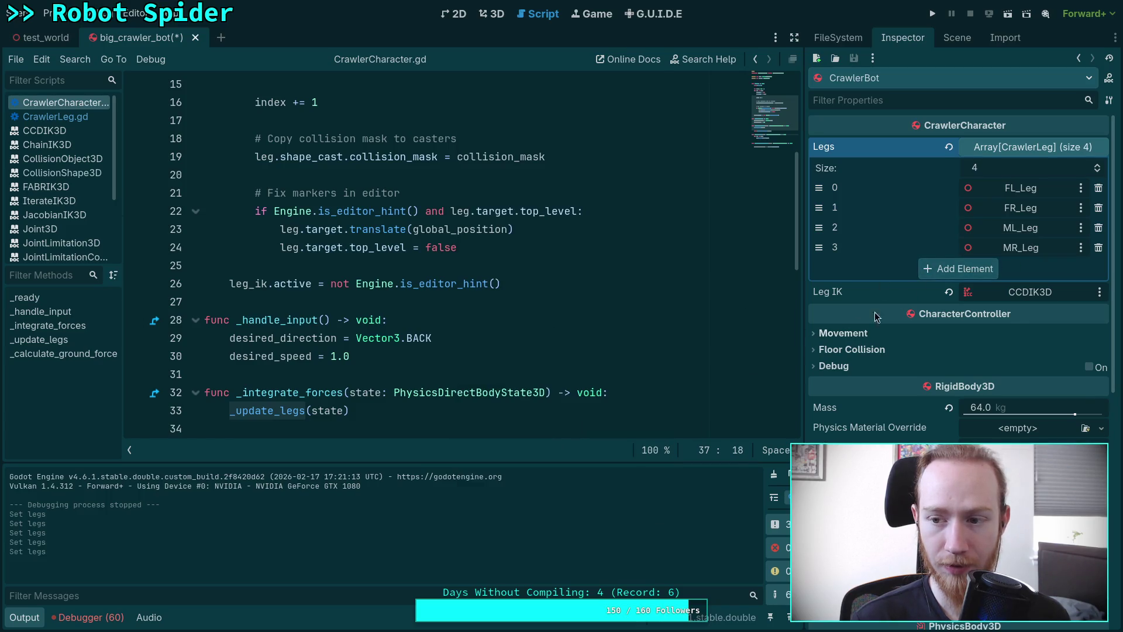
- Add BL_Leg and BR_Leg as Legs elements 4 and 5, then save and run the game
click(959, 269)
click(1015, 268)
click(646, 329)
click(604, 505)
click(959, 289)
click(994, 287)
click(535, 342)
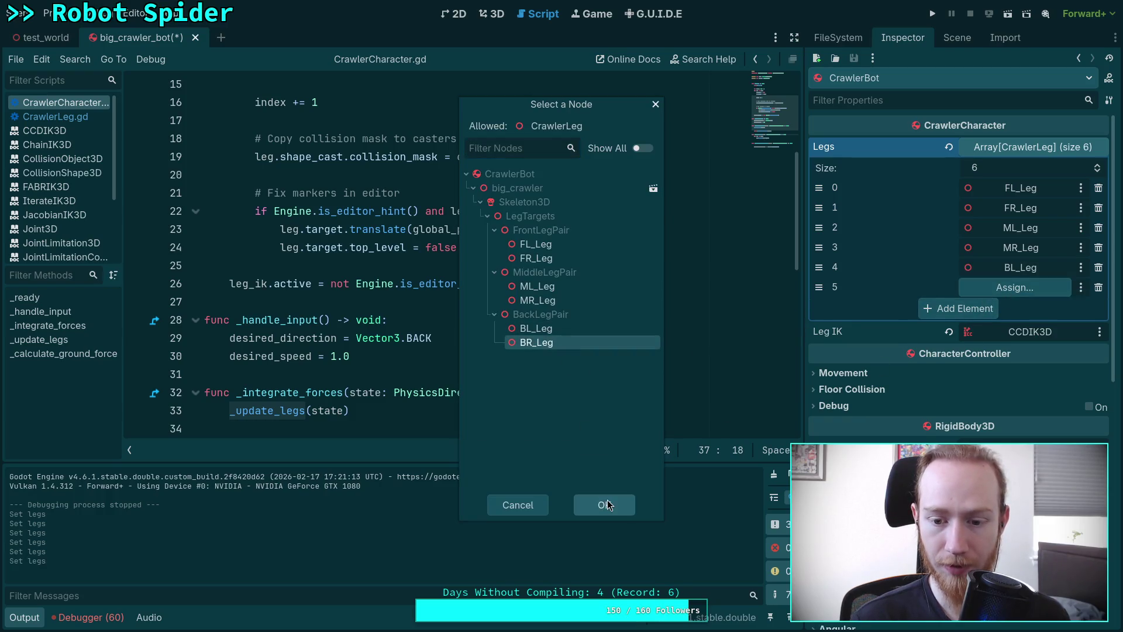
click(604, 505)
key(F5)
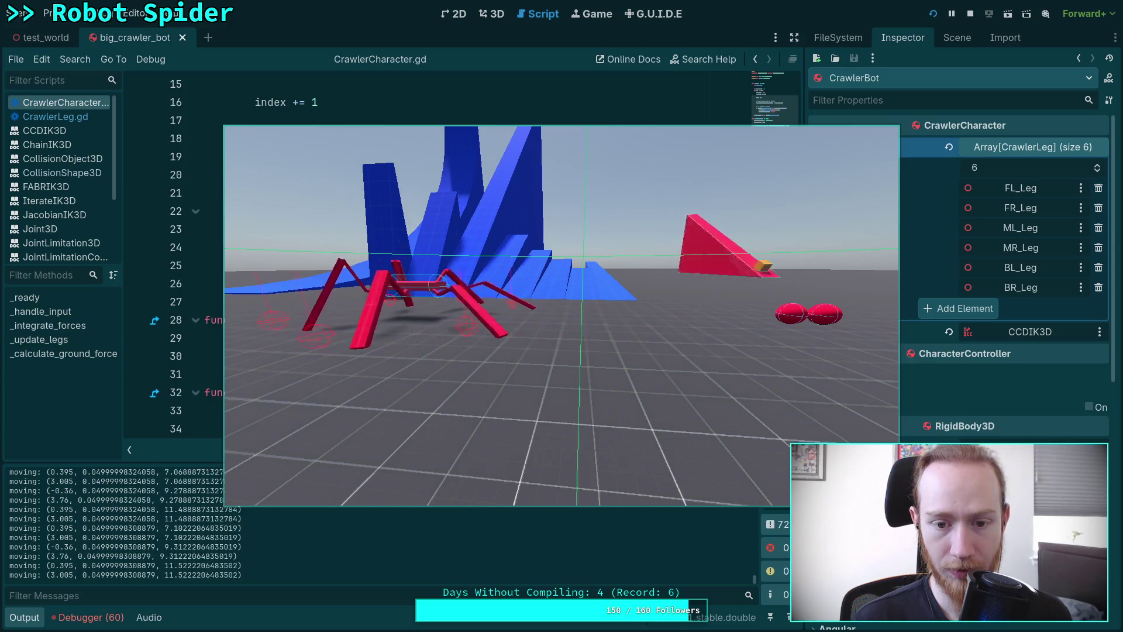
- Stop the game and delete the debug print line from CrawlerLeg.gd, saving the script
key(F8)
scroll(444, 363, down, 4)
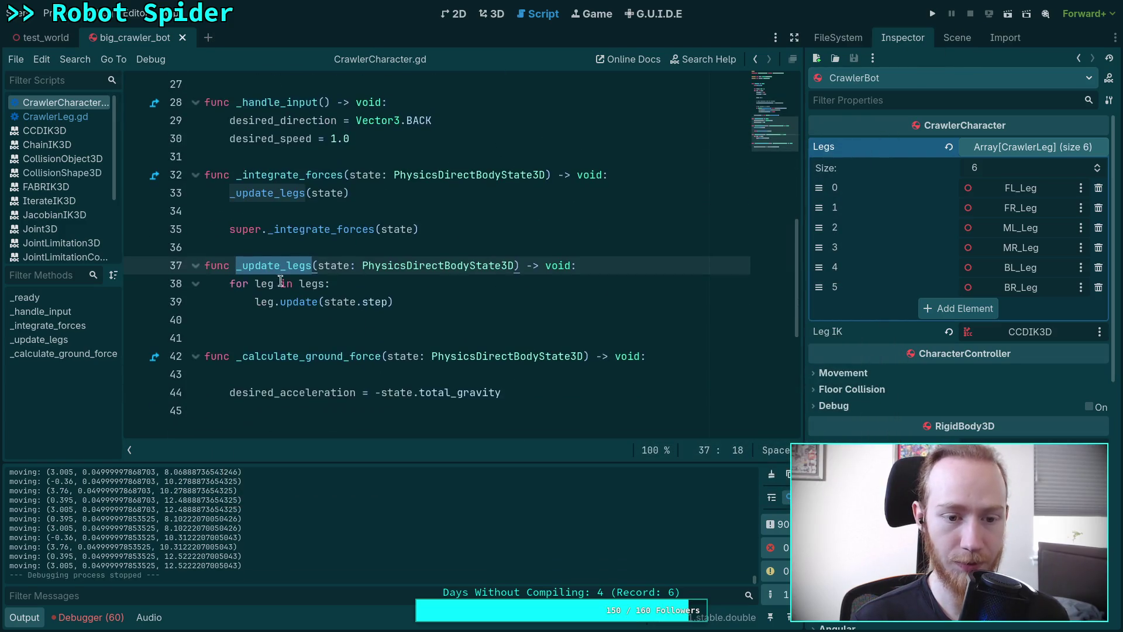
click(72, 118)
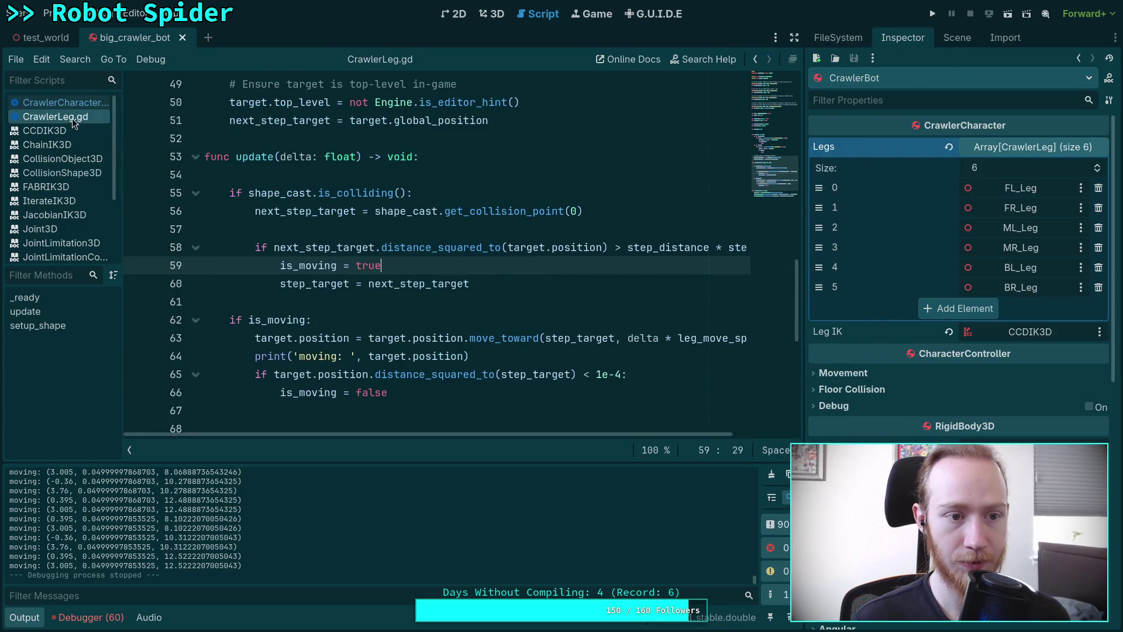
triple_click(465, 348)
key(BackSpace)
key(BackSpace)
key(ctrl+s)
- Change the leg_move_speed default from 2.0 to 4.0, then run and stop the game
scroll(465, 410, up, 11)
drag(465, 436, 426, 436)
scroll(384, 351, up, 5)
click(383, 302)
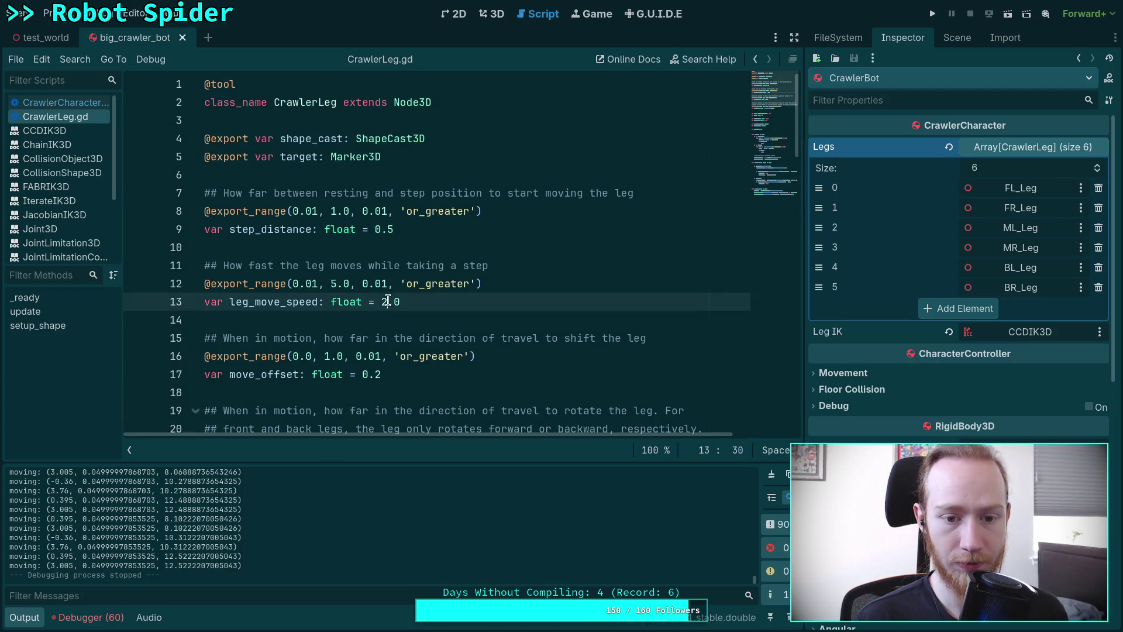
key(Delete)
text(4)
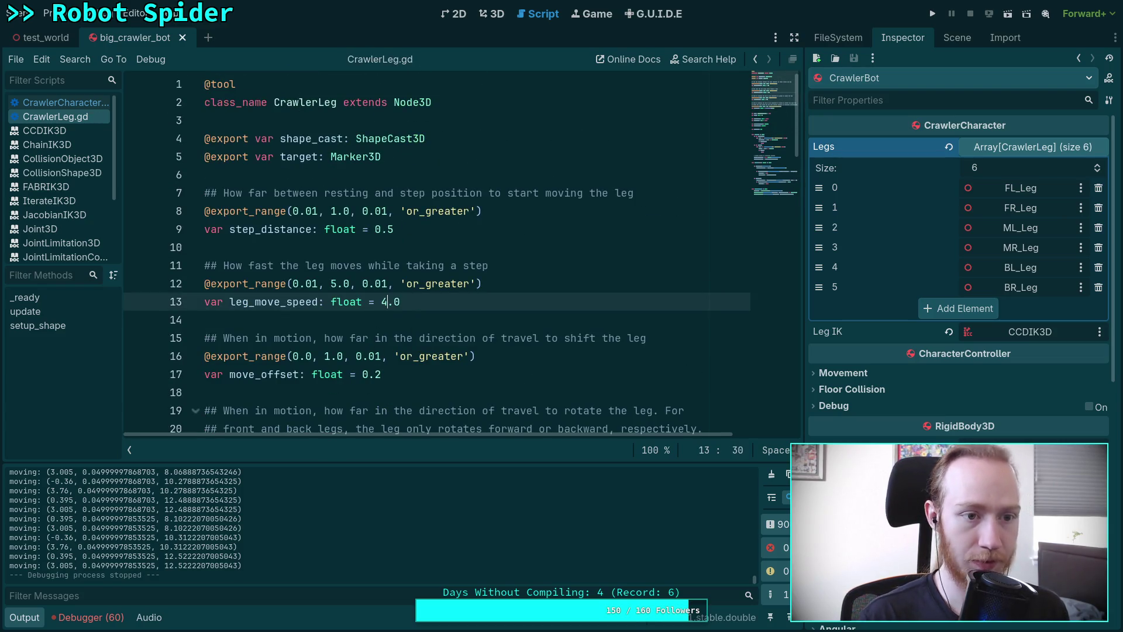
click(932, 14)
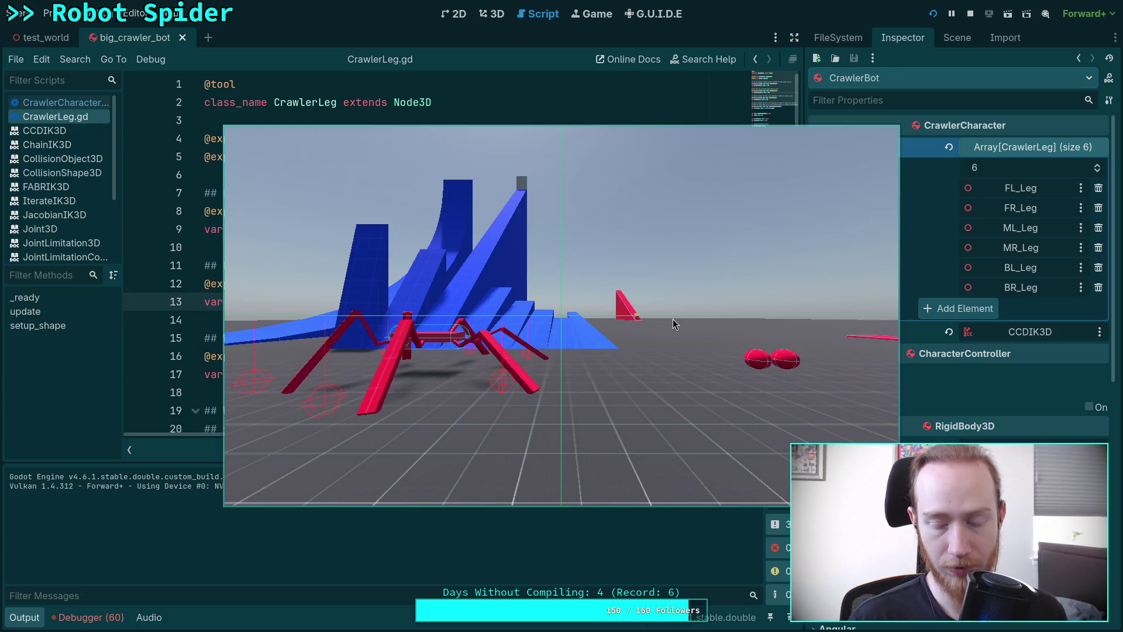
key(F8)
- Select FL_Leg, then reload the crawler scene from disk
click(965, 32)
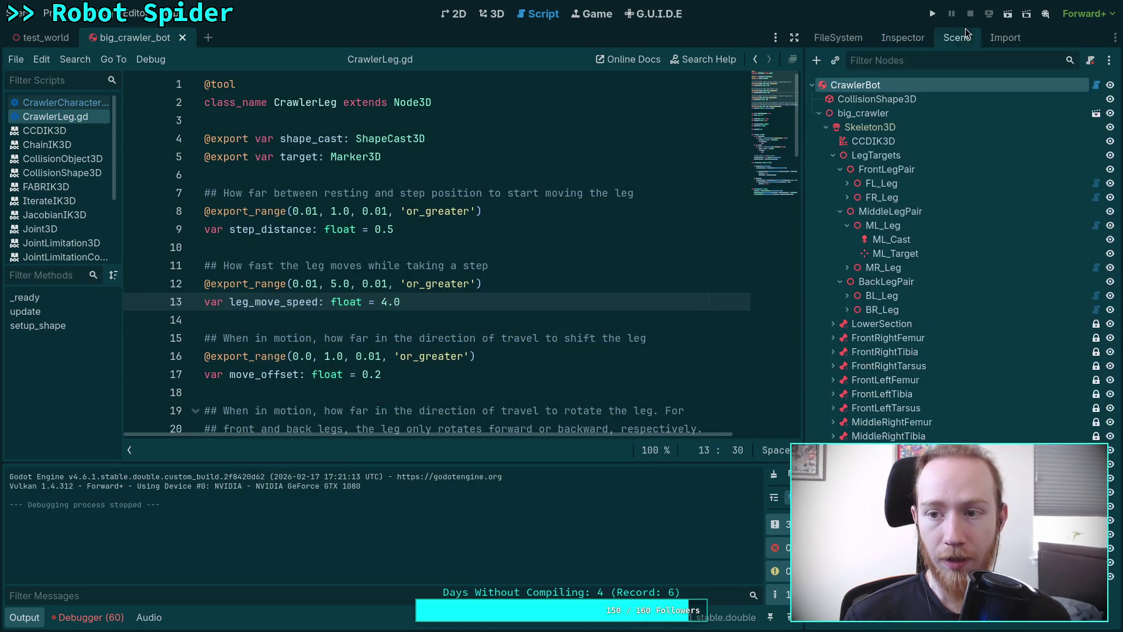
click(883, 182)
click(896, 42)
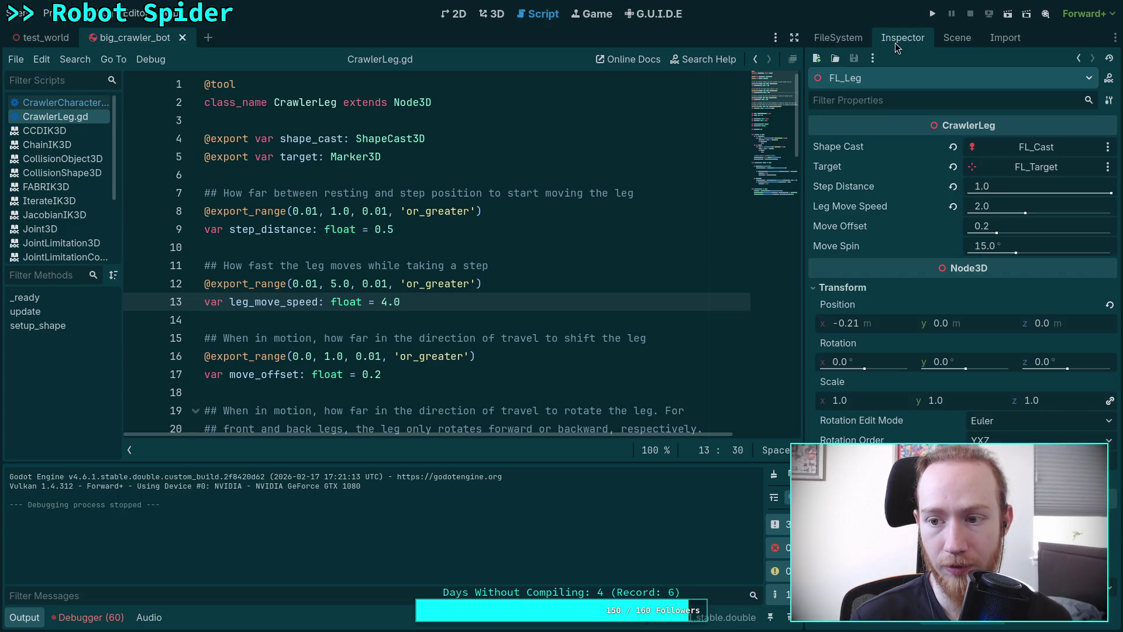
click(48, 13)
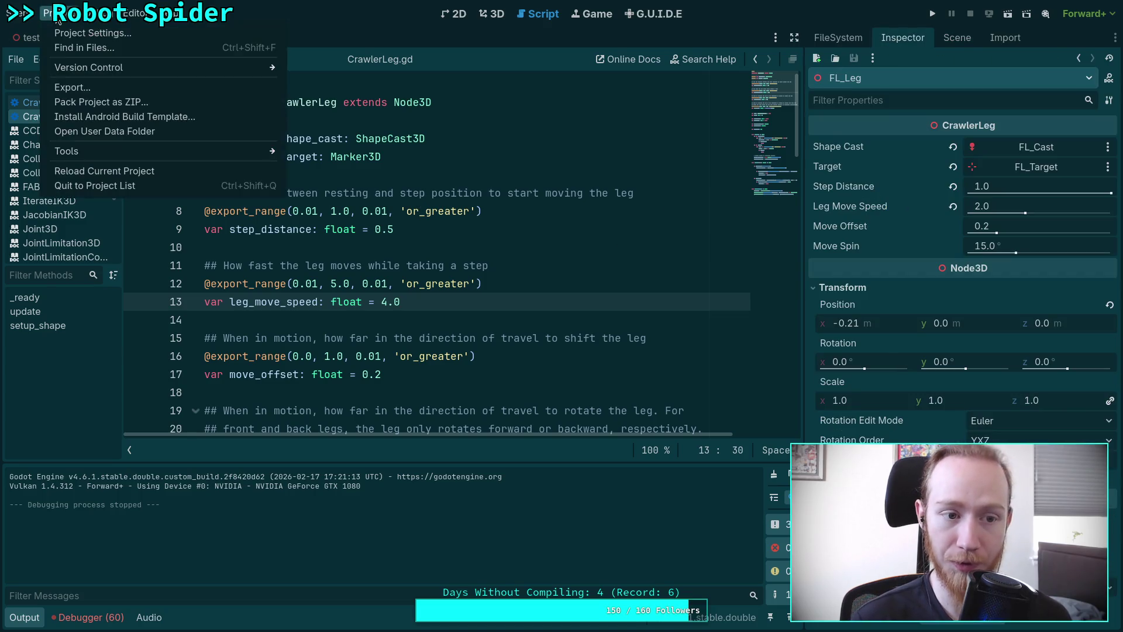
mouse_move(19, 12)
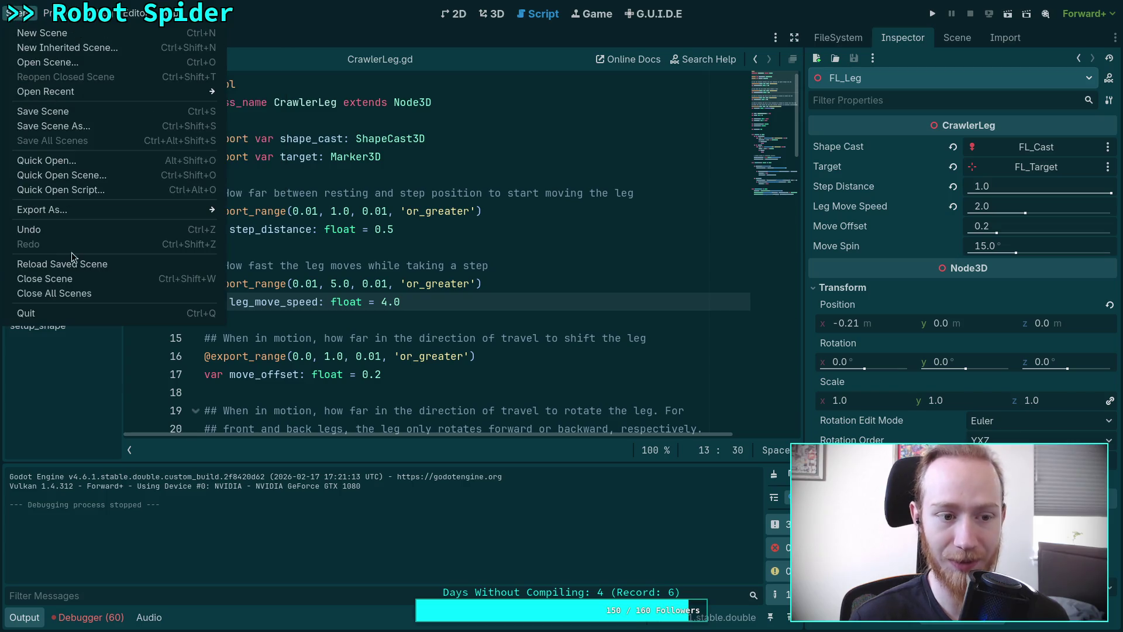
click(75, 262)
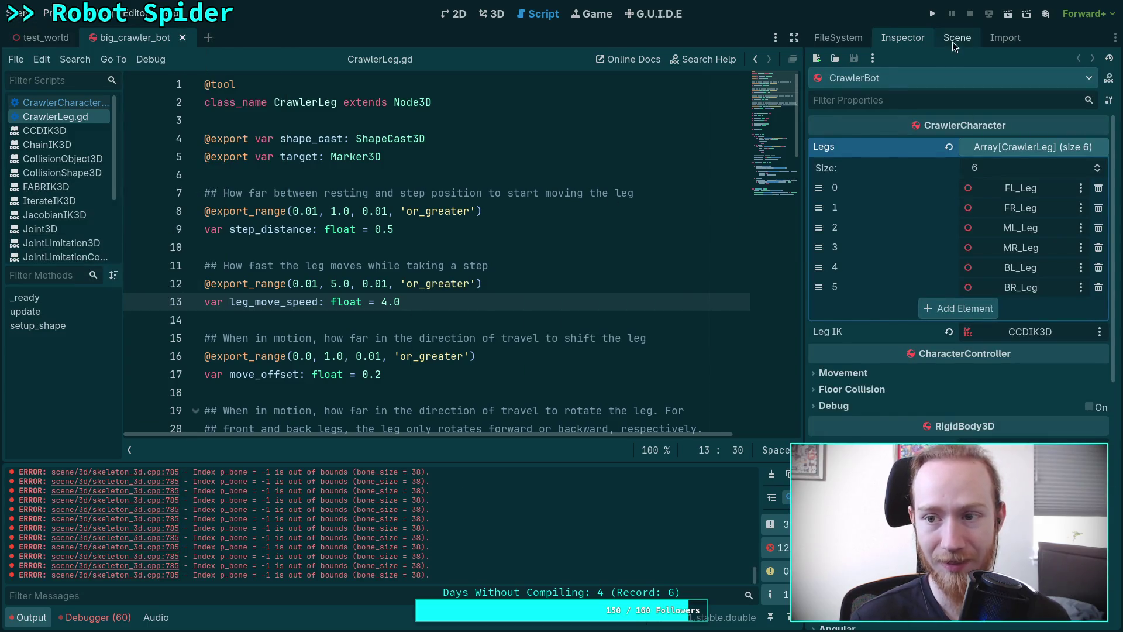
- Revert Leg Move Speed to the 4.0 default on FL_Leg and FR_Leg, saving the scene
click(954, 38)
click(886, 183)
click(892, 41)
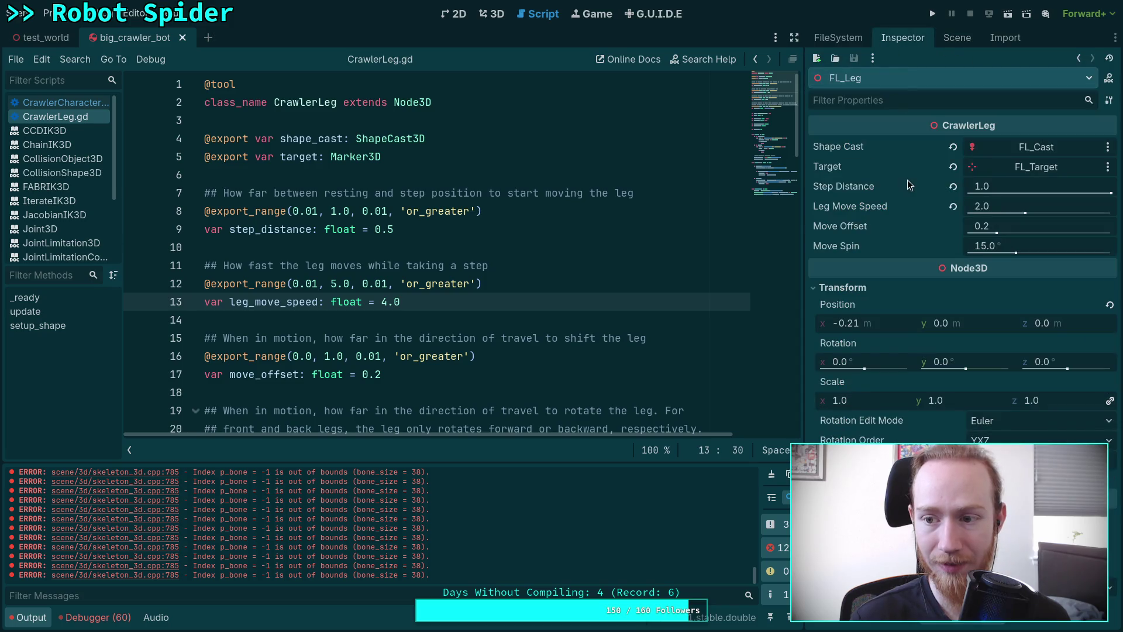
click(953, 207)
key(ctrl+s)
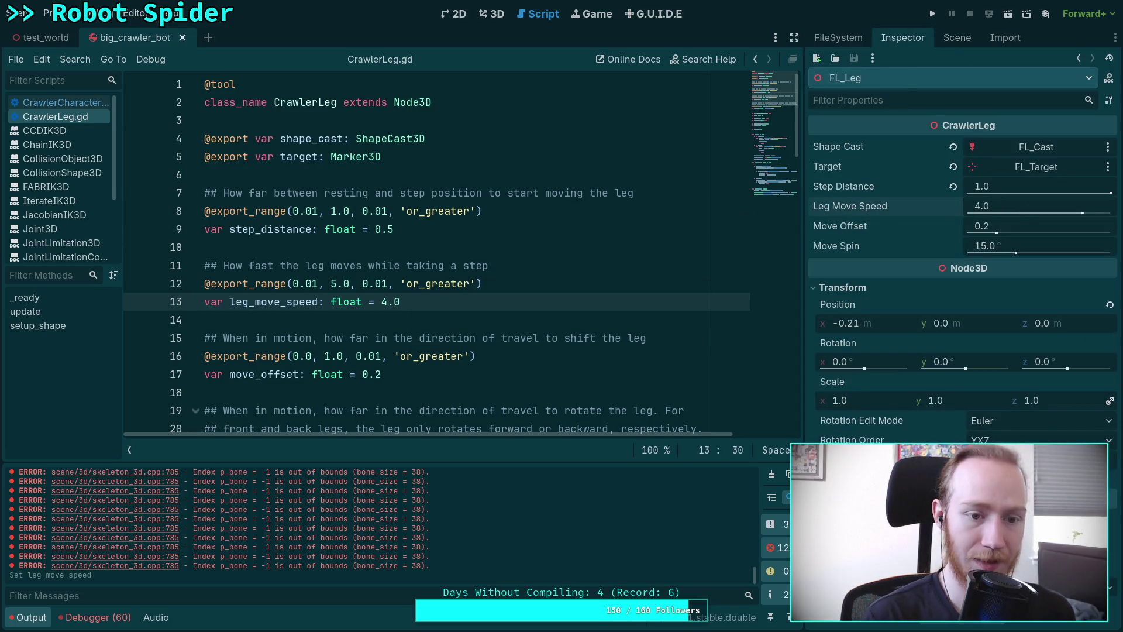
click(957, 37)
click(894, 204)
click(902, 37)
click(953, 206)
key(ctrl+s)
- Revert Leg Move Speed to the default on ML_Leg and MR_Leg
click(956, 37)
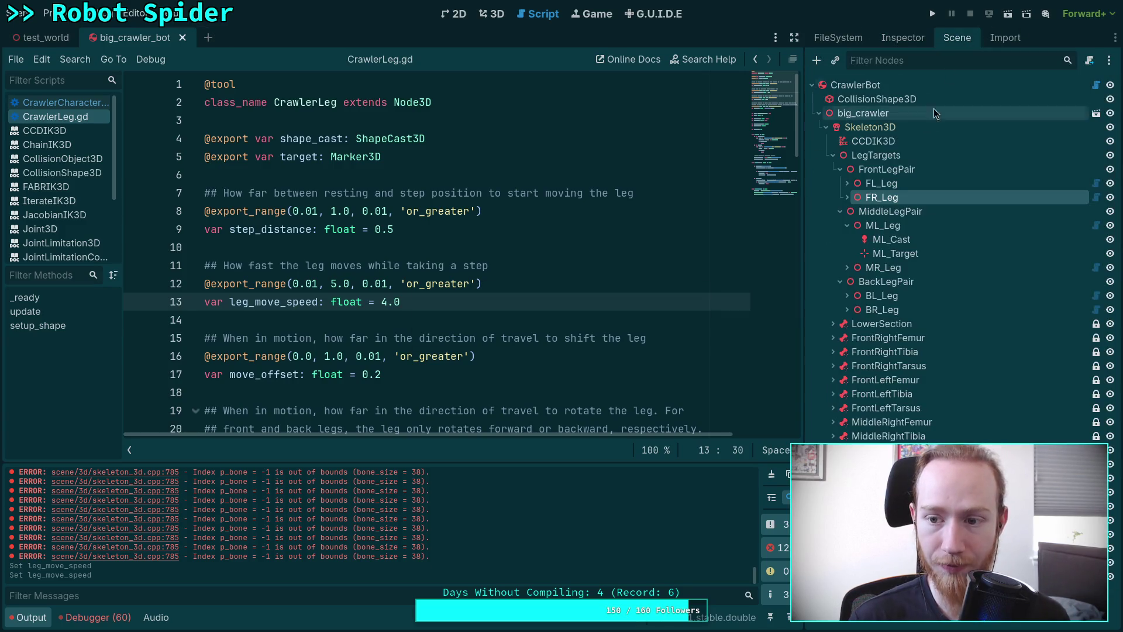
click(899, 229)
click(845, 225)
click(903, 37)
click(953, 205)
click(957, 37)
click(881, 241)
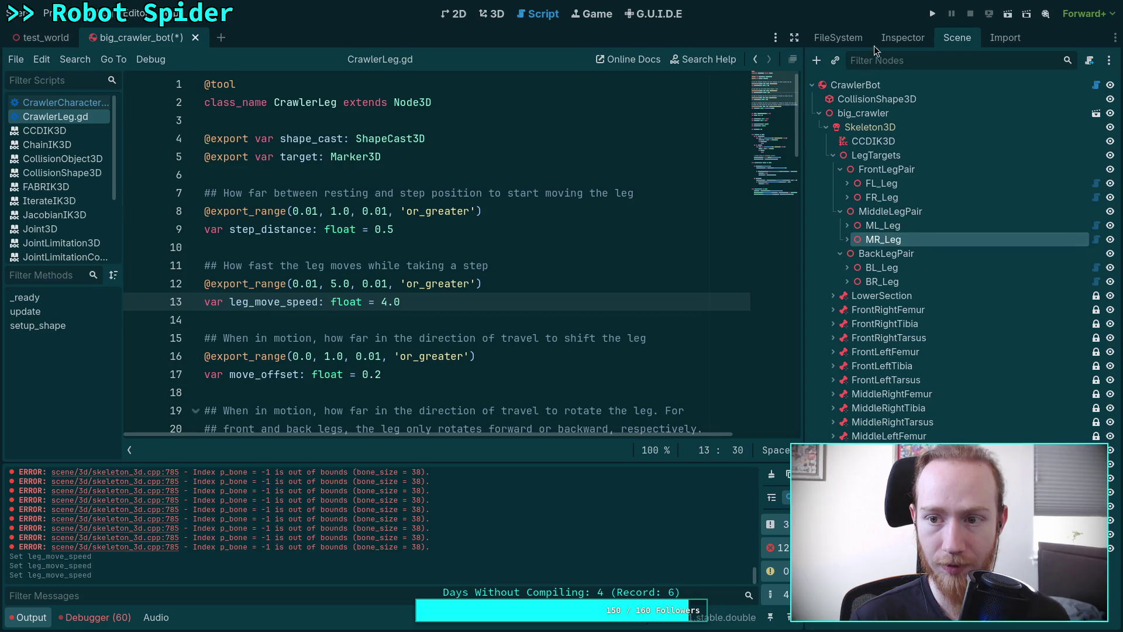
click(902, 38)
click(953, 206)
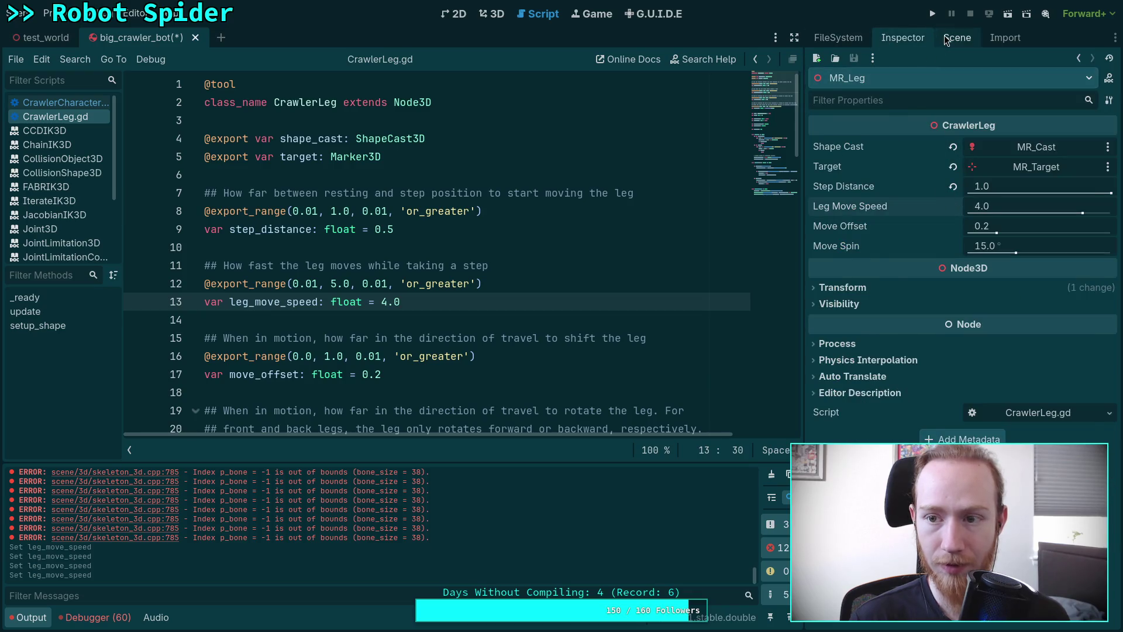
- Revert Leg Move Speed to the default on BL_Leg and BR_Leg and save the scene
click(957, 38)
click(881, 268)
click(903, 37)
click(953, 206)
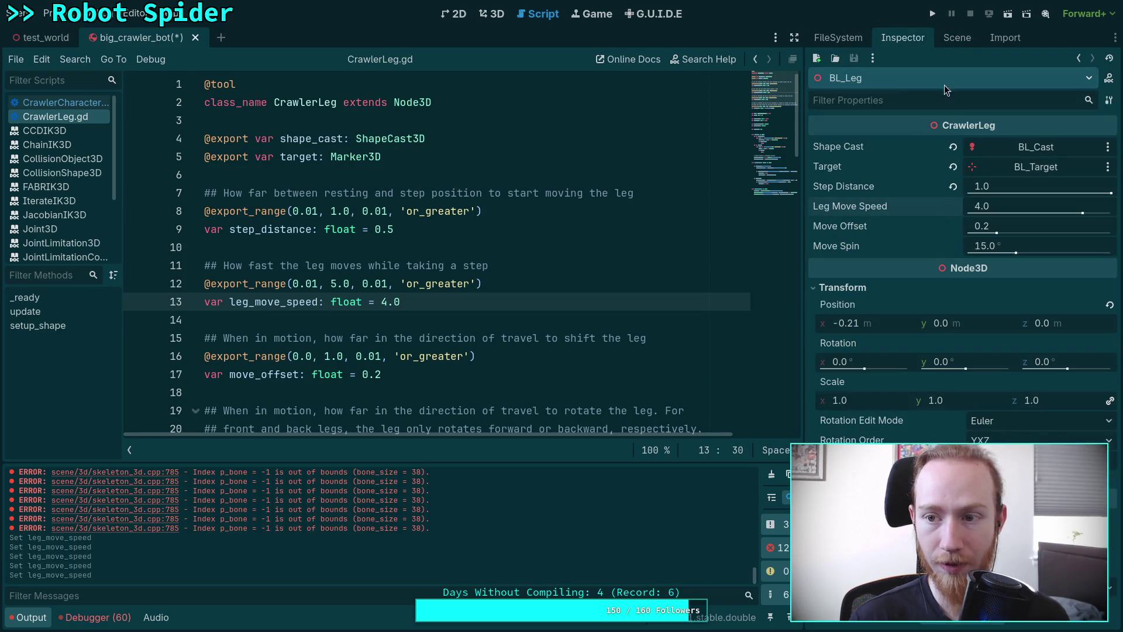
click(957, 37)
click(880, 282)
click(918, 39)
click(953, 206)
click(641, 205)
key(ctrl+s)
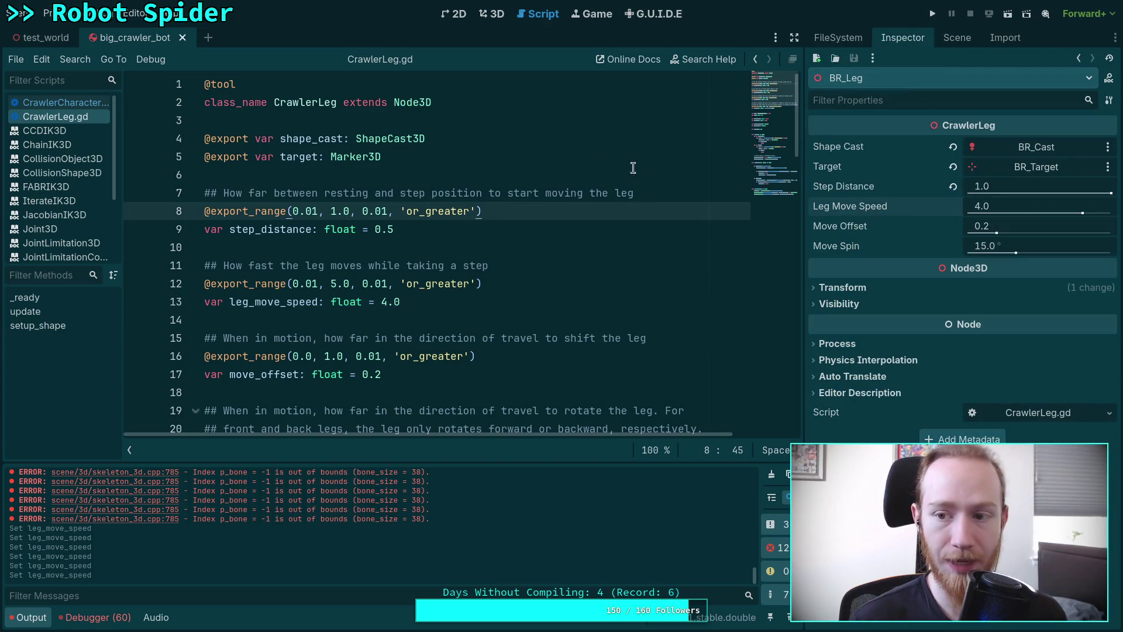
click(49, 12)
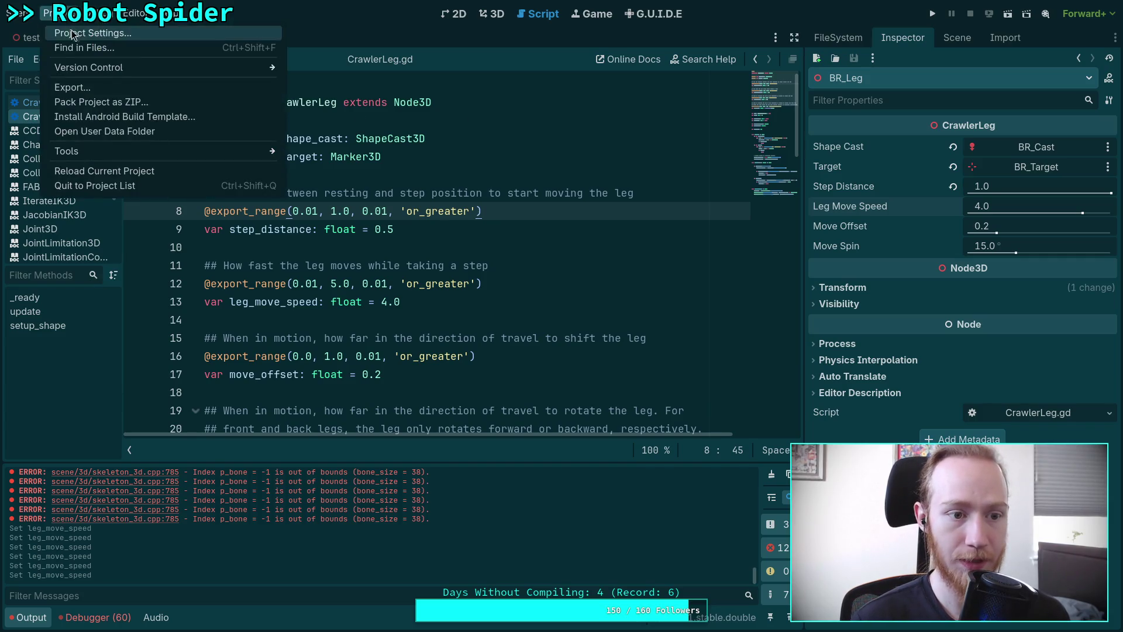
- Reload the saved crawler scene, clear the output log, and change leg_move_speed's default to 5
click(69, 266)
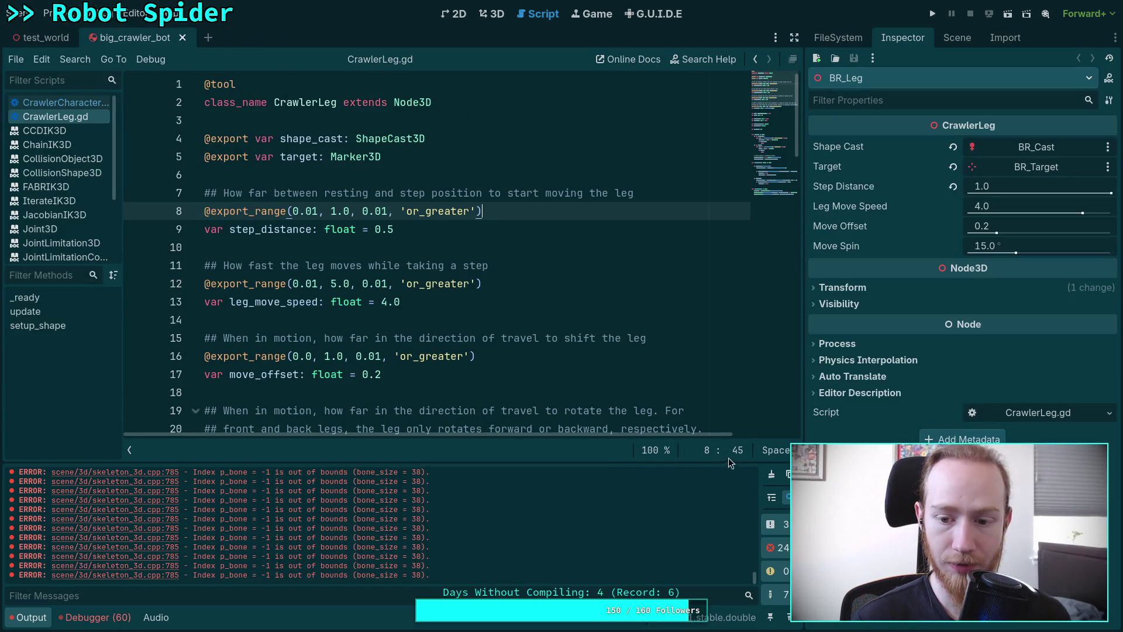
click(773, 474)
click(387, 302)
key(BackSpace)
text(5)
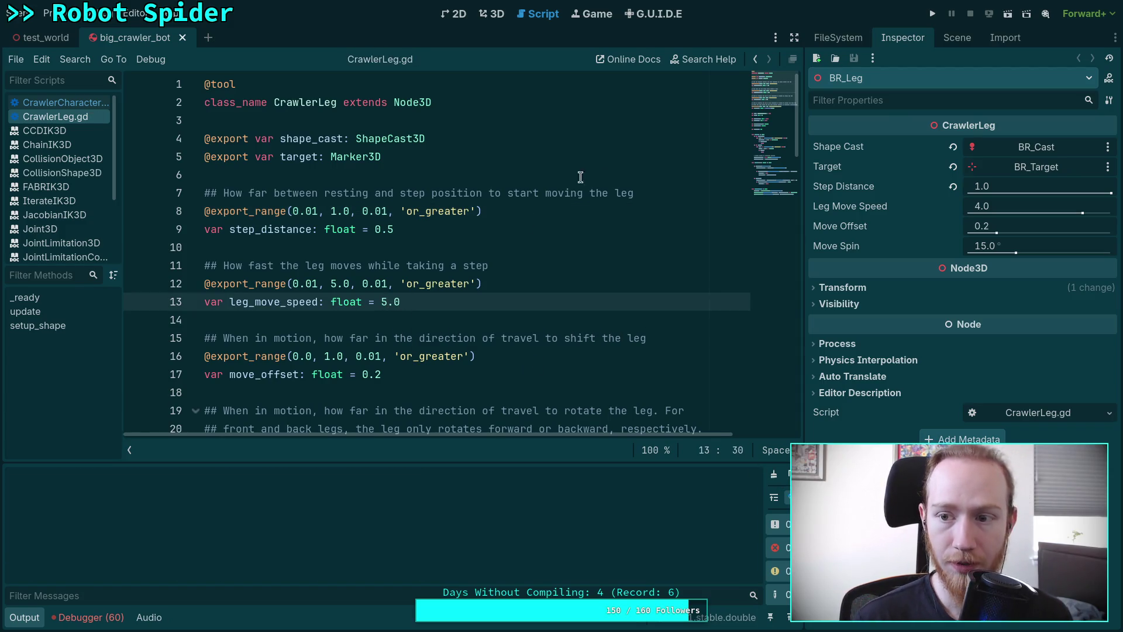
- Inspect BR_Leg and BL_Leg properties, then switch to the terminal workspace
click(957, 38)
click(895, 268)
click(882, 281)
click(902, 35)
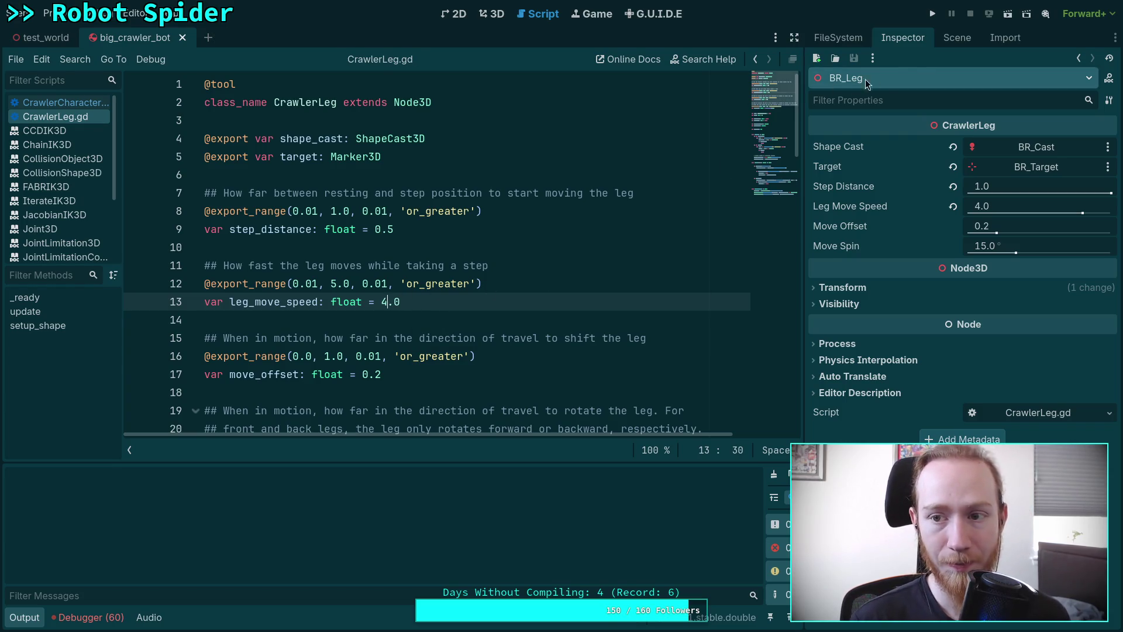
click(957, 37)
click(882, 267)
click(902, 38)
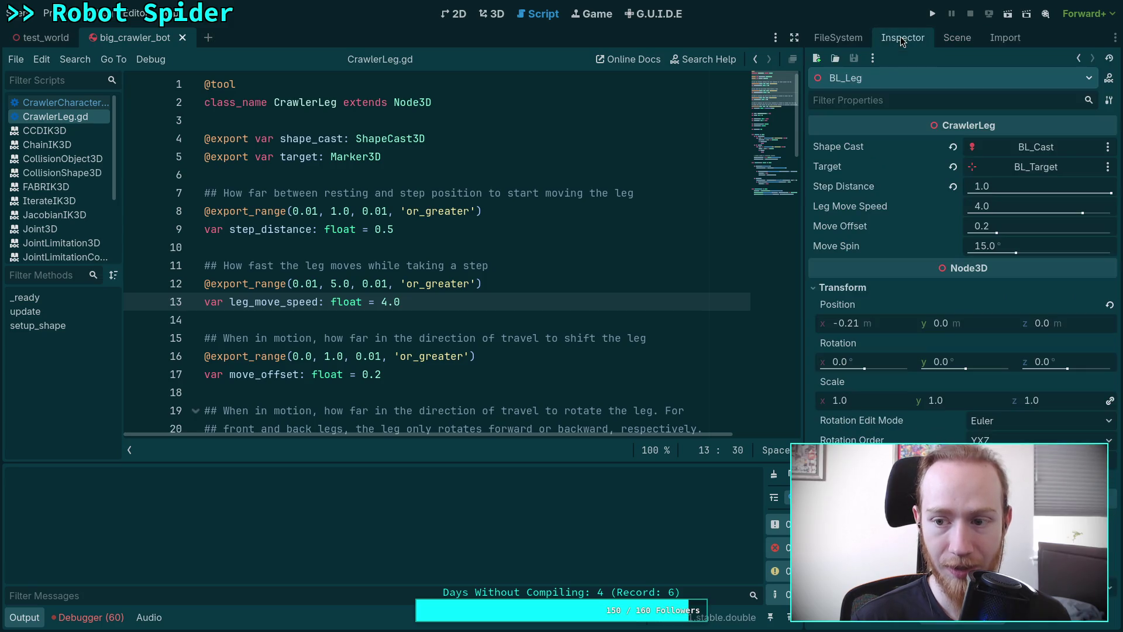
key(super+1)
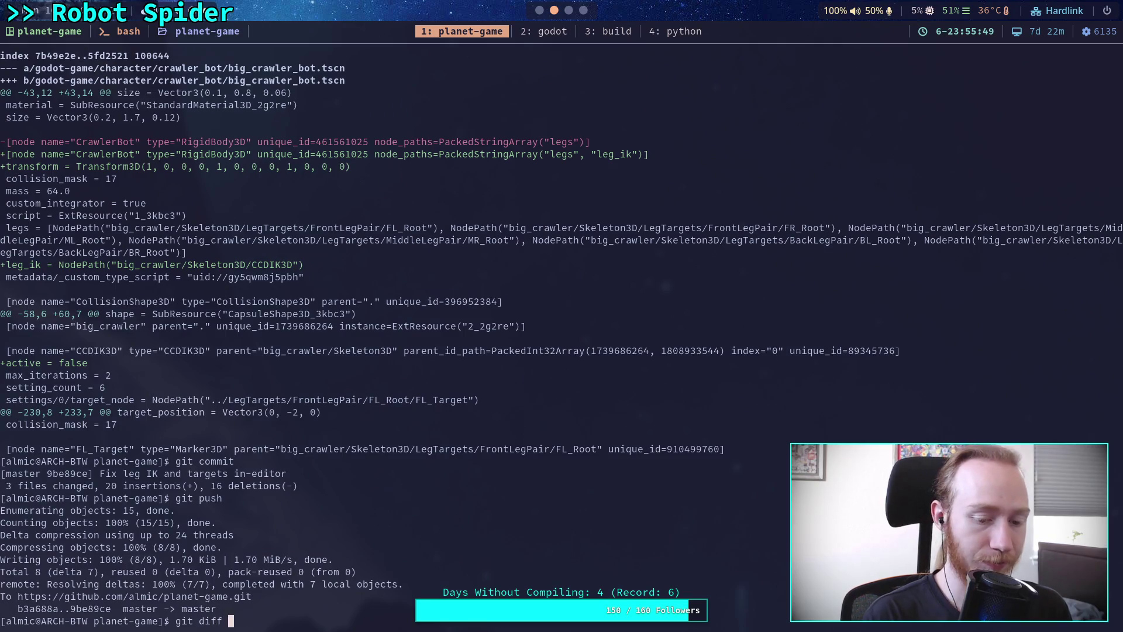
- Run git diff on godot-game/character/crawler_bot/, page through the script and scene changes, return to Godot
text(go)
key(Tab)
key(Tab)
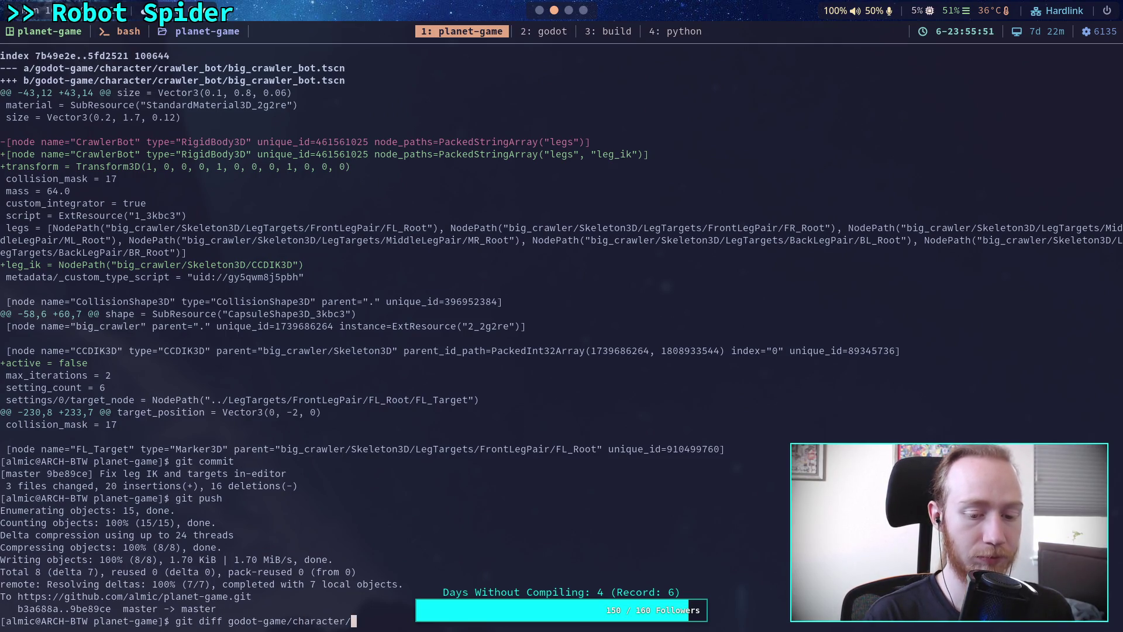
key(Tab)
key(Return)
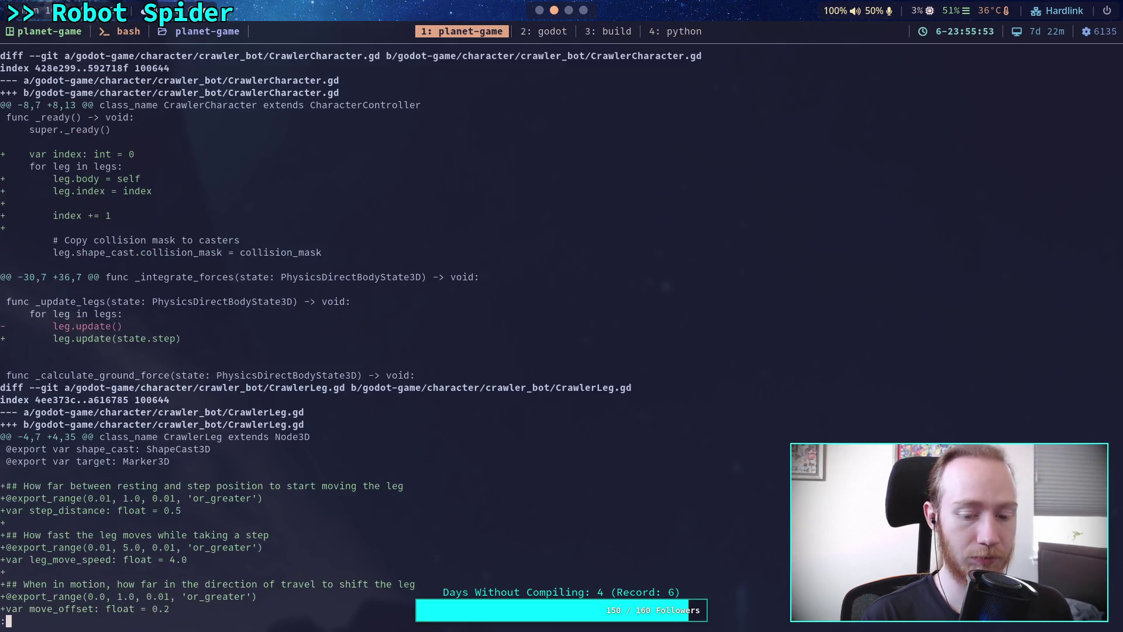
key(space)
key(space)
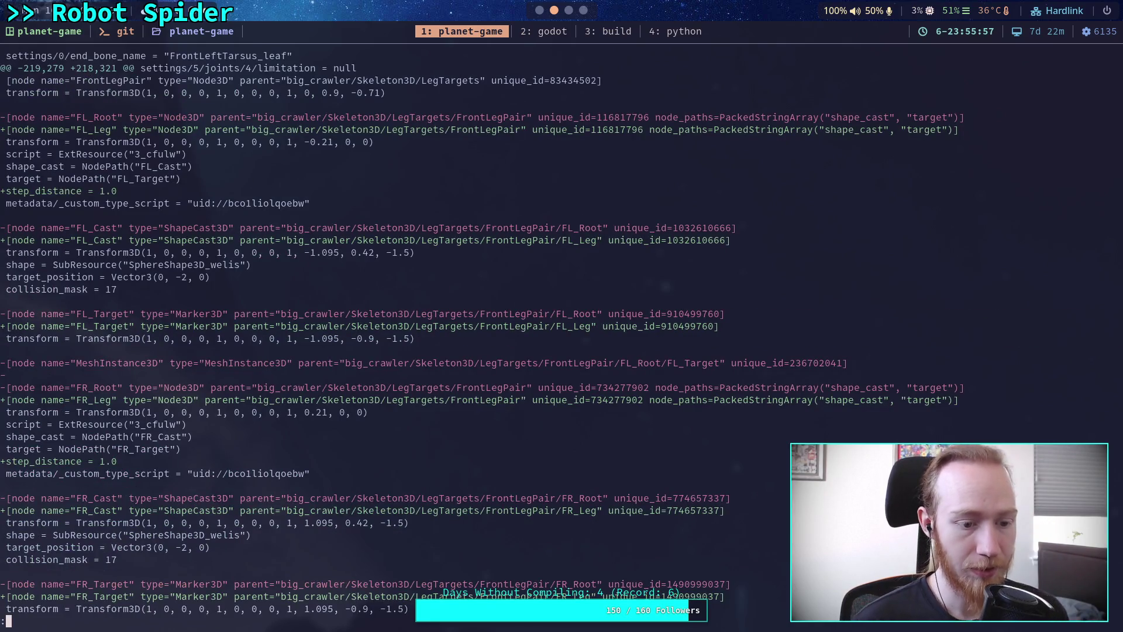
scroll(508, 339, down, 7)
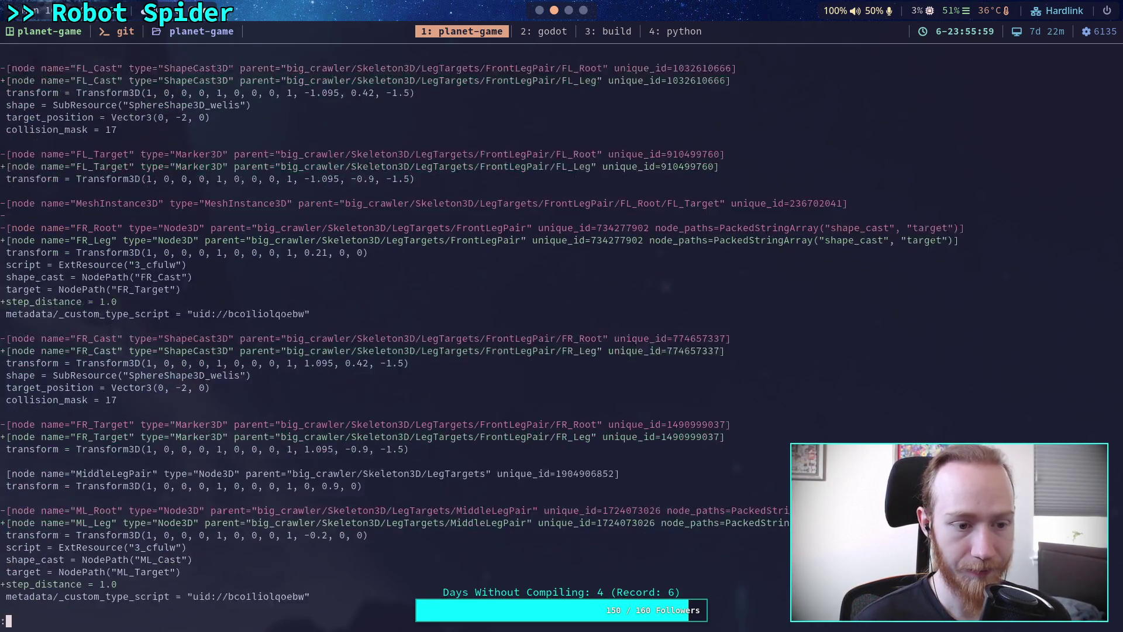
scroll(497, 328, down, 8)
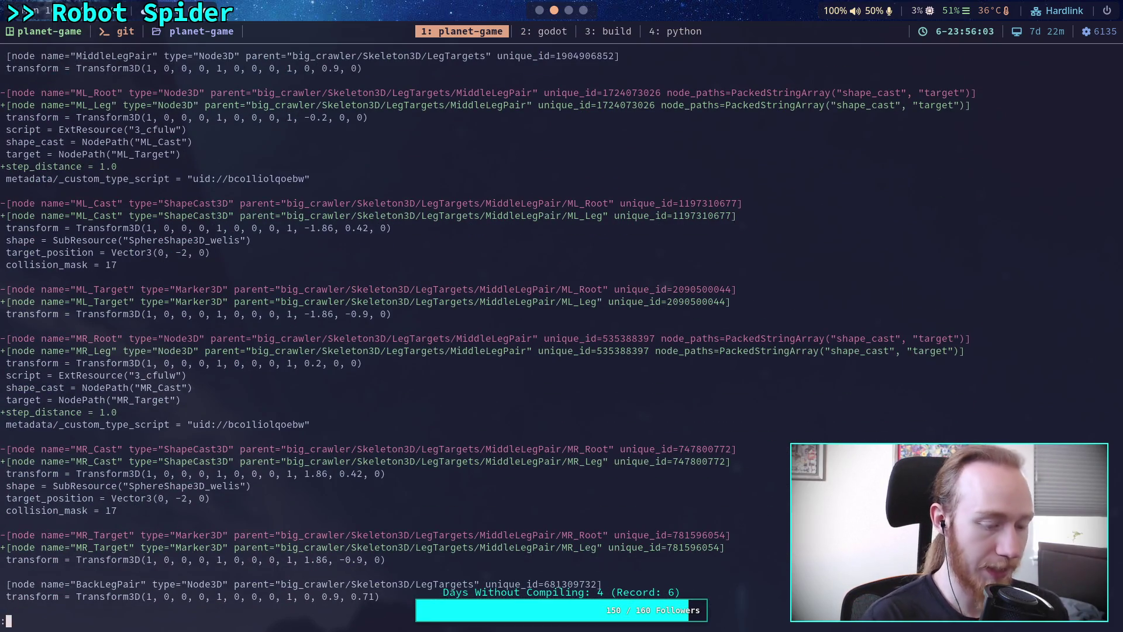
key(super+2)
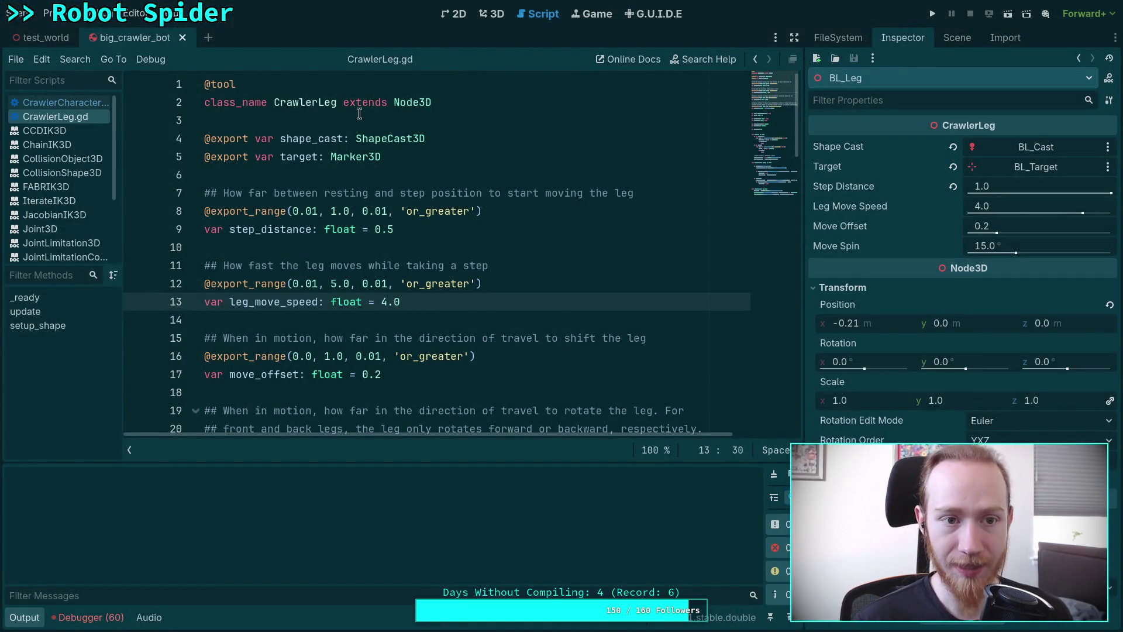
- Close big_crawler_bot, try a leg_move_speed default of 5.0, and inspect BR_Leg in CrawlerBot
click(182, 38)
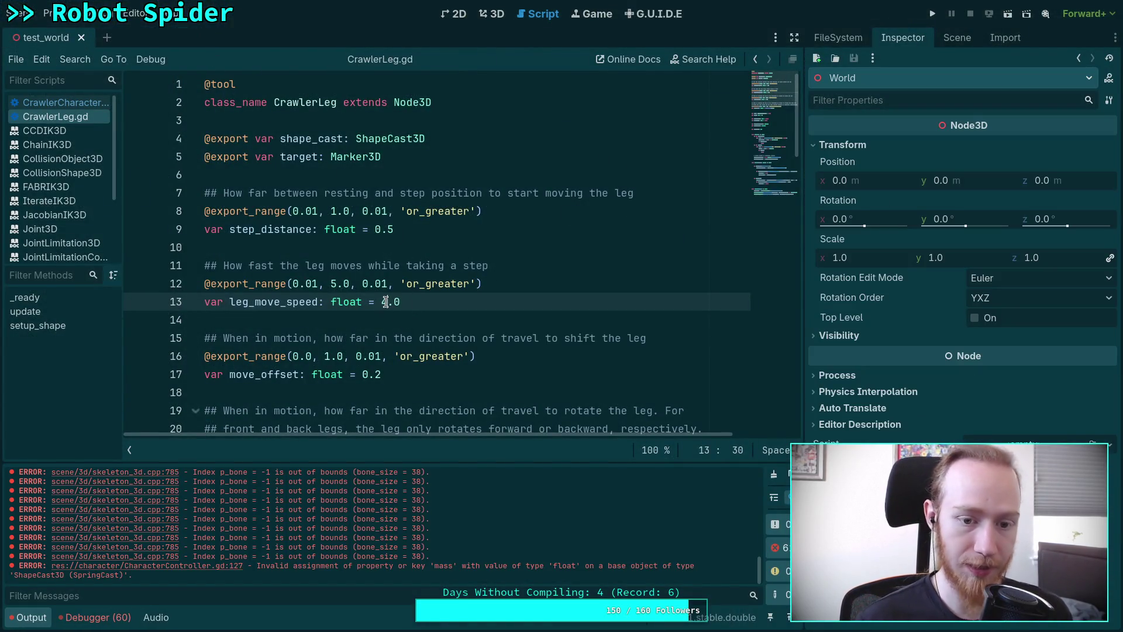
key(BackSpace)
text(5)
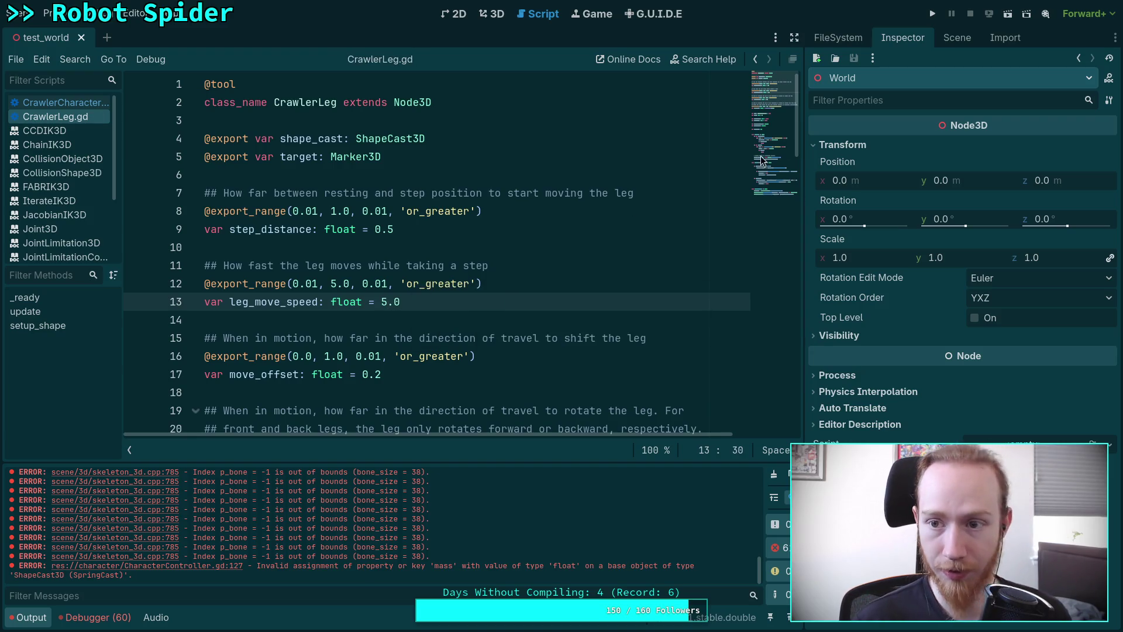
click(959, 37)
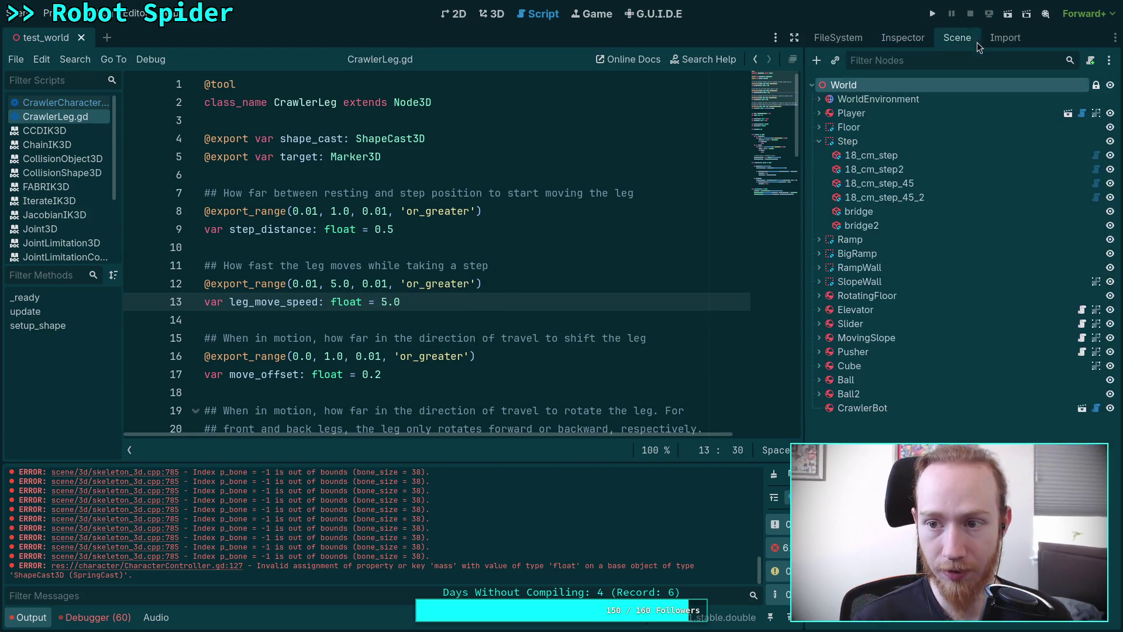
click(1086, 409)
click(910, 44)
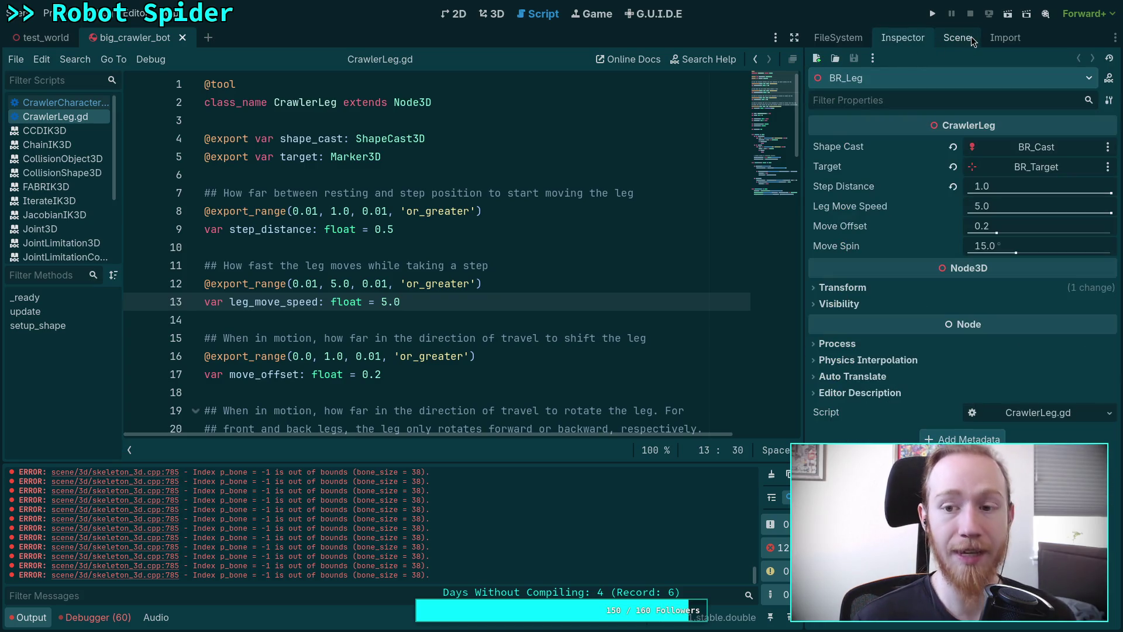
- Set leg_move_speed back to 4.0, close the crawler scene, and run then stop test_world
key(BackSpace)
text(4)
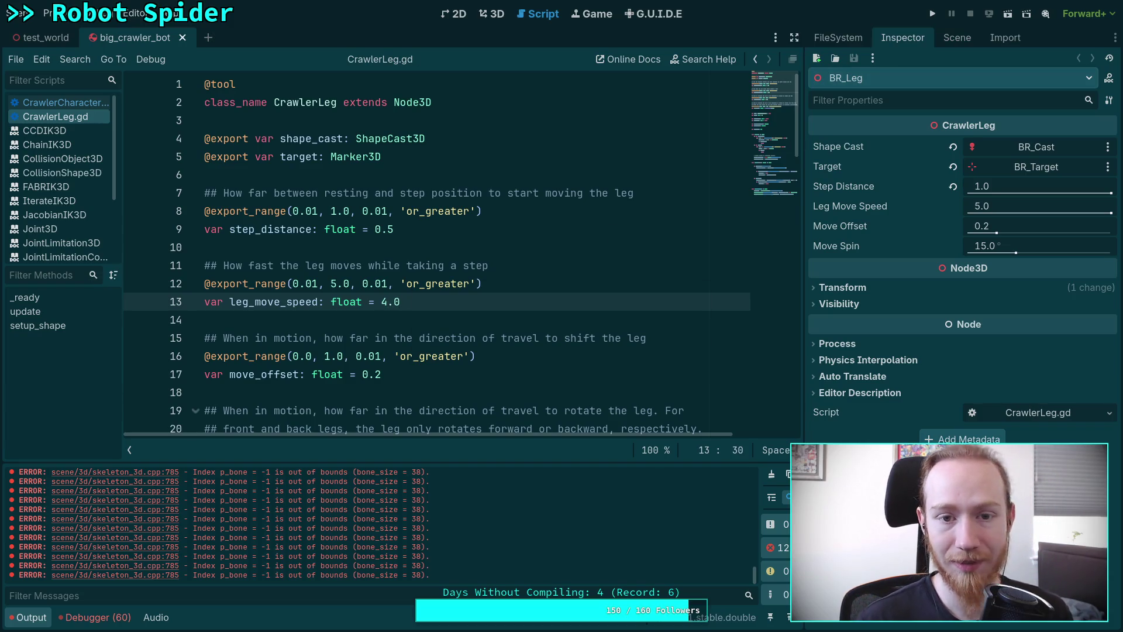
click(182, 37)
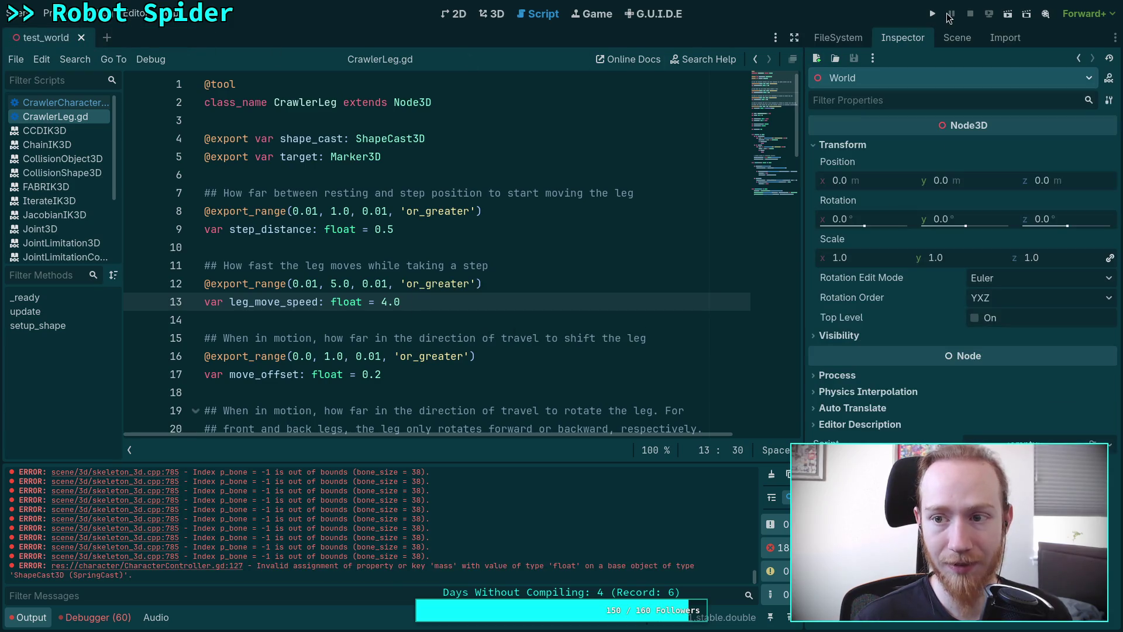
click(932, 20)
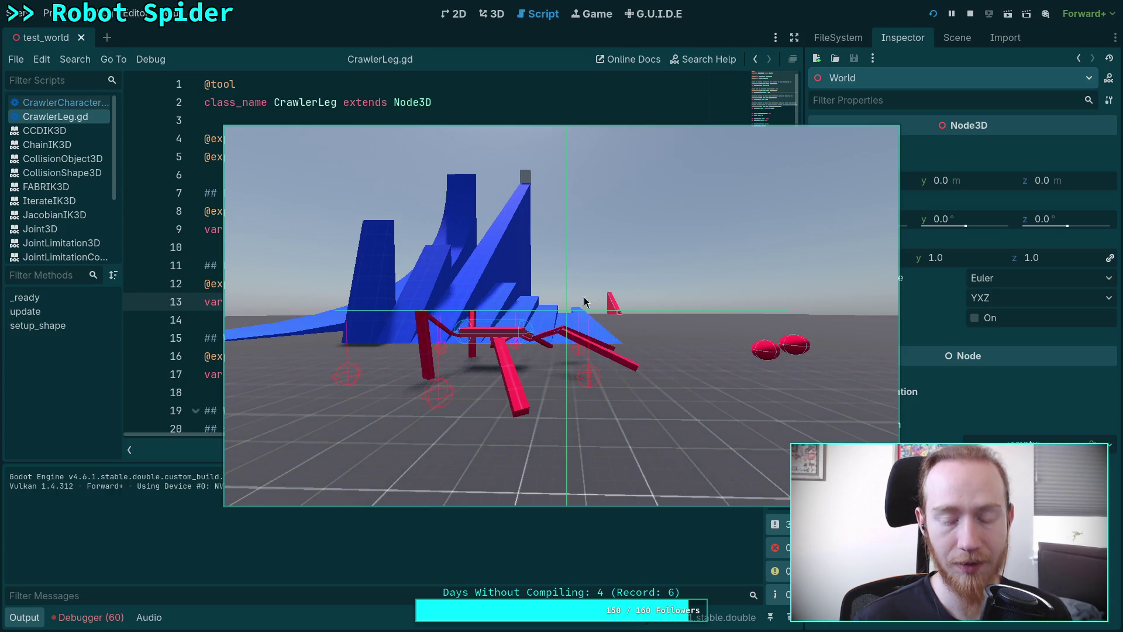
click(971, 14)
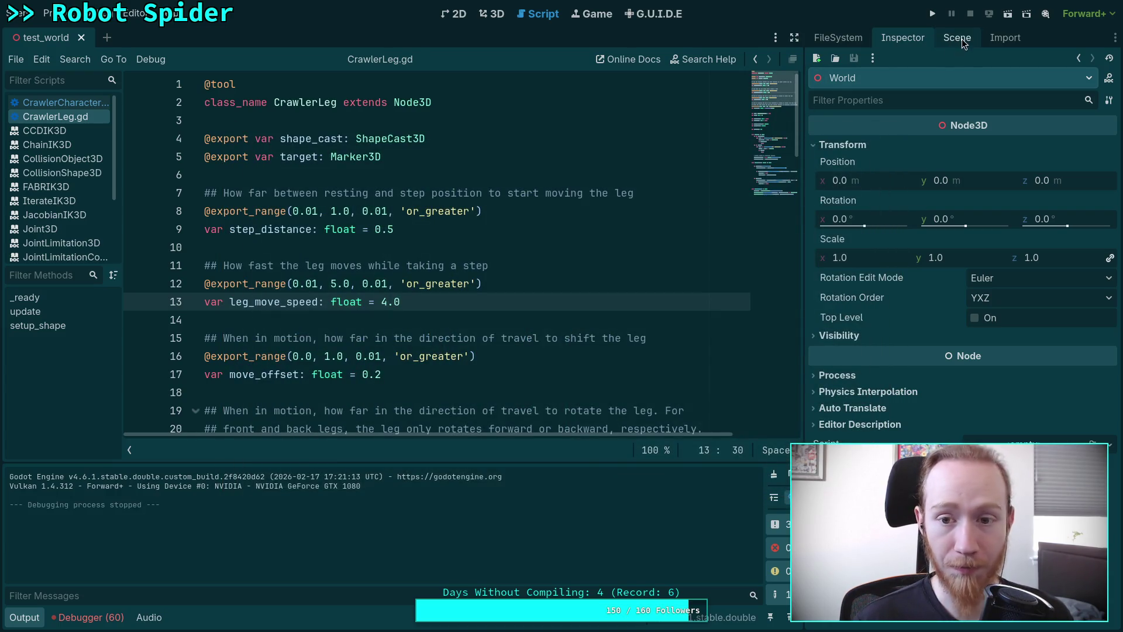
click(959, 38)
- Revert FL_Leg's Leg Move Speed to default in CrawlerBot, clear the output log, and save
click(1082, 407)
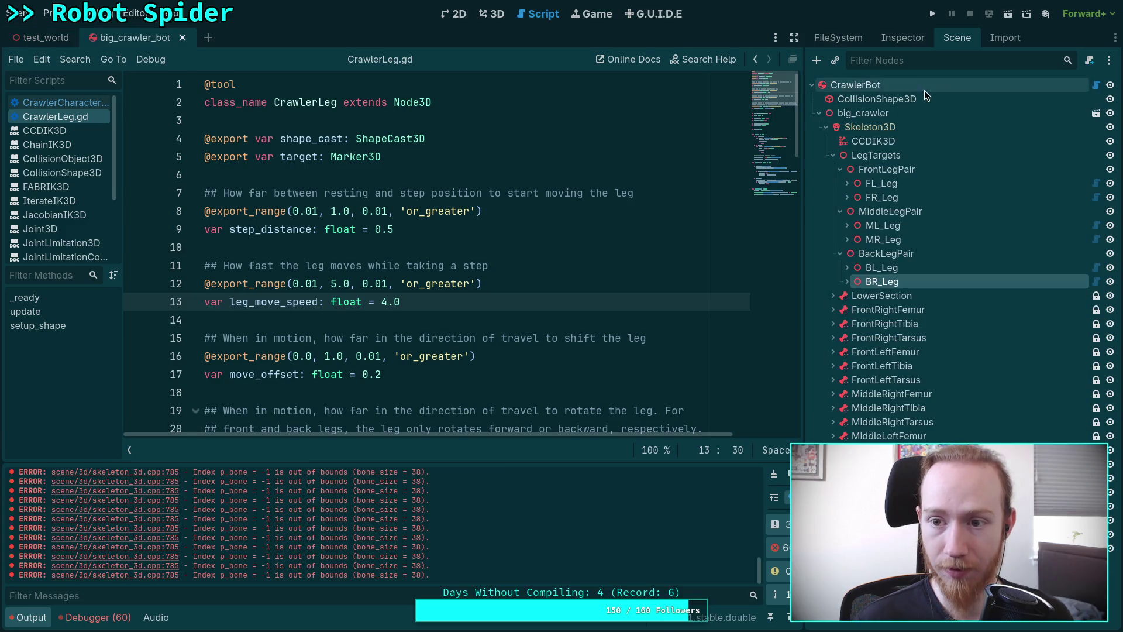
click(910, 38)
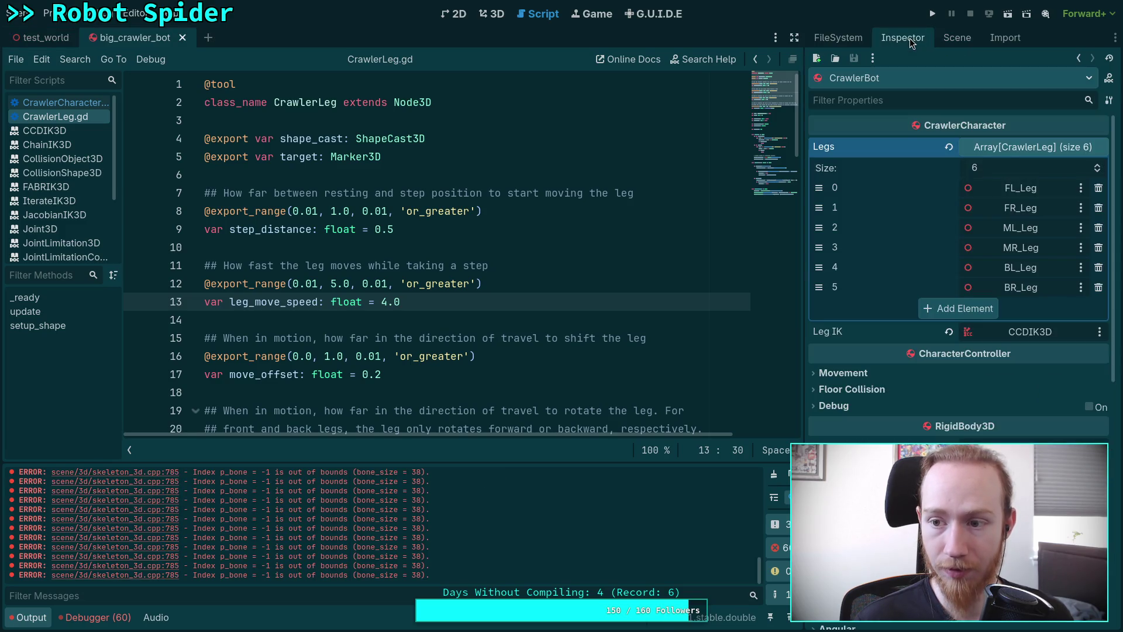
click(955, 37)
click(881, 184)
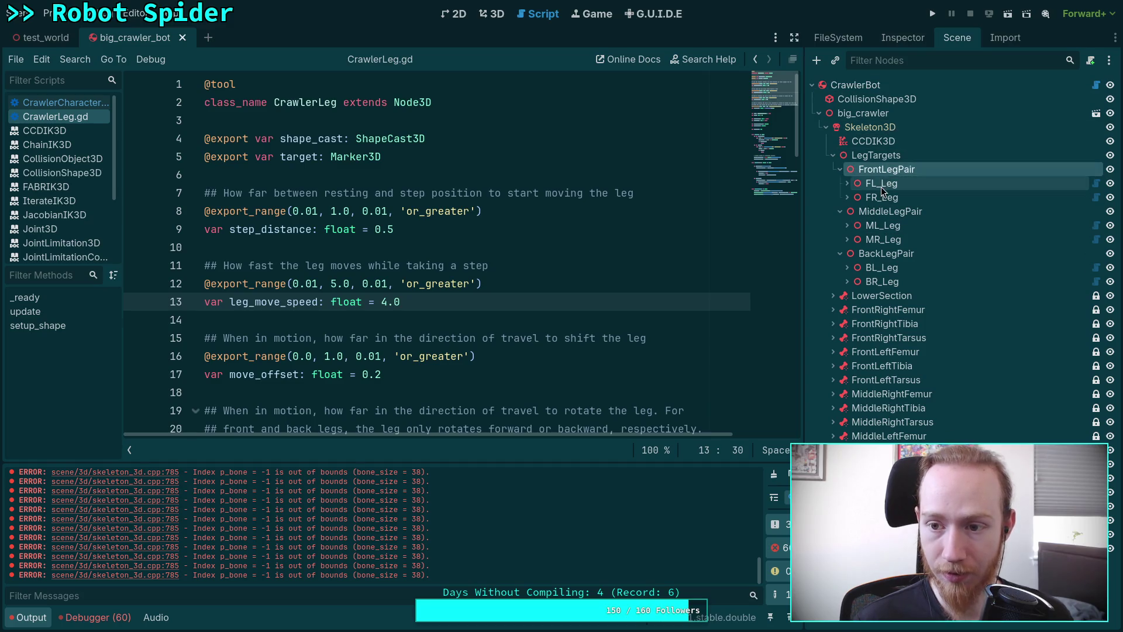
click(903, 45)
click(952, 206)
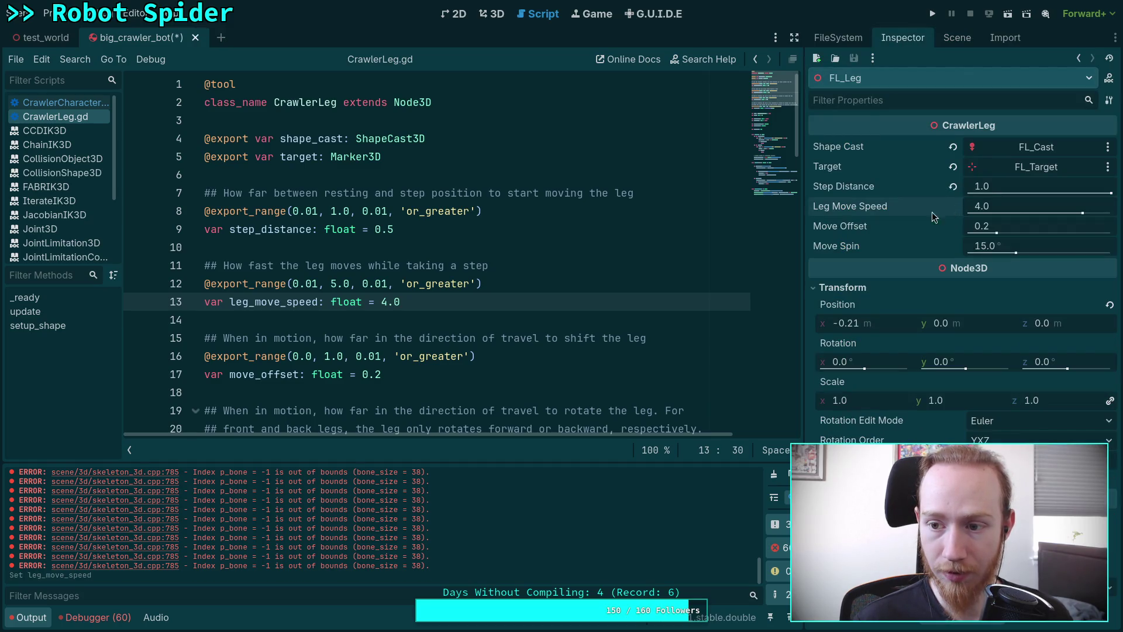
click(772, 475)
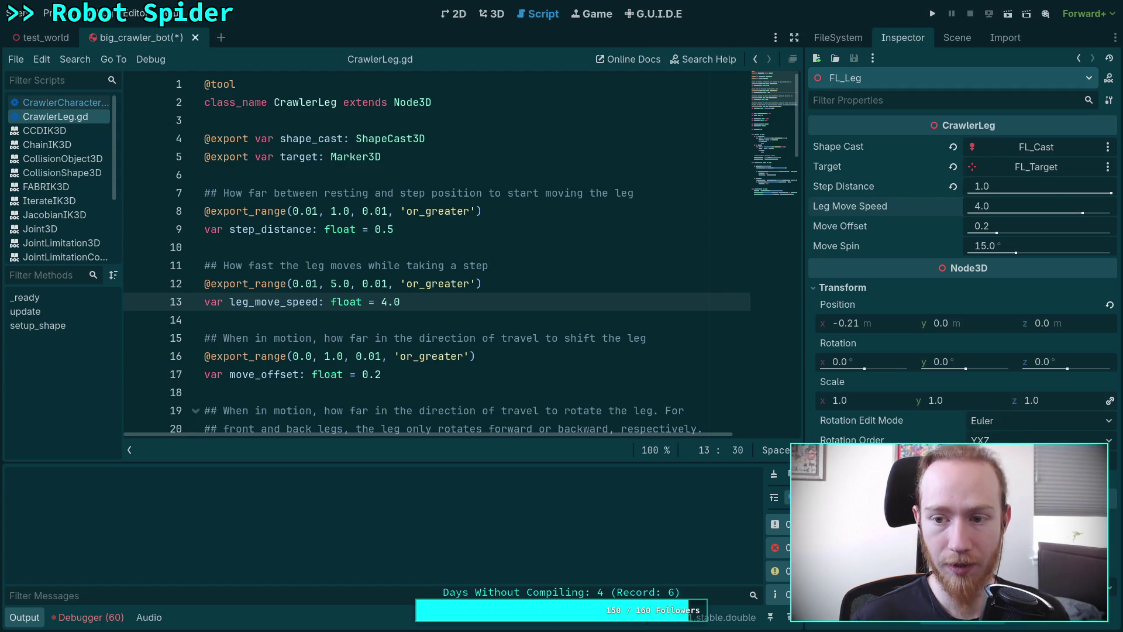
key(ctrl+s)
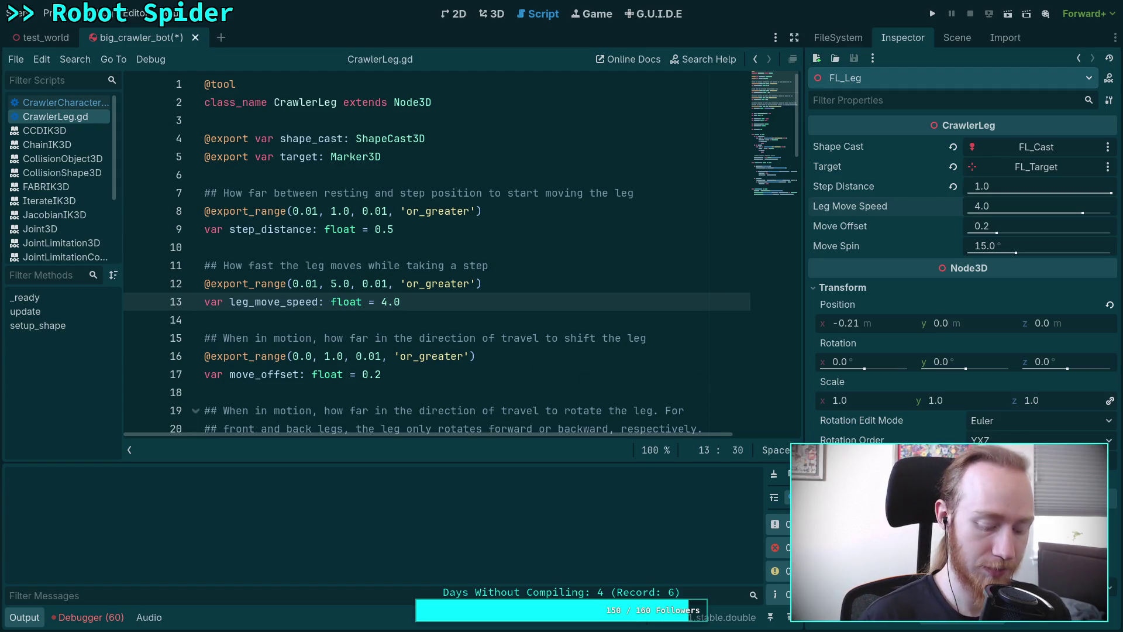
- Check the Leg Move Speed of FR_Leg, ML_Leg and MR_Leg, saving the scene
click(957, 38)
click(942, 196)
click(903, 38)
key(ctrl+s)
click(957, 37)
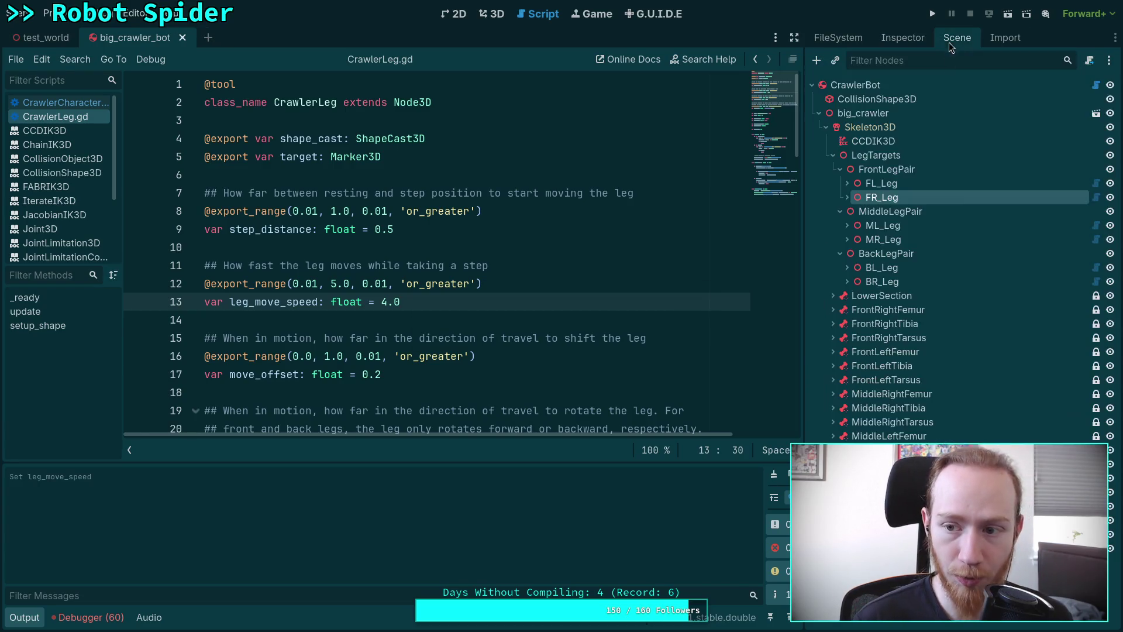
click(886, 225)
click(903, 38)
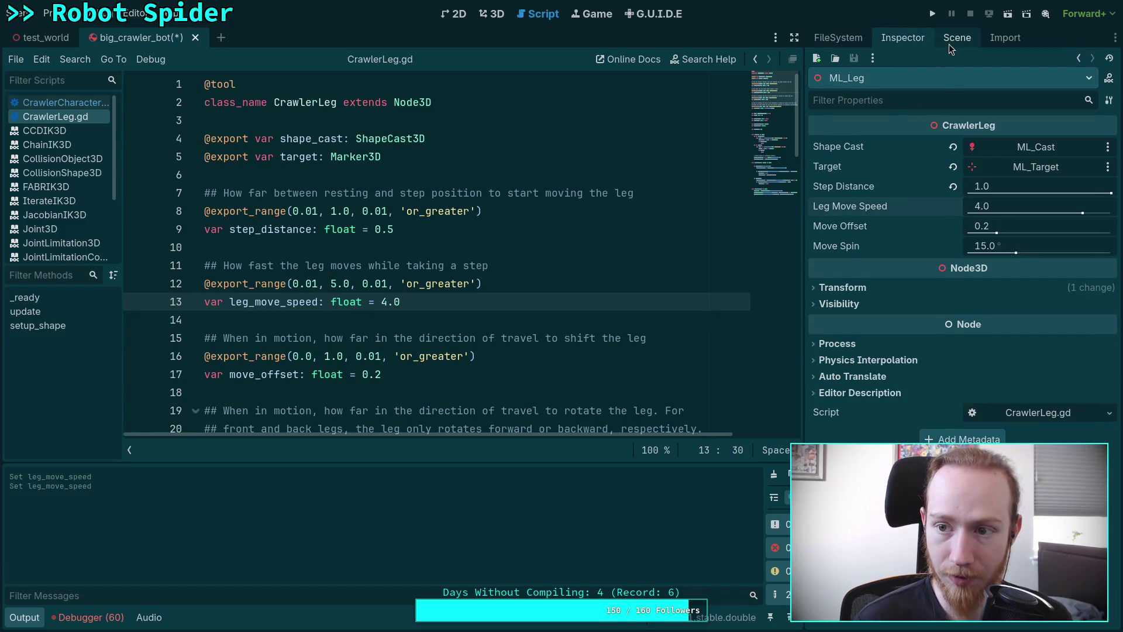
click(957, 37)
click(886, 239)
click(906, 39)
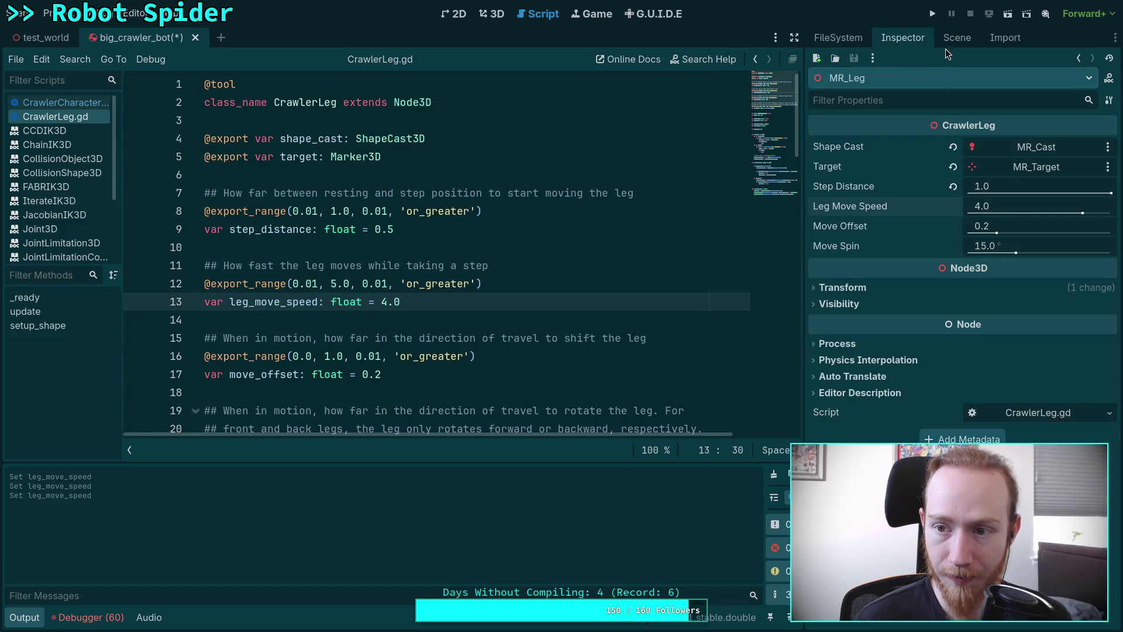
- Reset BL_Leg's Leg Move Speed, check BR_Leg, save the scene, and run the project
click(956, 37)
click(886, 268)
click(902, 37)
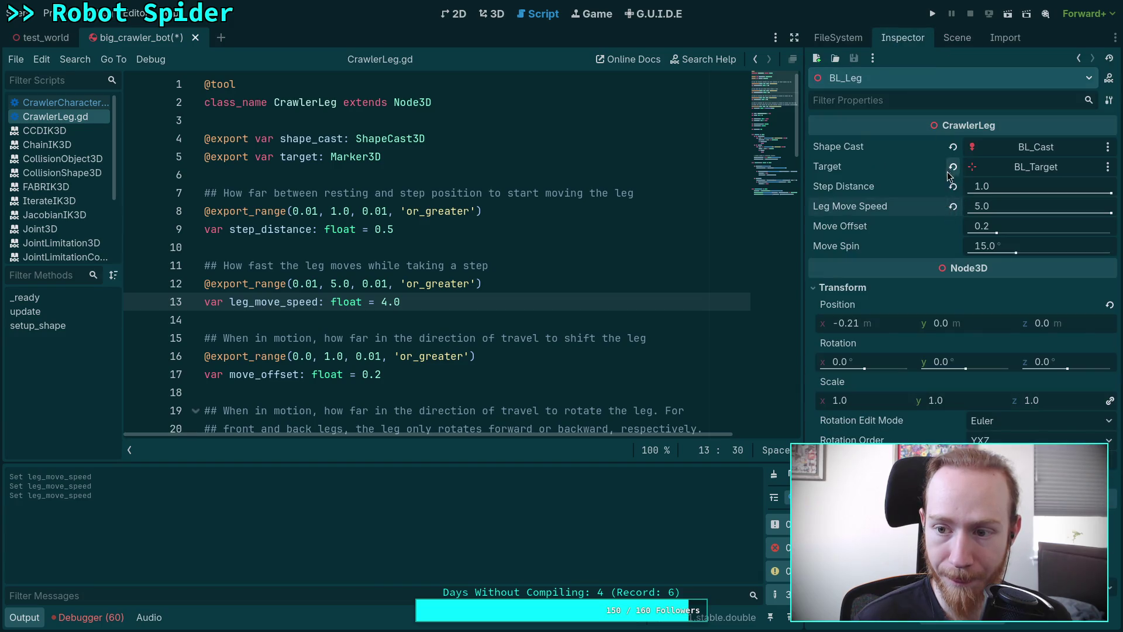
click(957, 38)
click(882, 282)
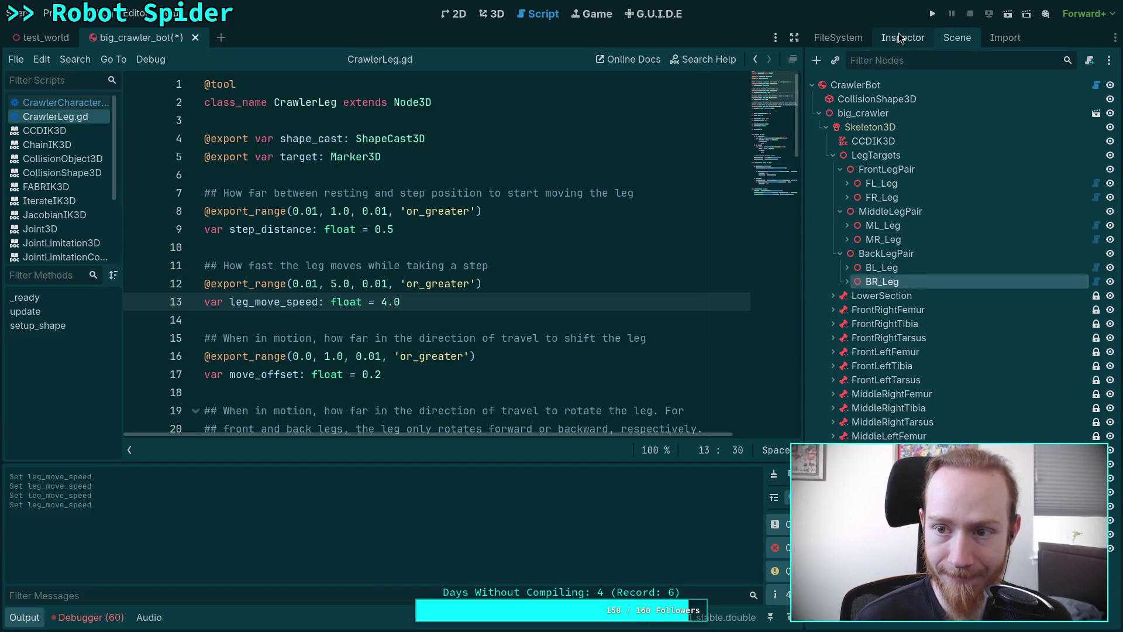
click(902, 39)
click(675, 193)
key(ctrl+s)
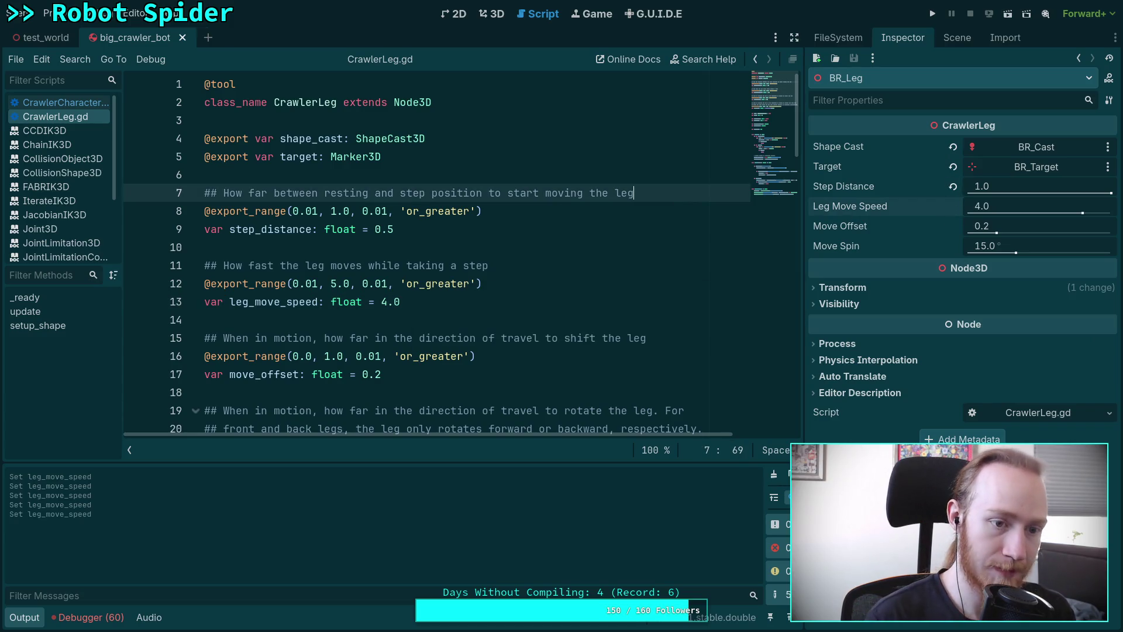
click(930, 16)
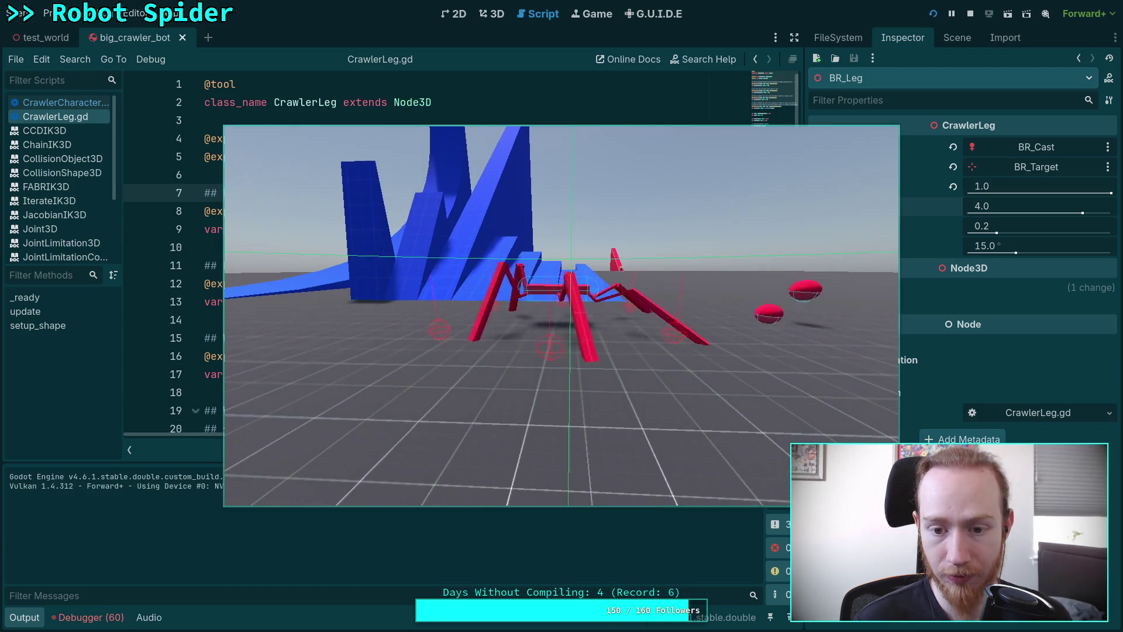
- Stop the running game and bring up the CrawlerCharacter.gd script
click(969, 14)
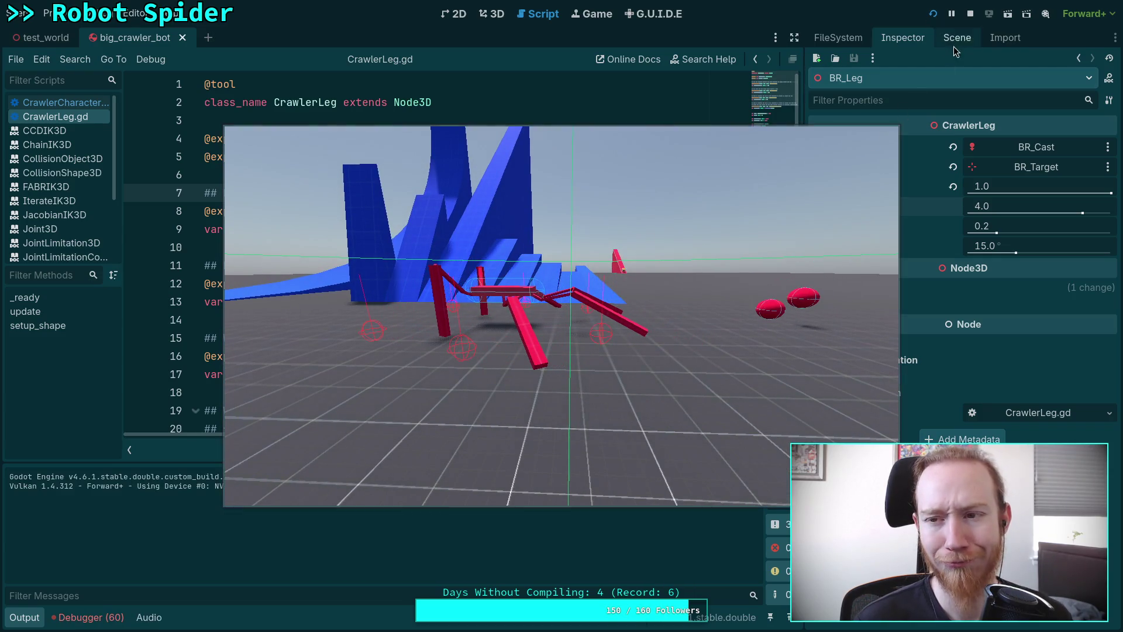
click(521, 279)
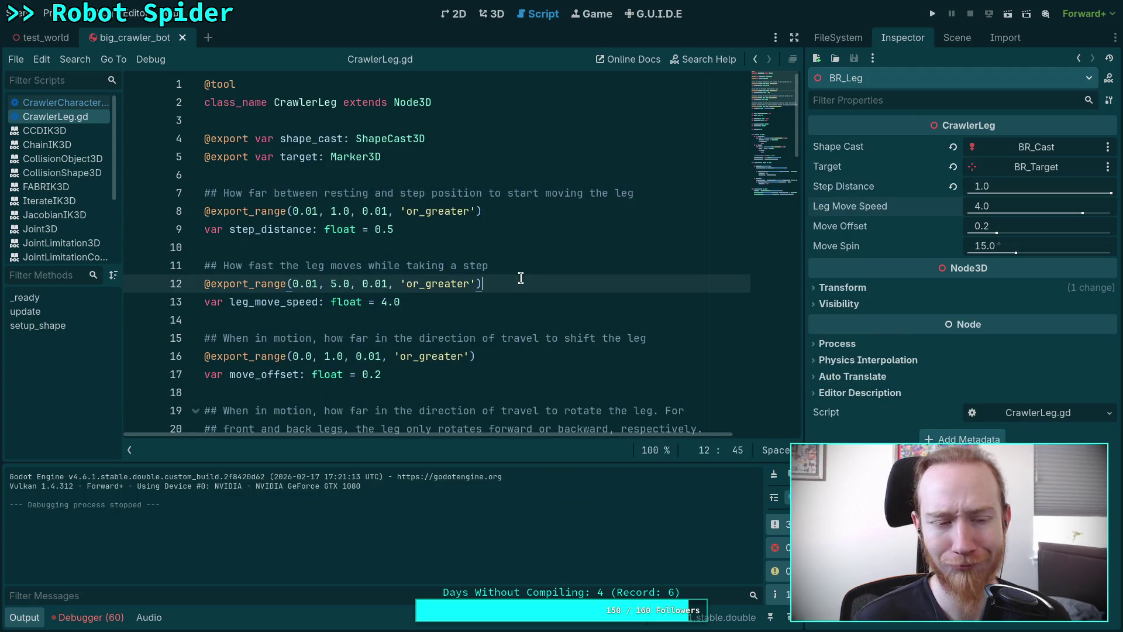
click(82, 104)
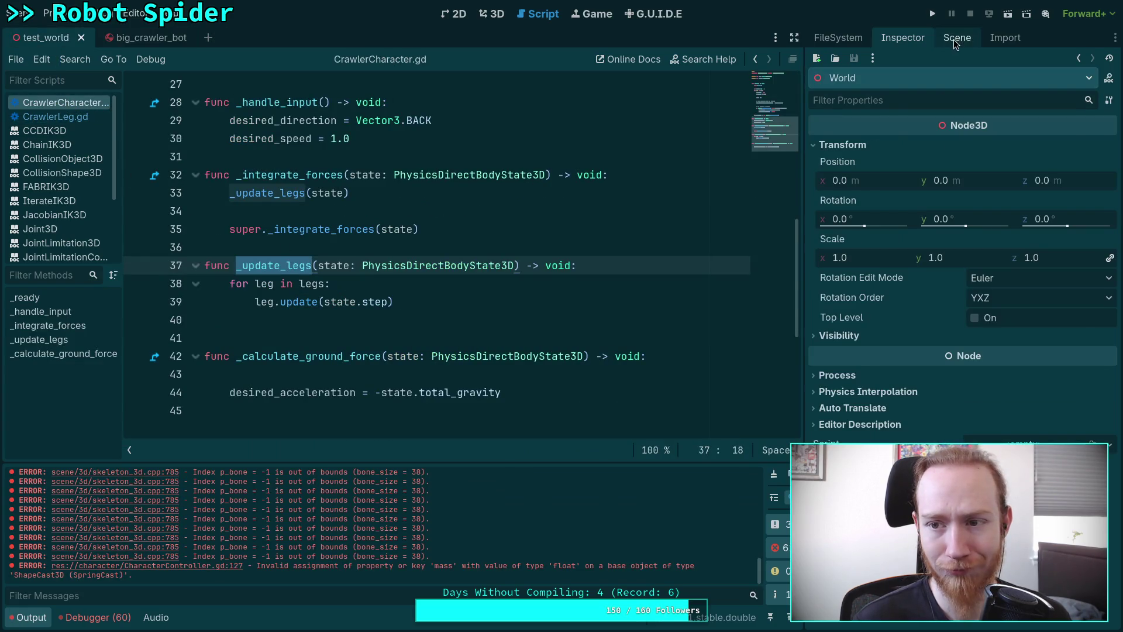
- Fill CrawlerBot's Legs array with all six legs, FL_Leg through BR_Leg, and save test_world
click(955, 39)
click(854, 44)
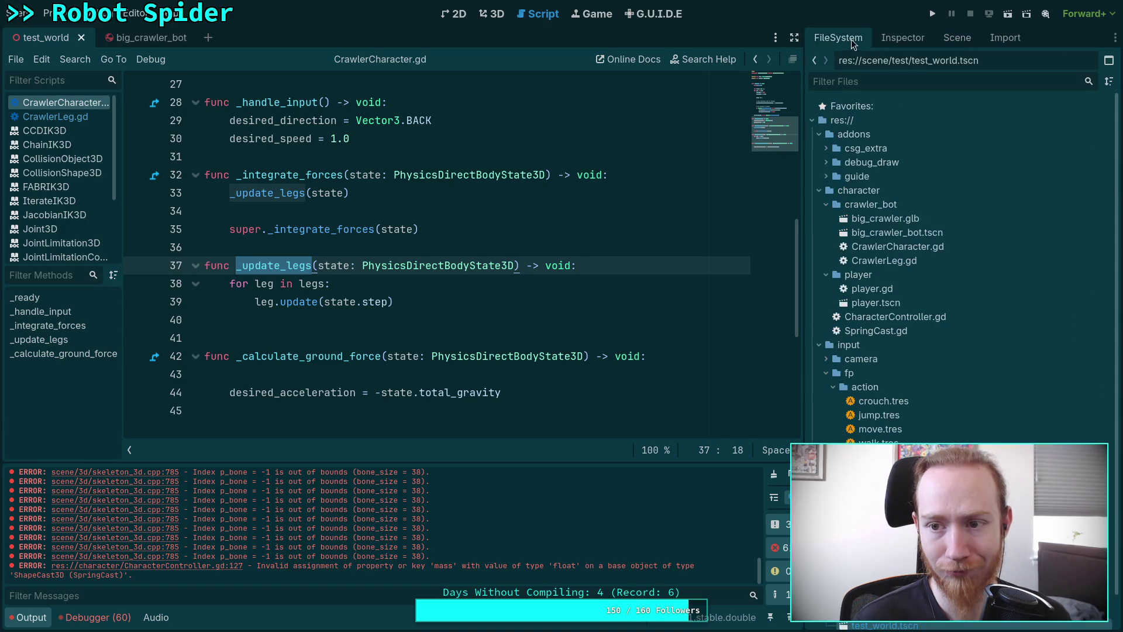
click(883, 40)
click(967, 146)
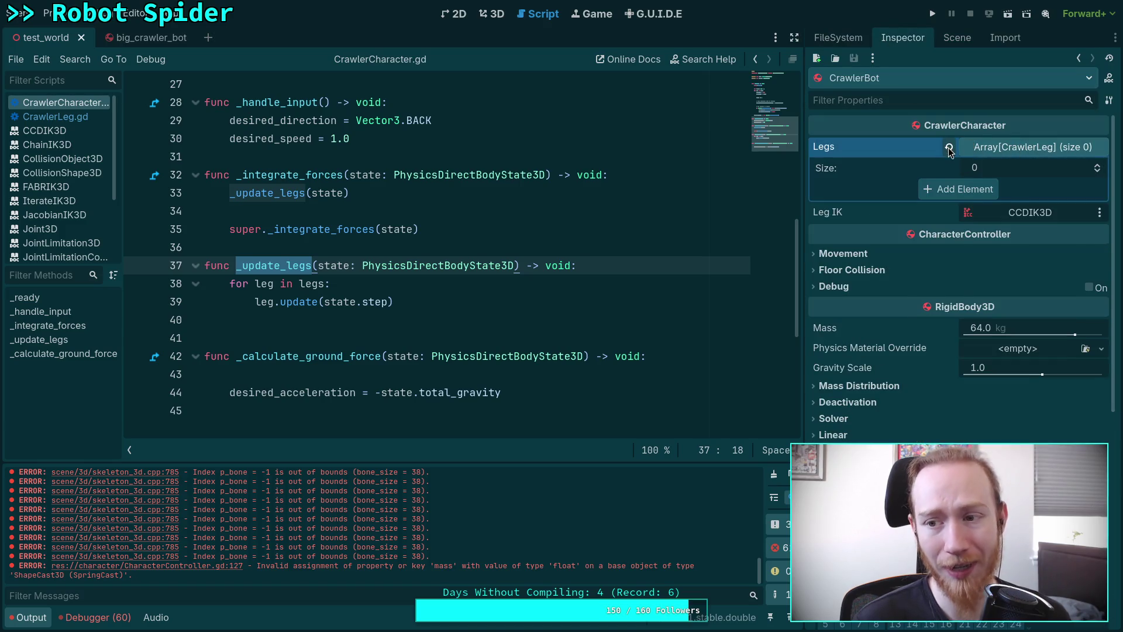
click(948, 146)
key(ctrl+s)
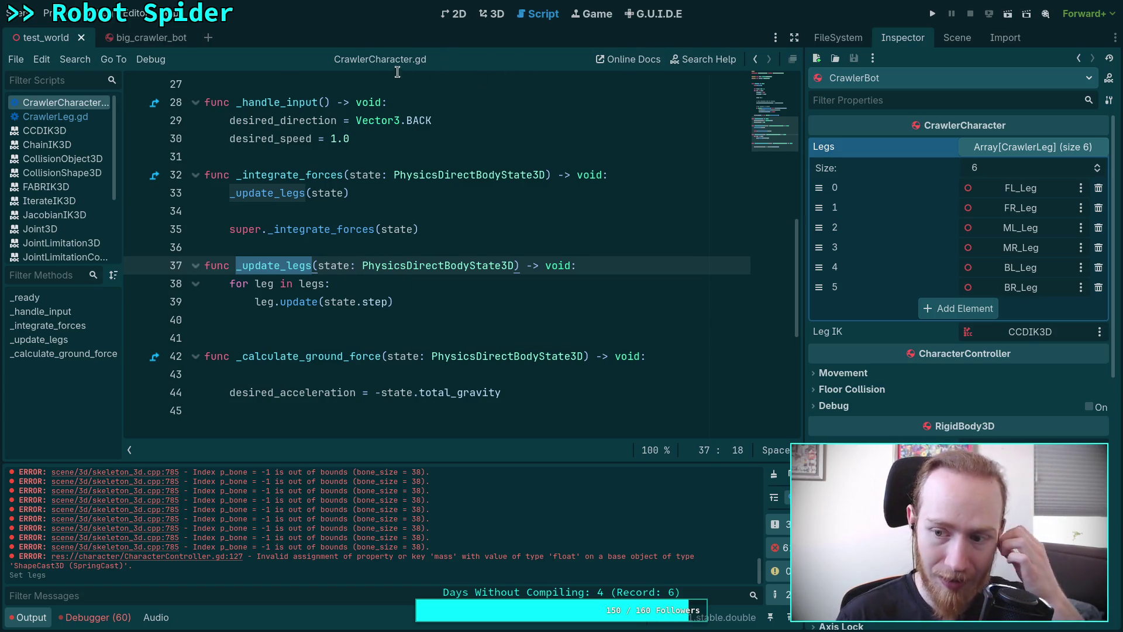
- Test-run the crawler from the big_crawler_bot scene, then bring up CrawlerLeg.gd
click(126, 36)
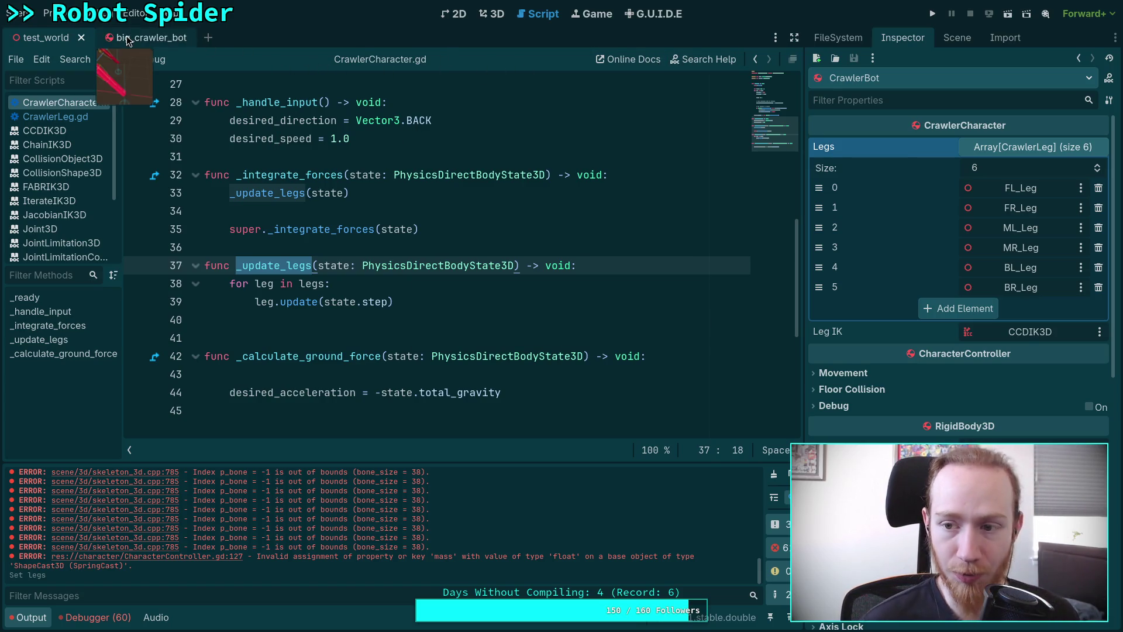
click(934, 14)
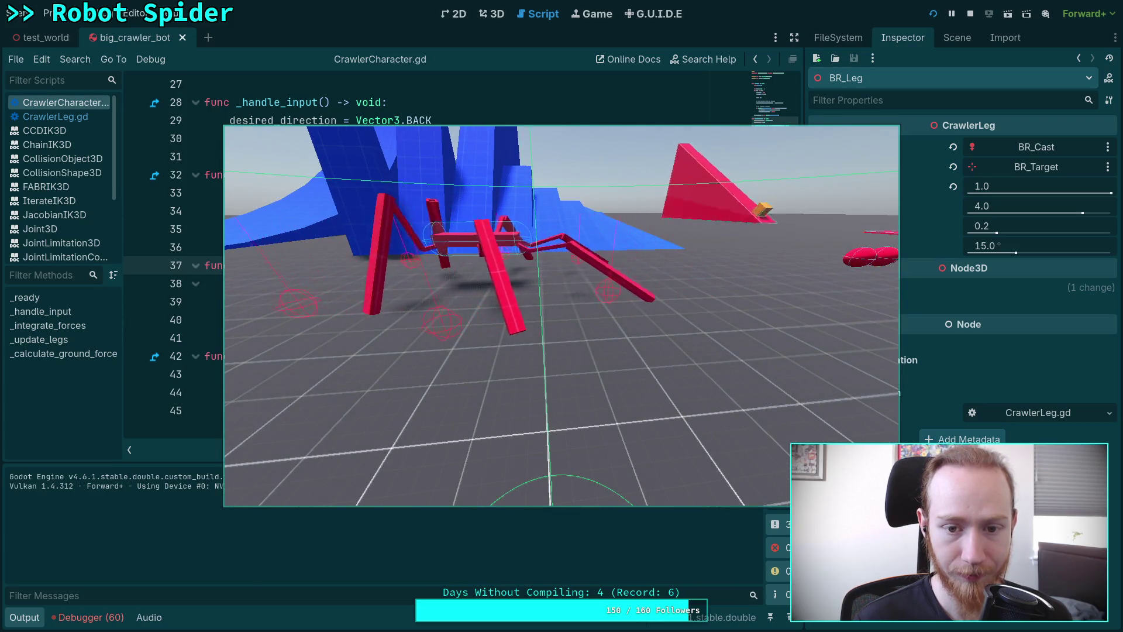
click(970, 13)
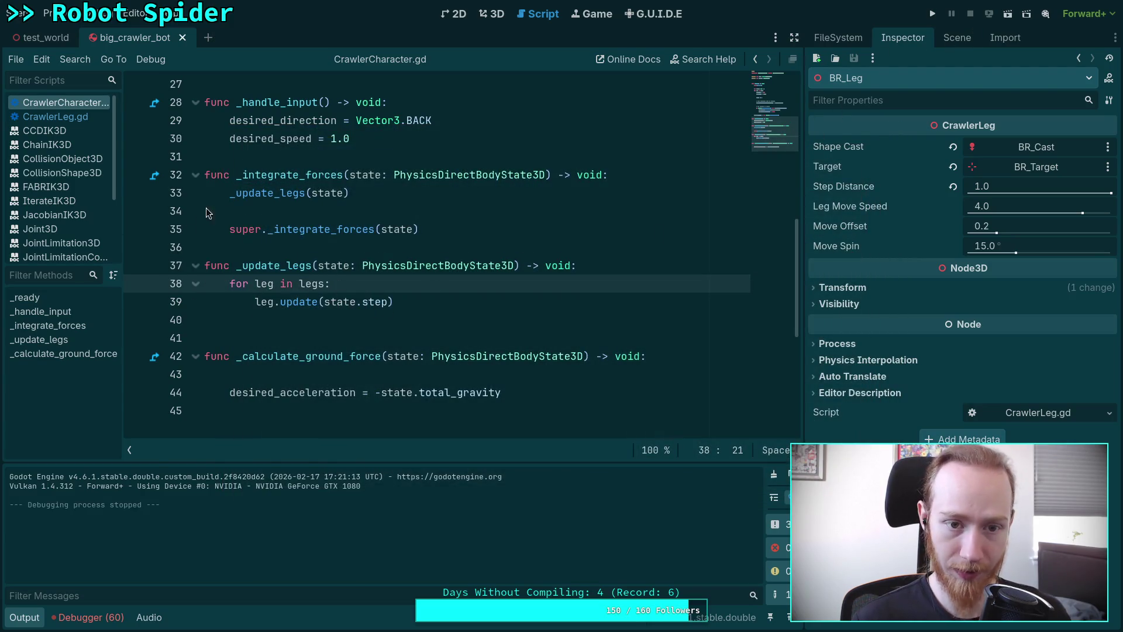
scroll(399, 283, up, 8)
click(78, 117)
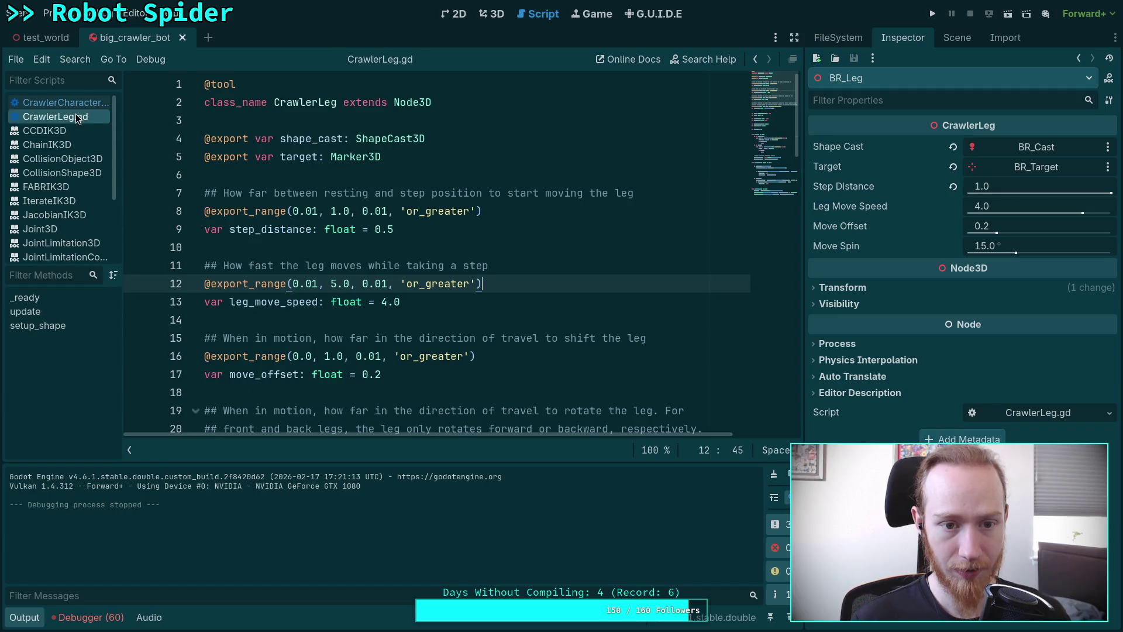
- Change leg_move_speed's default to 5.0 in CrawlerLeg.gd and save the script
double_click(381, 302)
text(5)
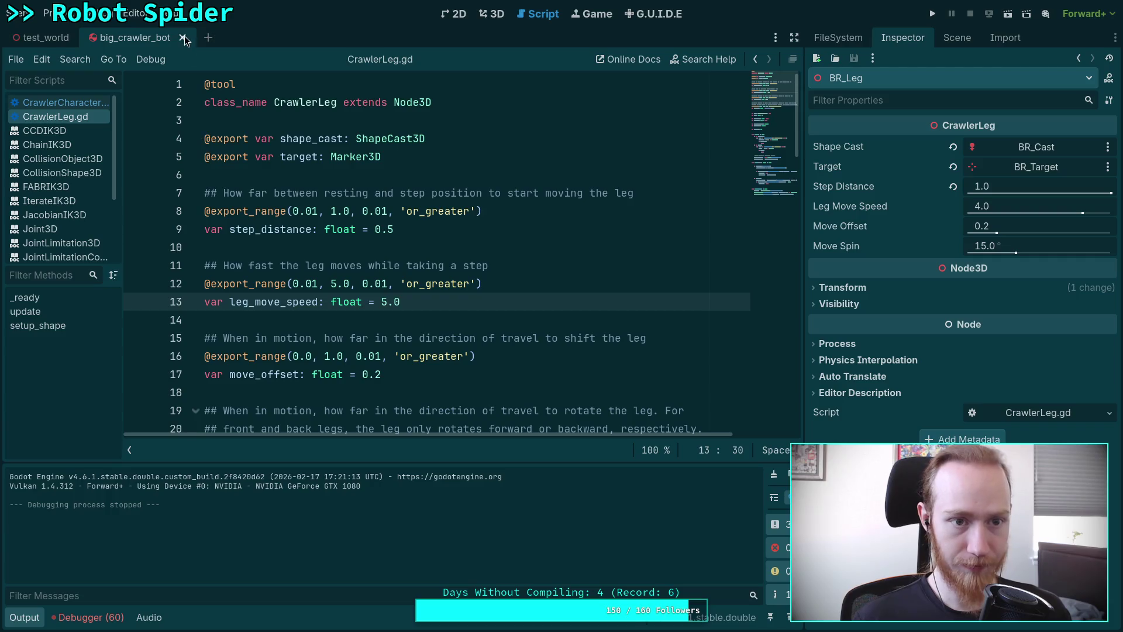
click(183, 37)
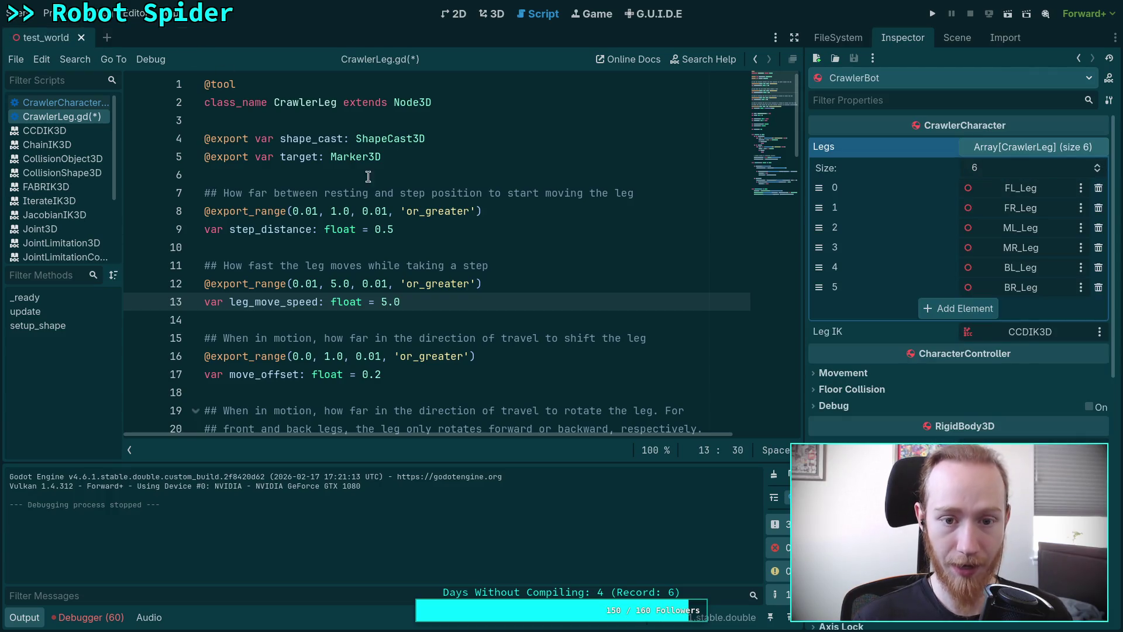
click(531, 277)
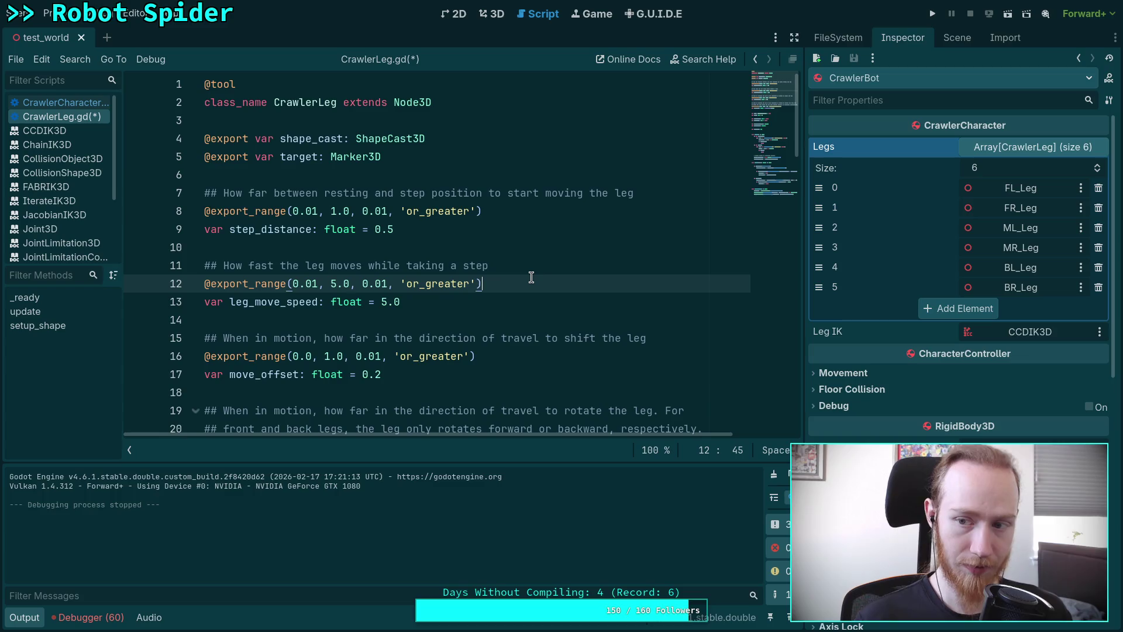
key(ctrl+s)
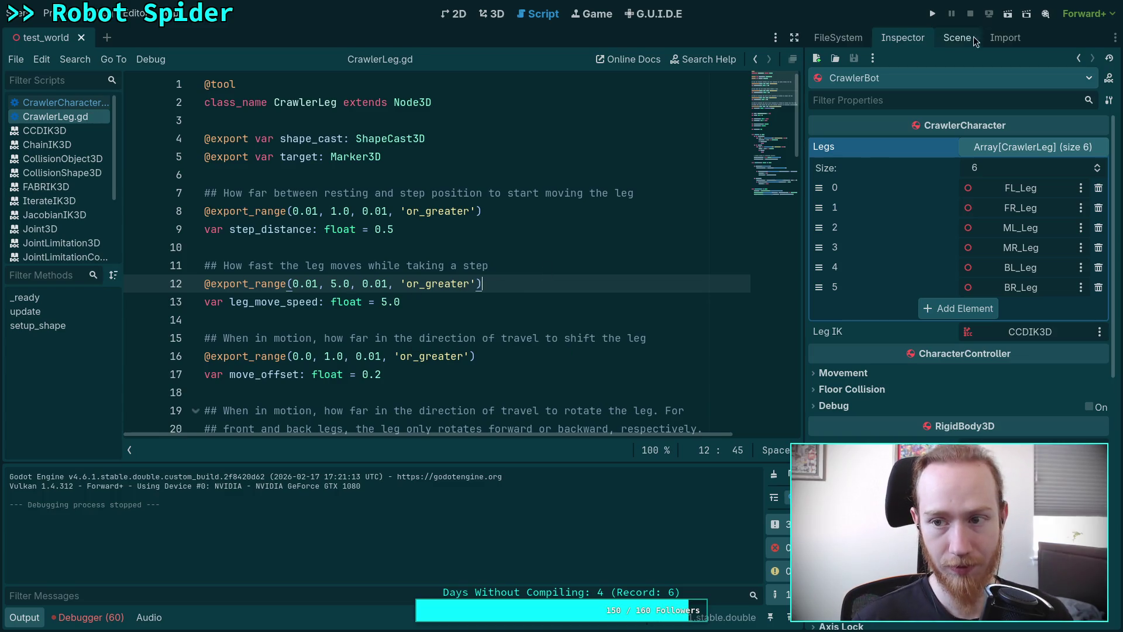
- Reopen big_crawler_bot and test-run the crawler with the faster legs
click(974, 38)
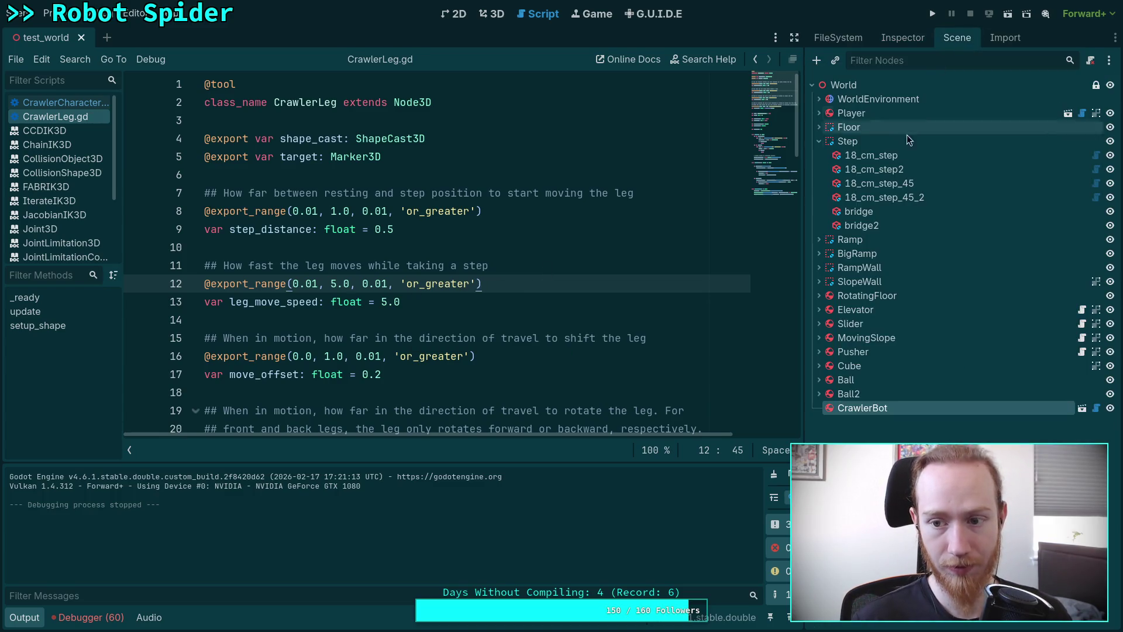
click(1081, 408)
click(903, 38)
click(953, 36)
click(933, 14)
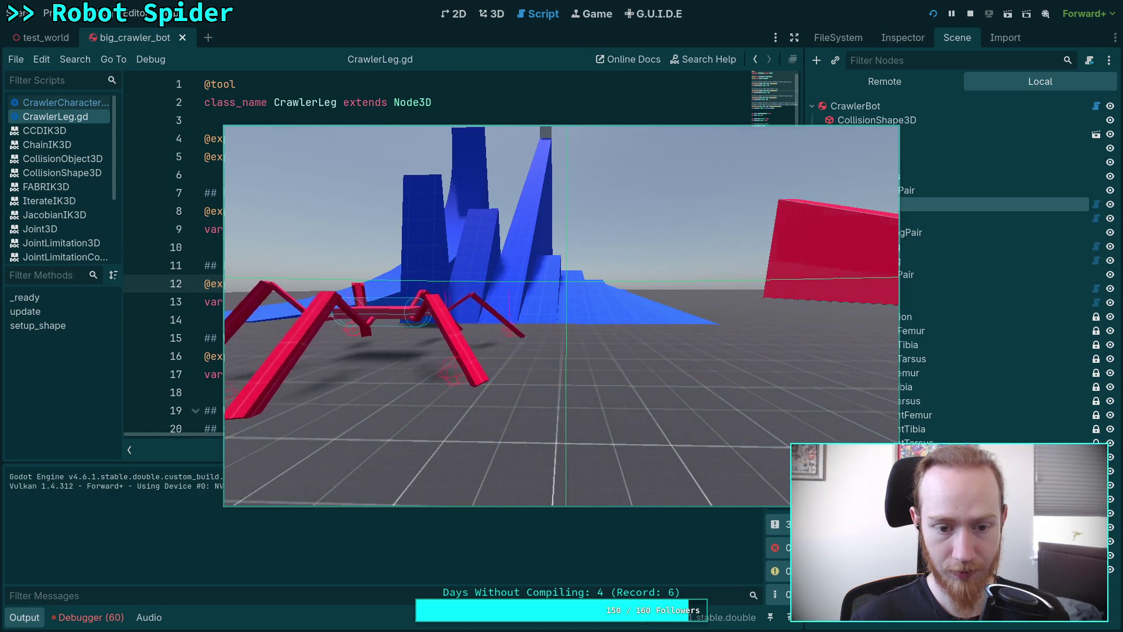
click(970, 14)
scroll(434, 403, down, 10)
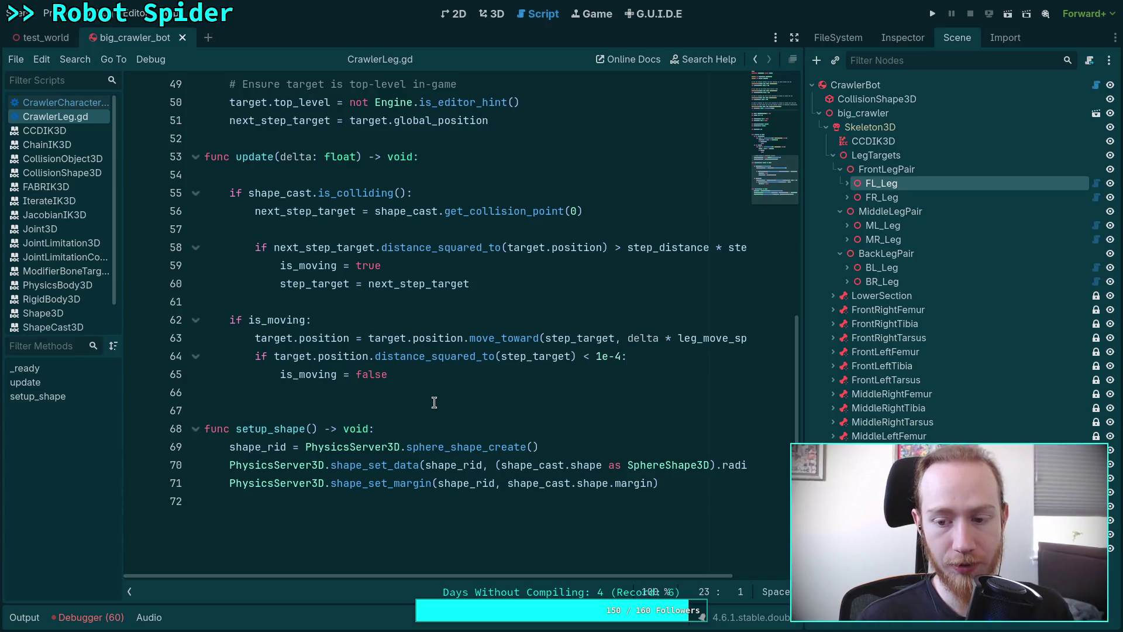
- In the browser, scroll Leg.kt down to updateMovement's isMoving block using gait.legMoveSpeed
key(super+4)
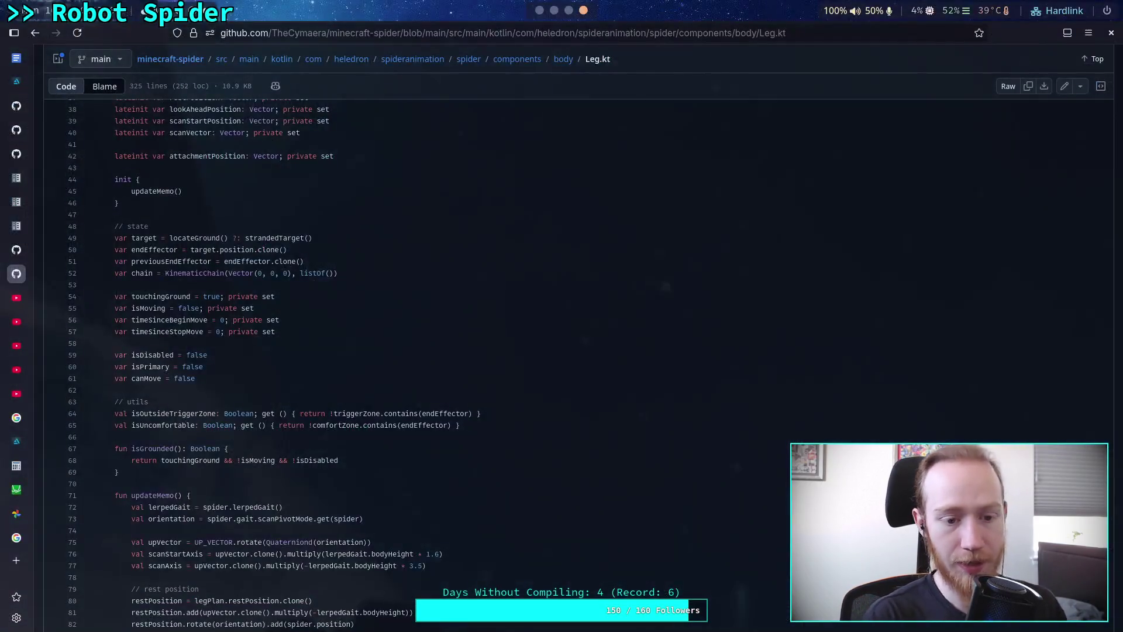
scroll(320, 398, down, 5)
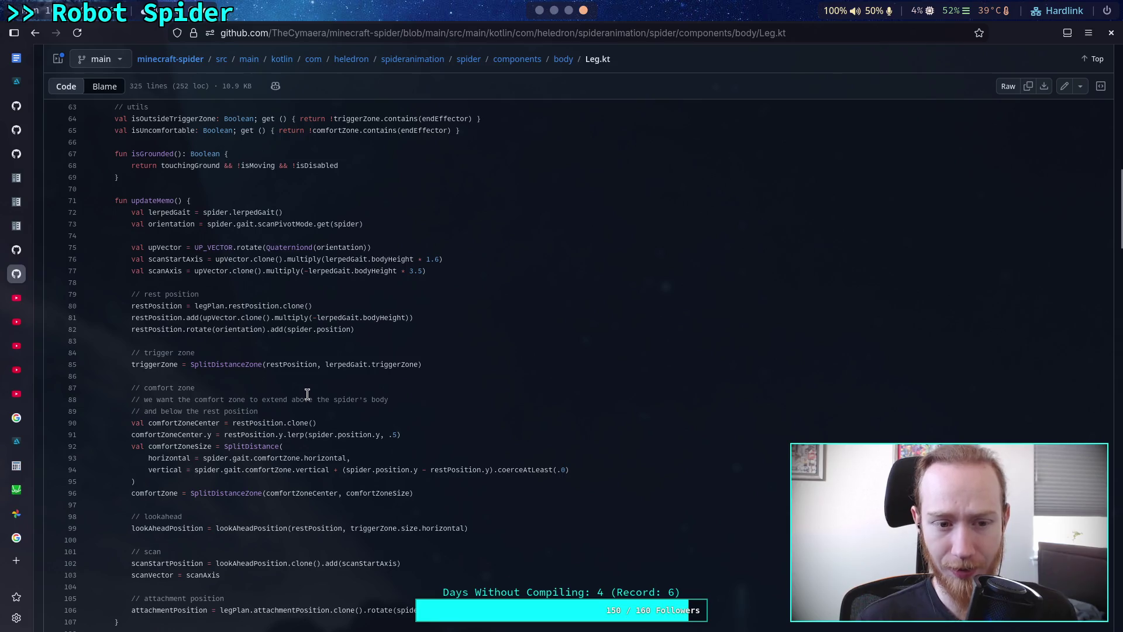
scroll(308, 393, down, 11)
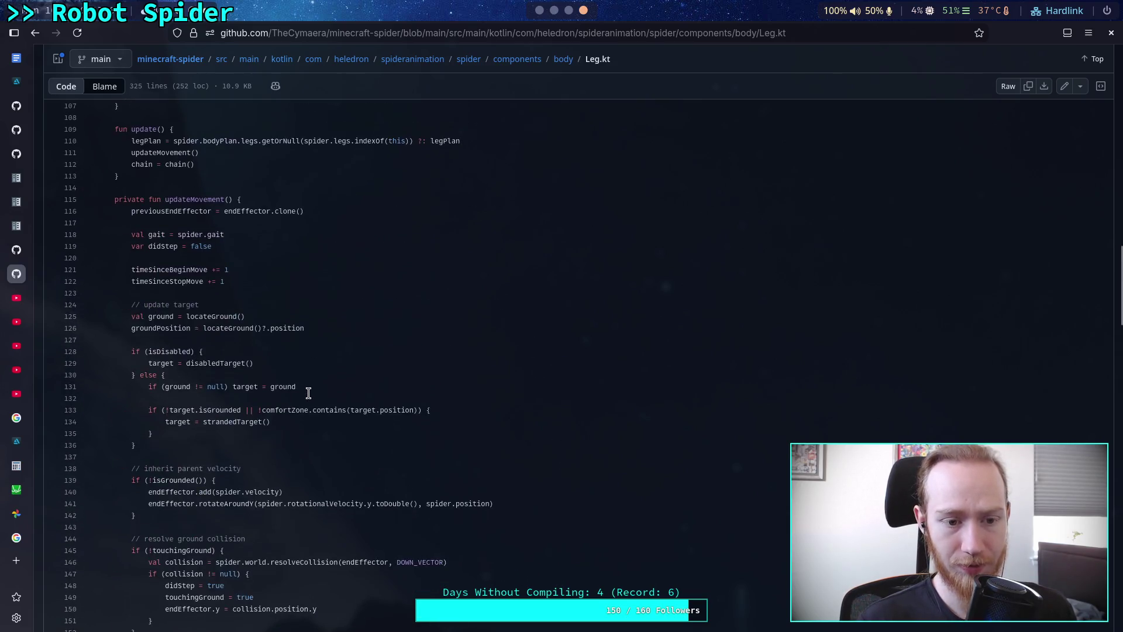
scroll(308, 392, down, 4)
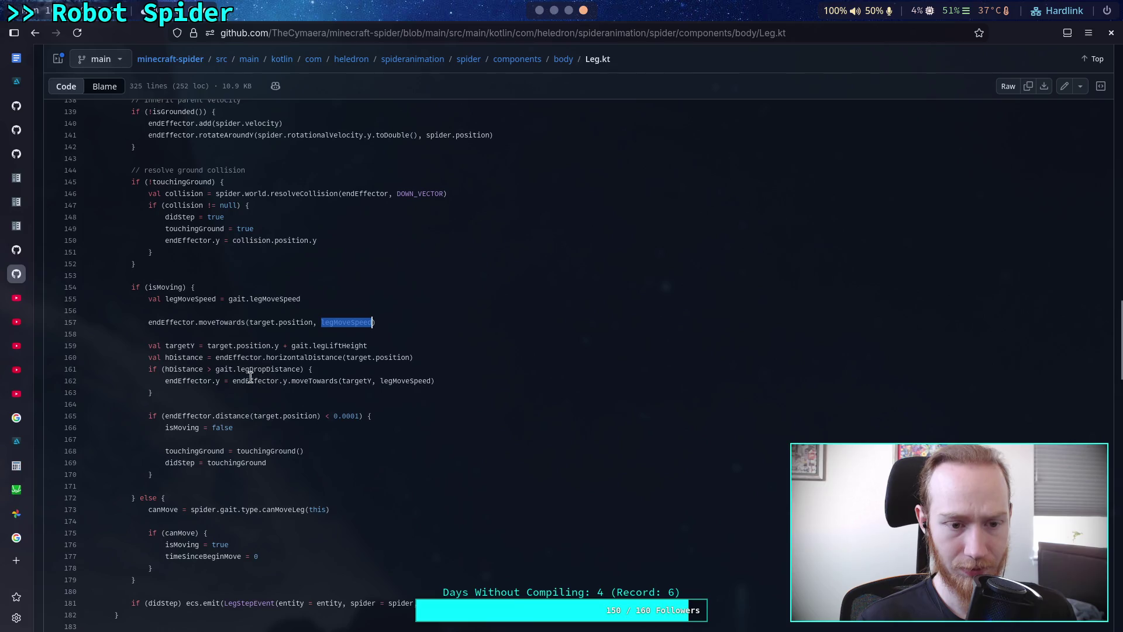
scroll(268, 389, down, 1)
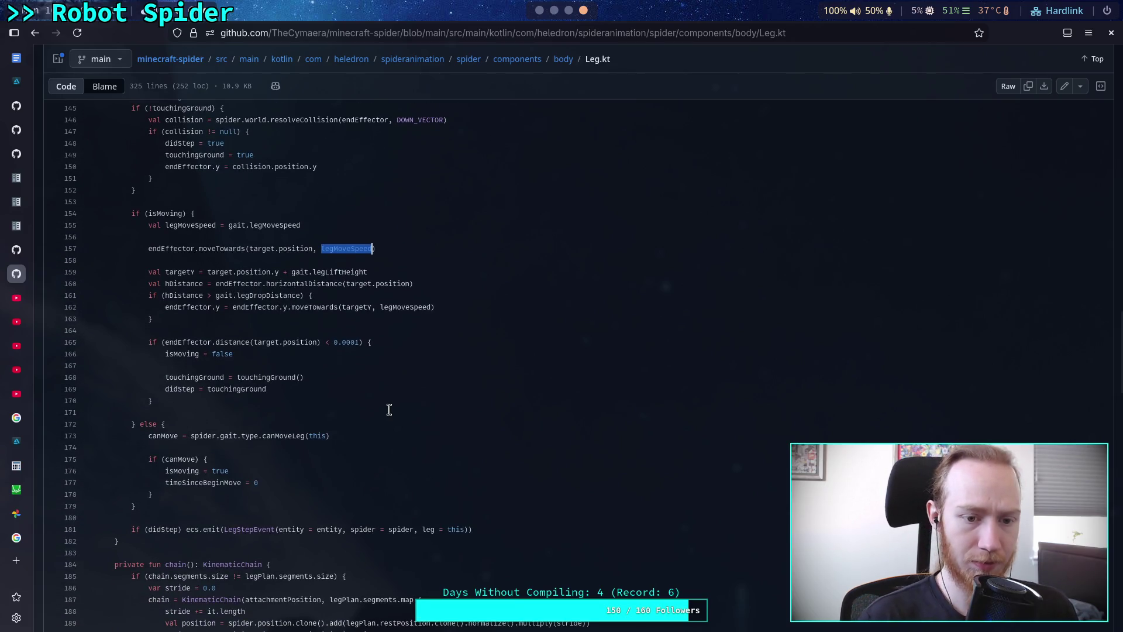
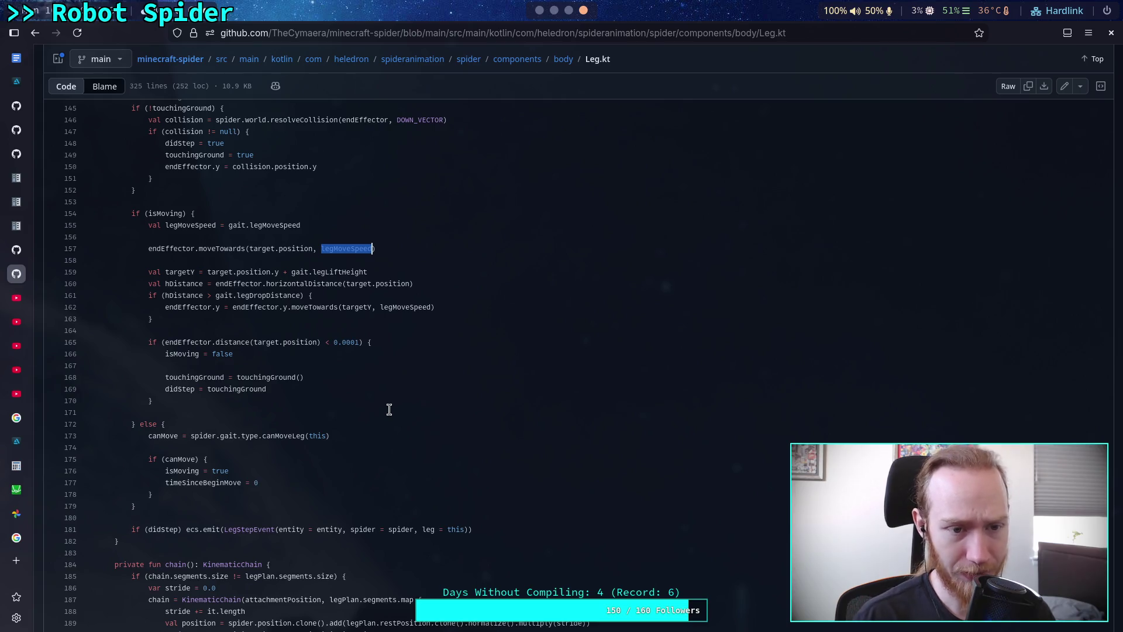
- Review Leg.kt on GitHub, highlighting the horizontal moveTowards line and the targetY leg-lift calculation
scroll(389, 409, up, 5)
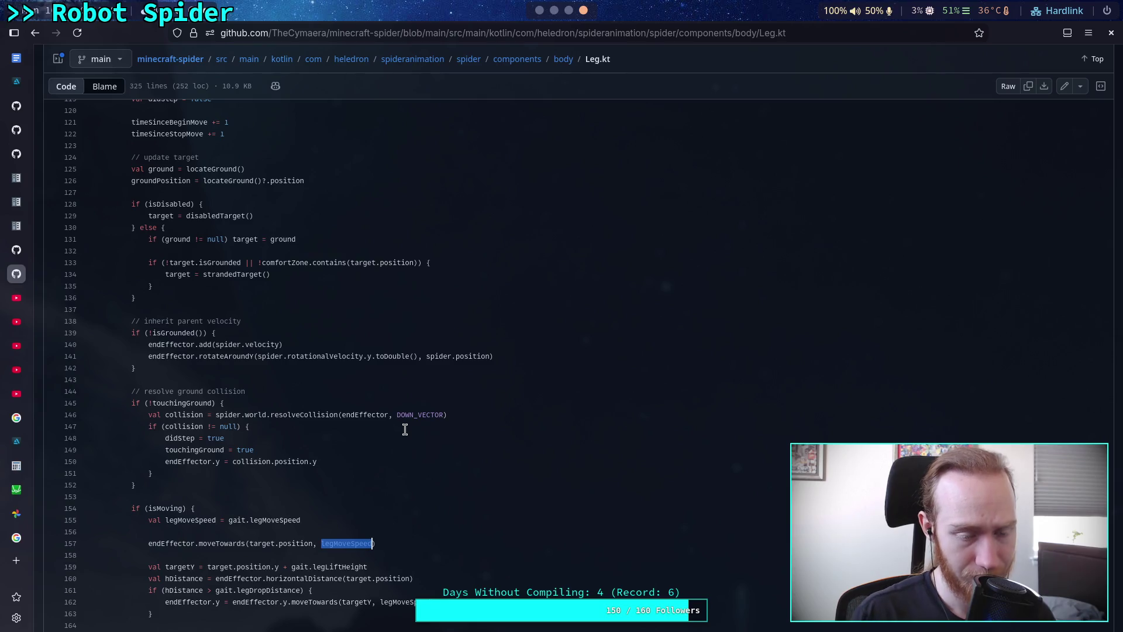
scroll(449, 504, up, 2)
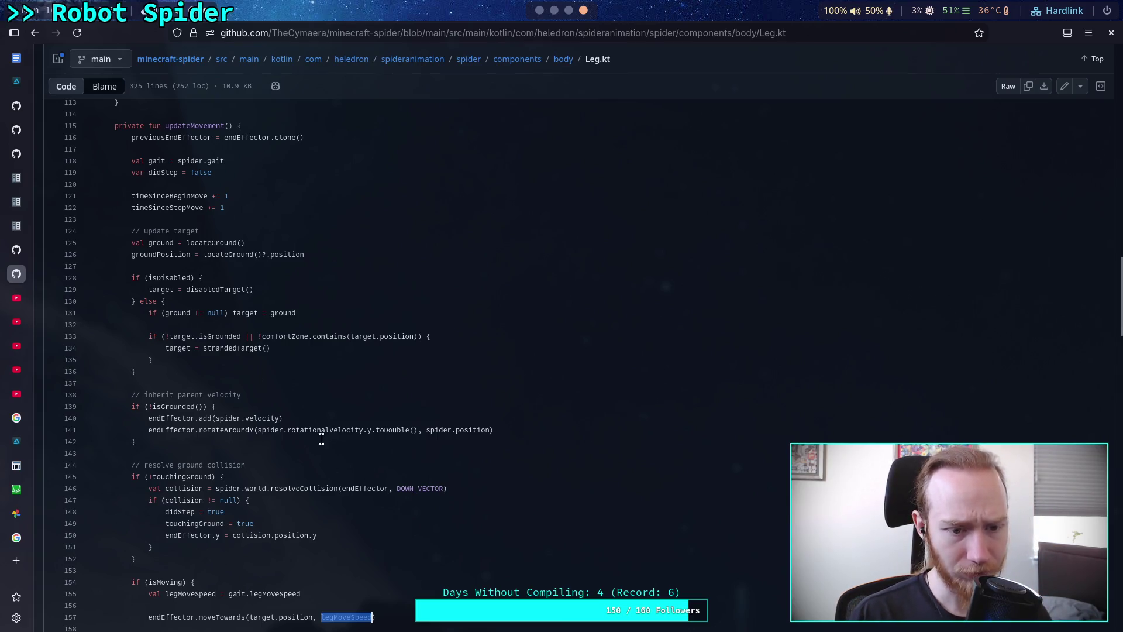
scroll(322, 402, up, 5)
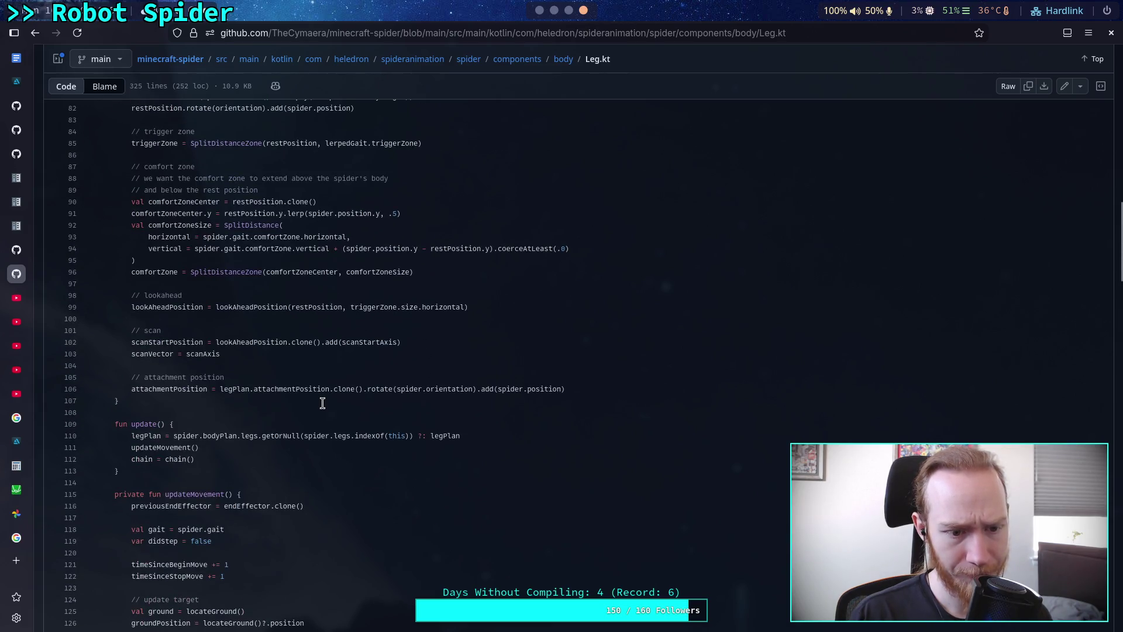
scroll(322, 402, up, 1)
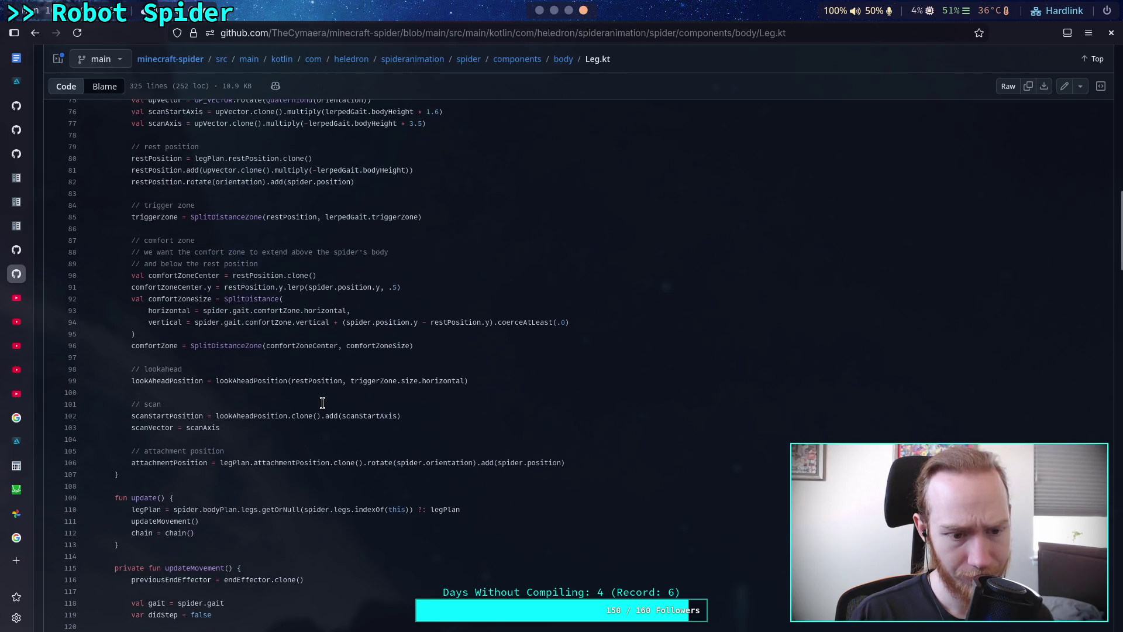
scroll(322, 402, down, 6)
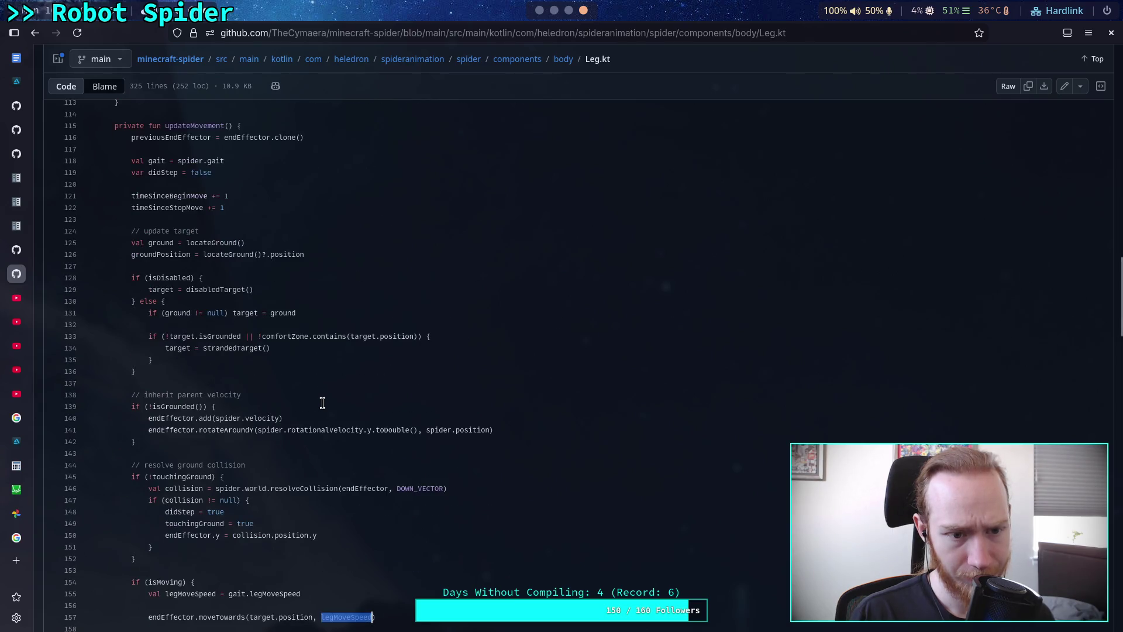
scroll(326, 402, down, 3)
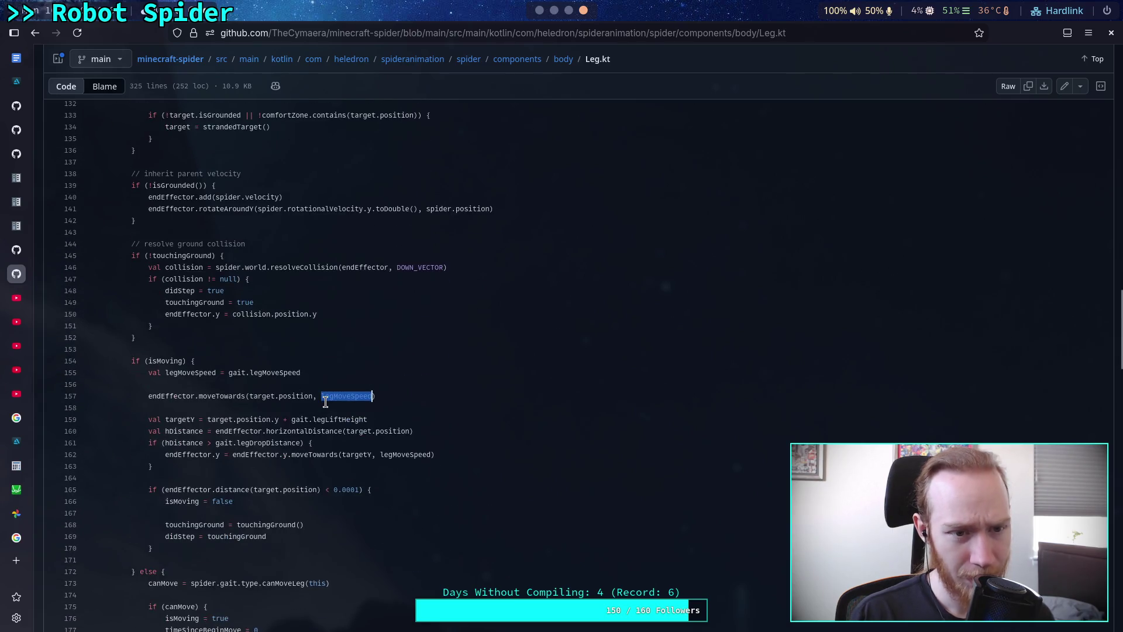
scroll(325, 401, down, 3)
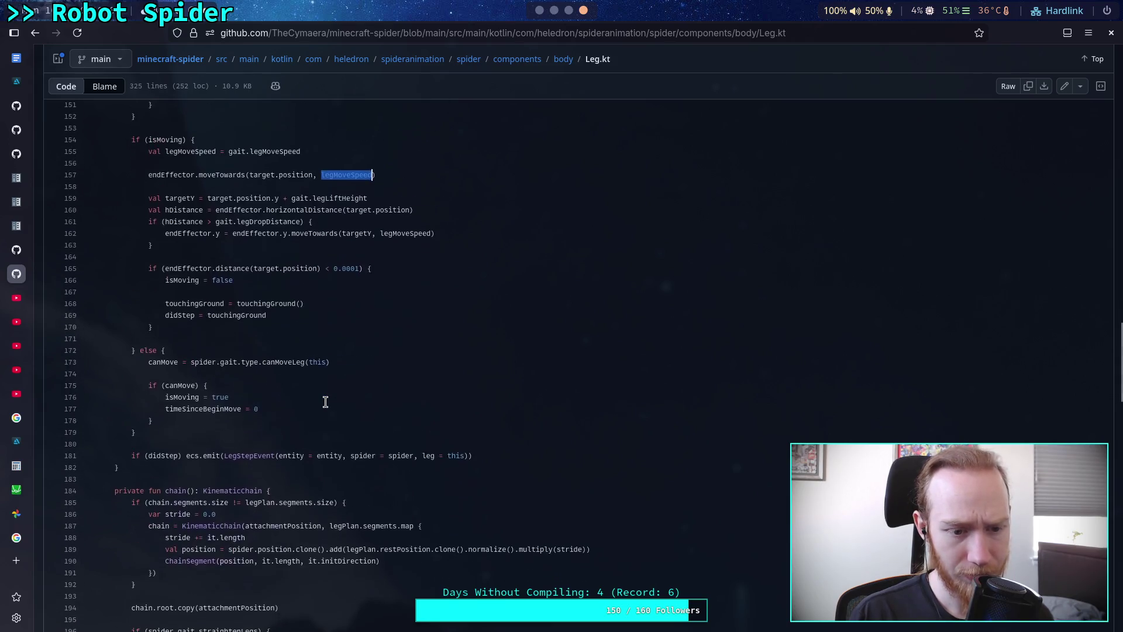
scroll(325, 401, up, 1)
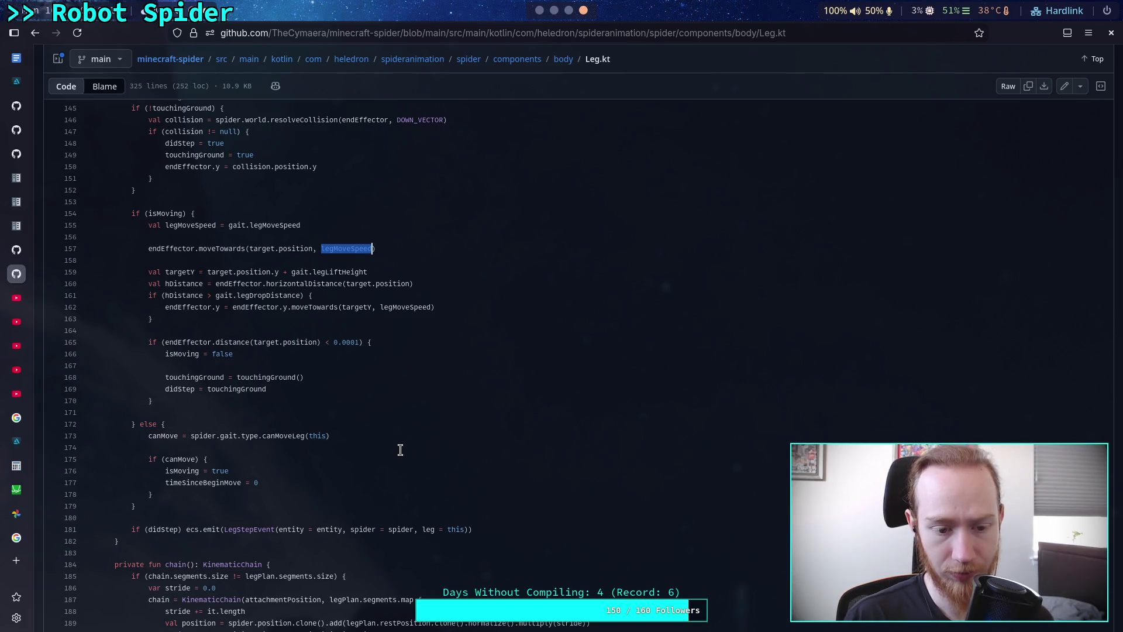
scroll(400, 449, up, 2)
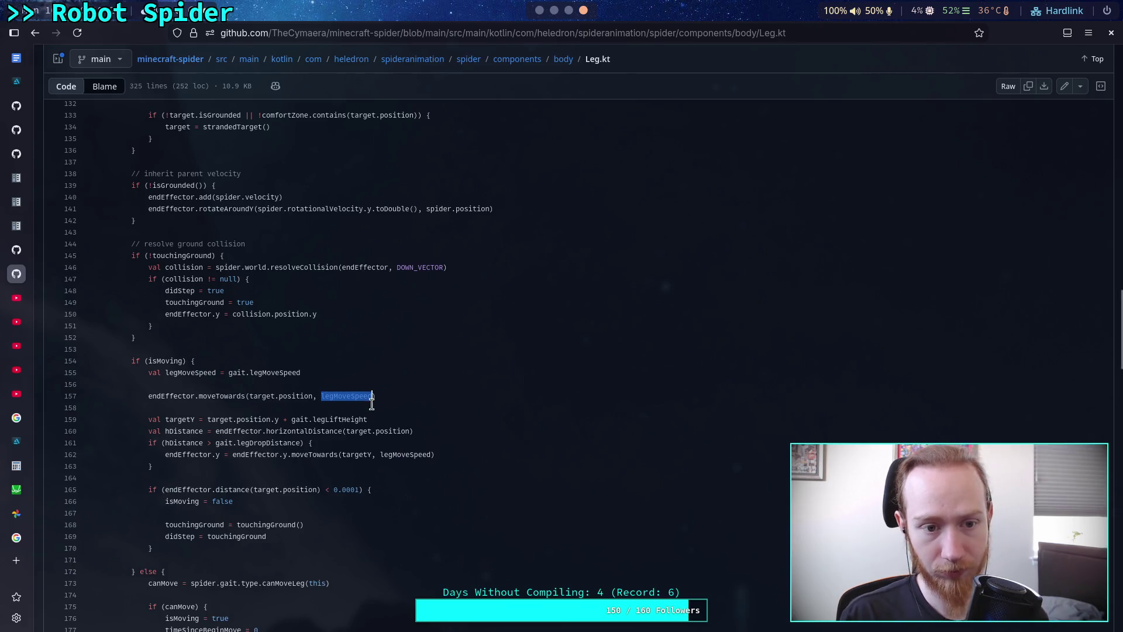
scroll(371, 404, up, 5)
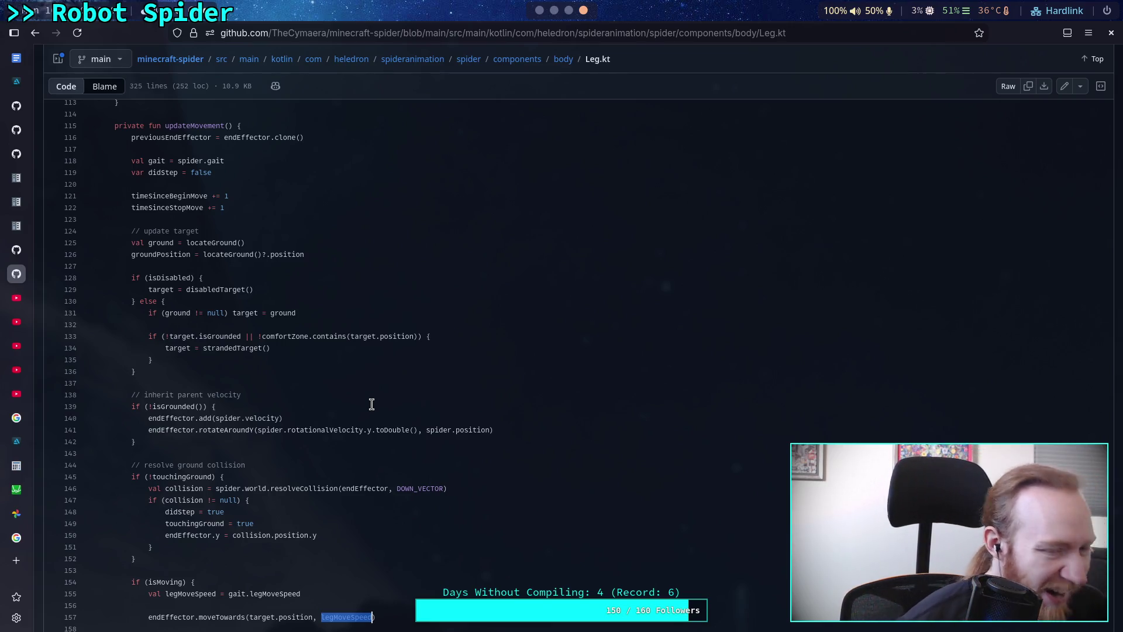
scroll(371, 404, down, 14)
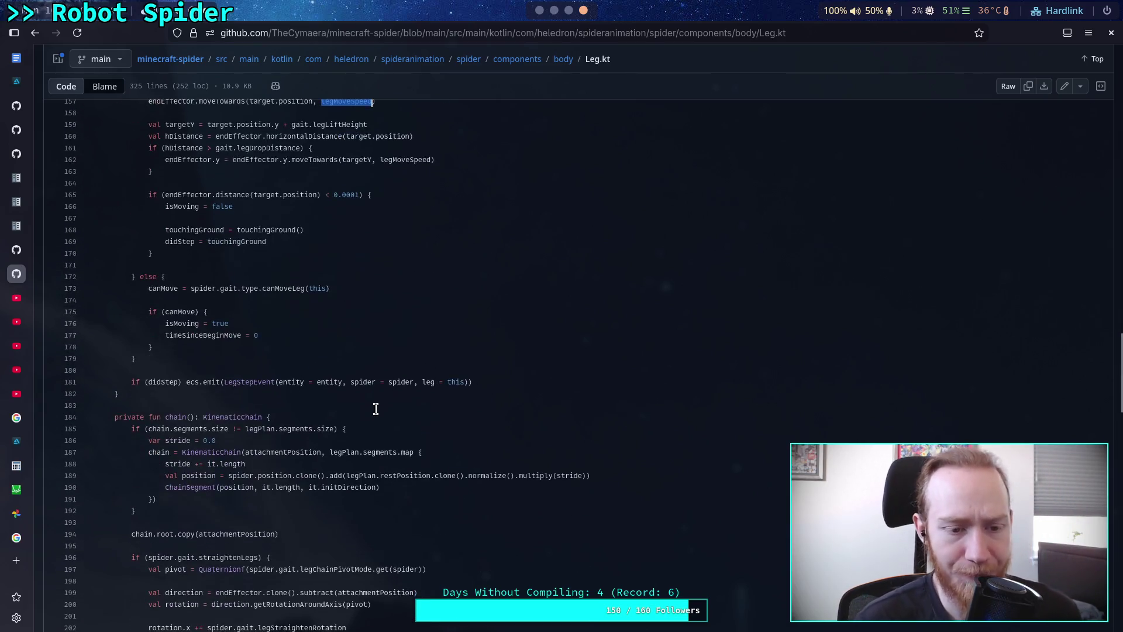
scroll(376, 408, down, 5)
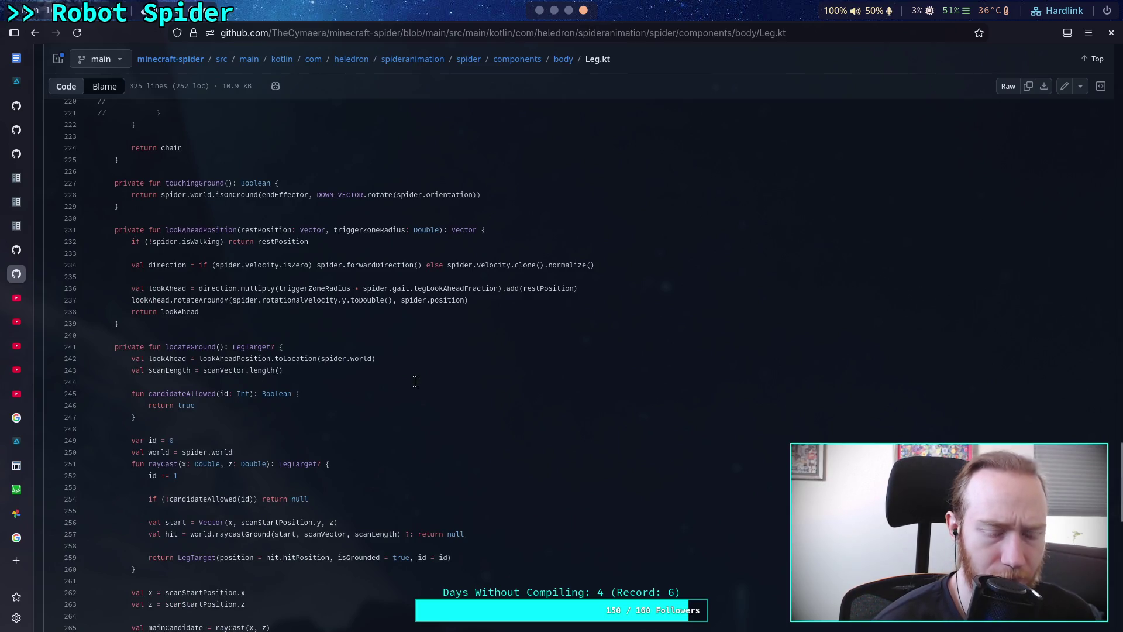
scroll(416, 381, down, 4)
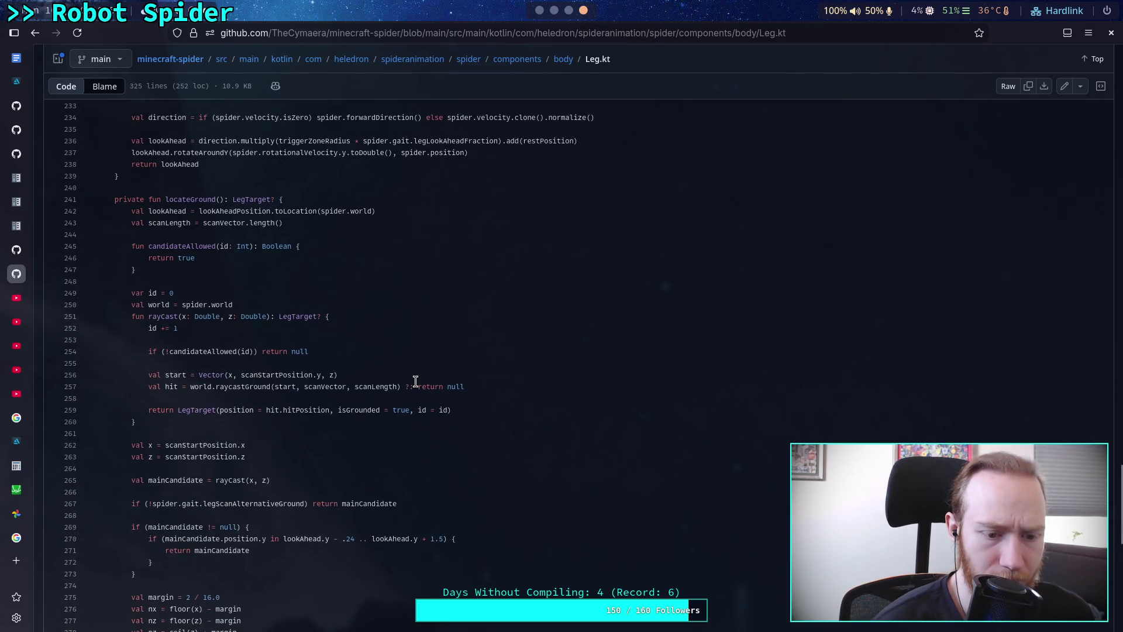
scroll(415, 382, down, 3)
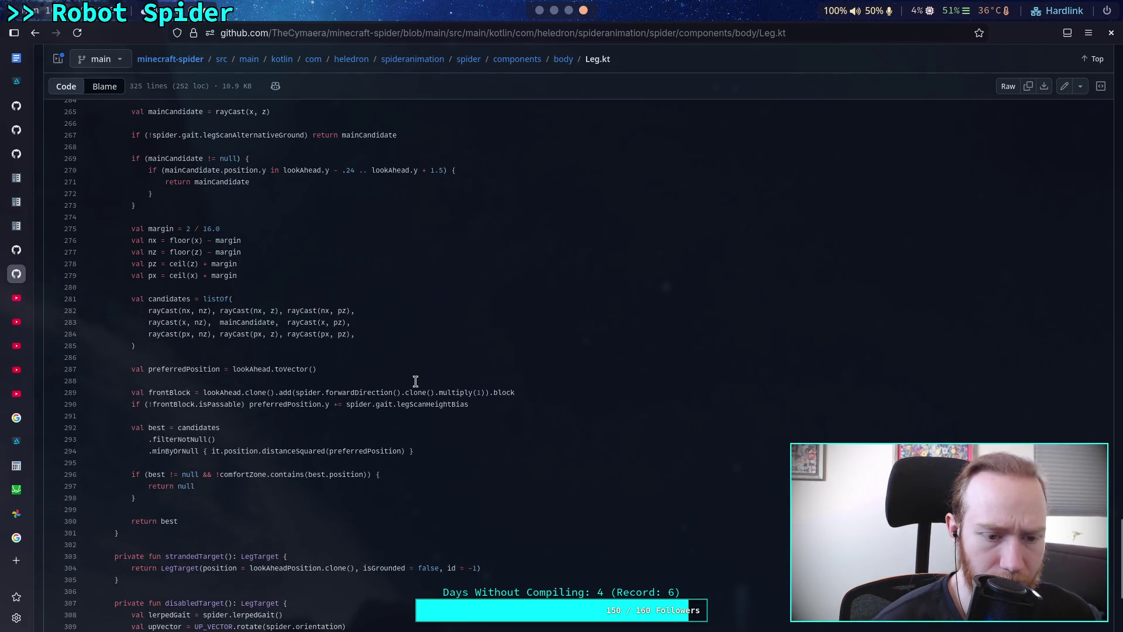
scroll(416, 381, down, 4)
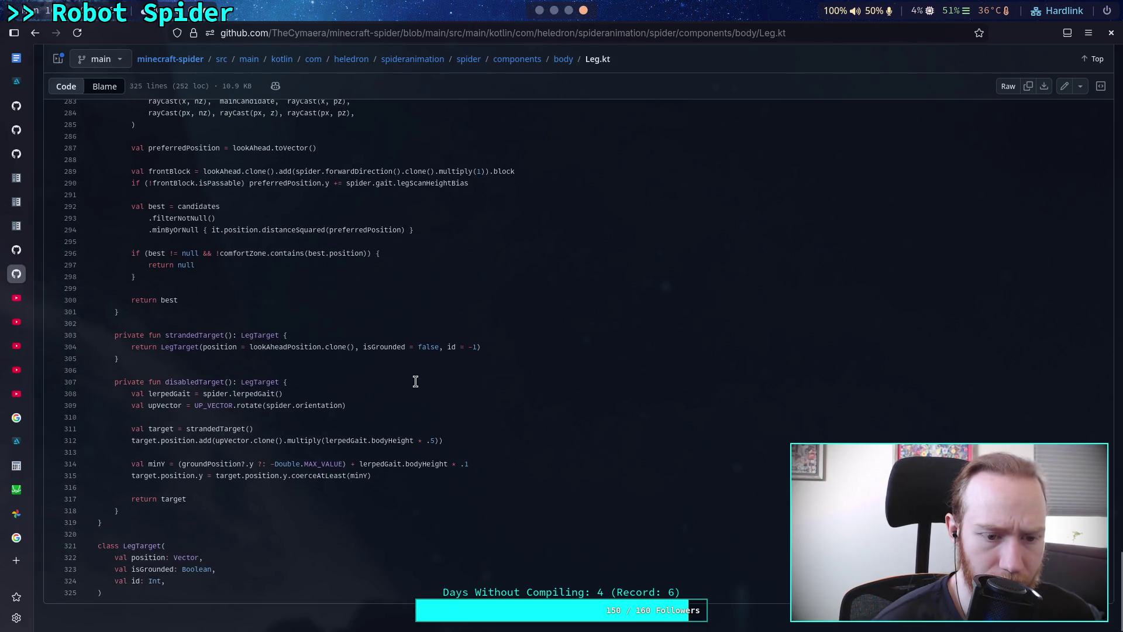
scroll(416, 381, up, 10)
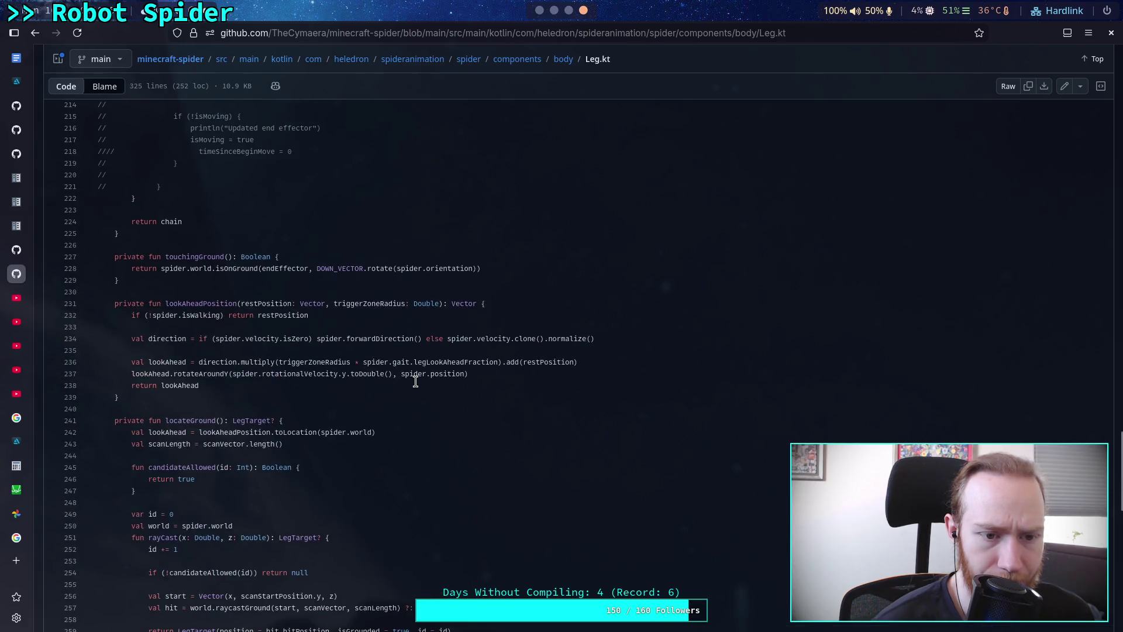
scroll(416, 381, up, 5)
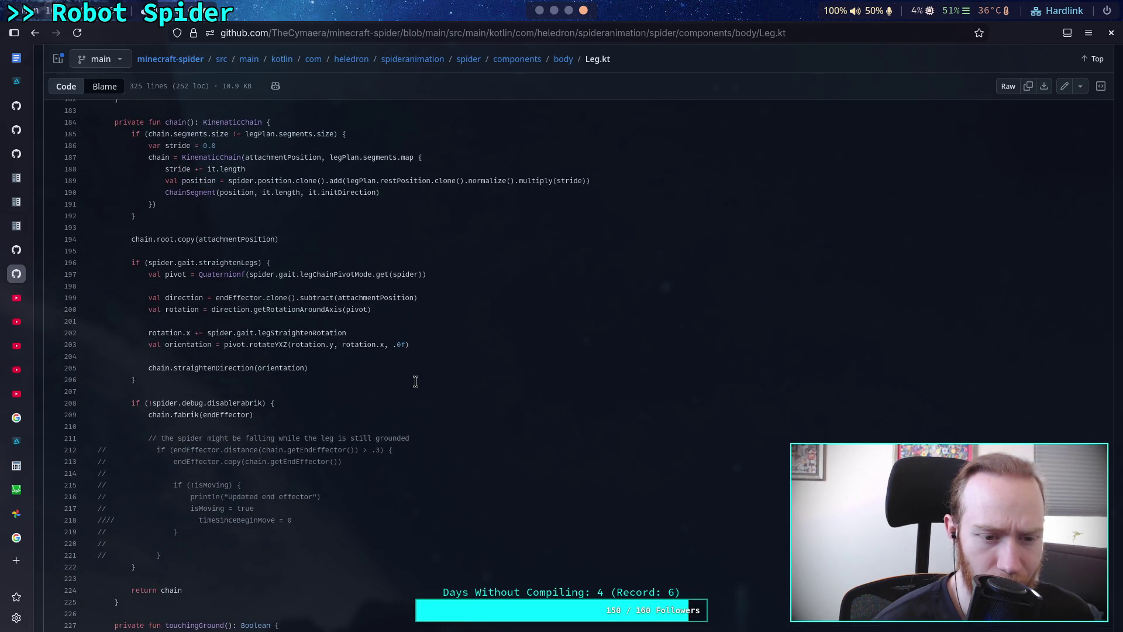
scroll(415, 381, up, 4)
scroll(415, 381, up, 5)
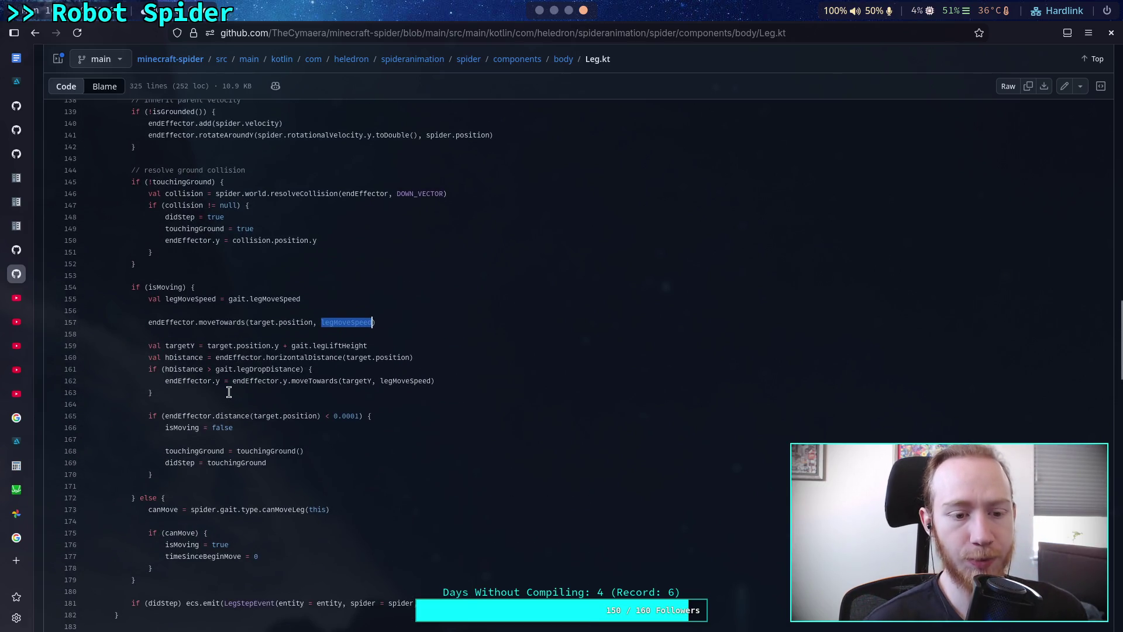
drag(143, 322, 393, 334)
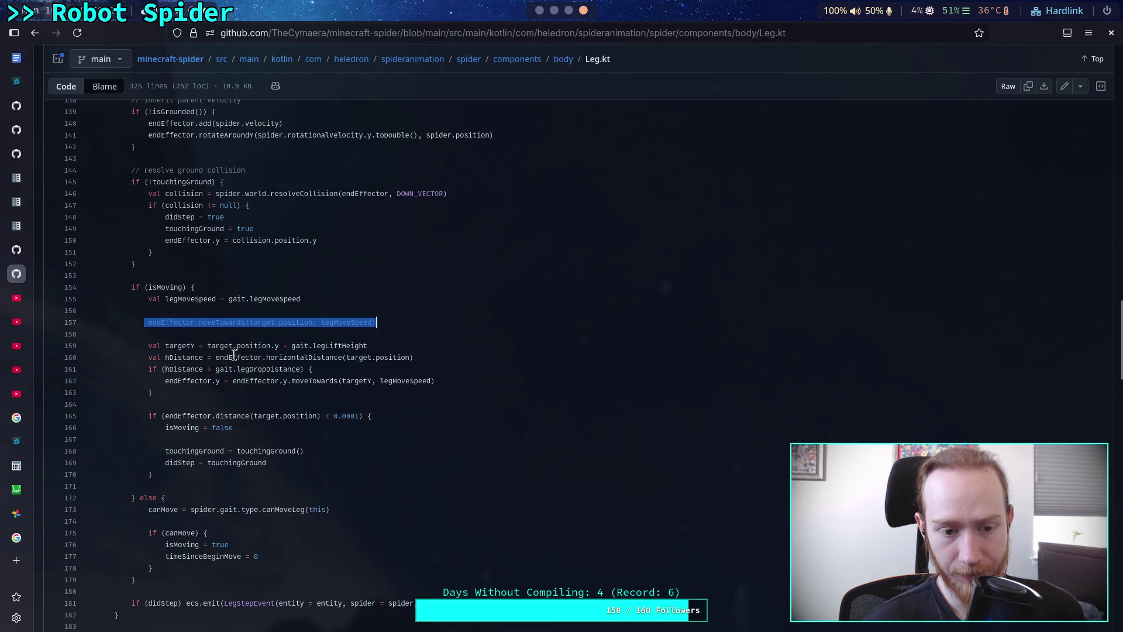
drag(161, 346, 398, 347)
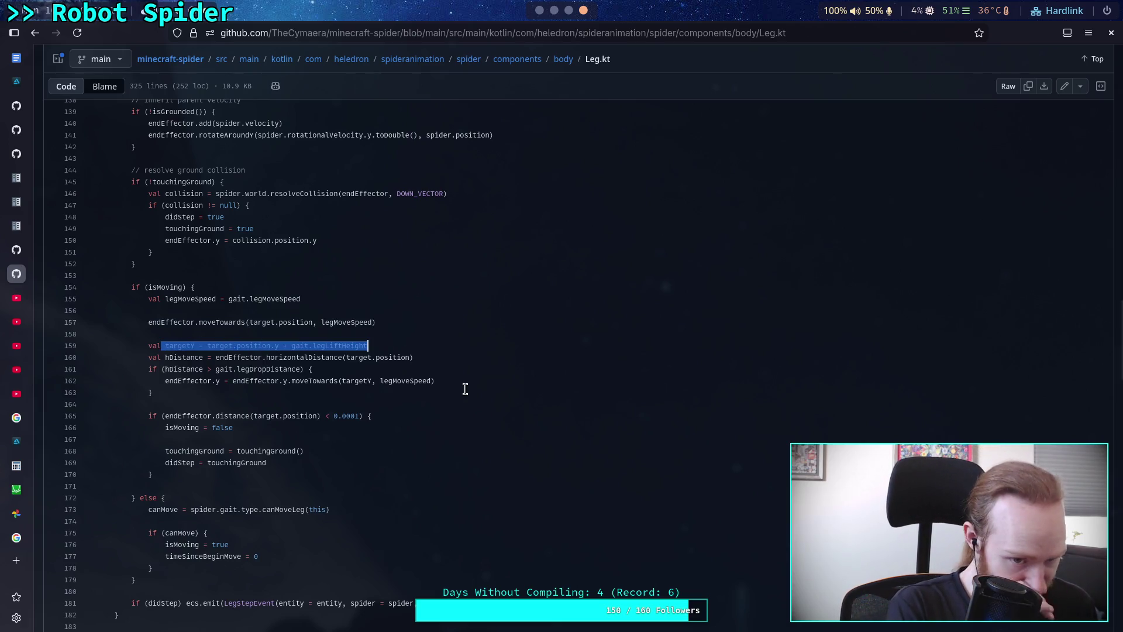
- Highlight the vertical moveTowards line 162, then return to the Godot script editor
key(Right)
drag(461, 386, 350, 380)
drag(451, 378, 166, 381)
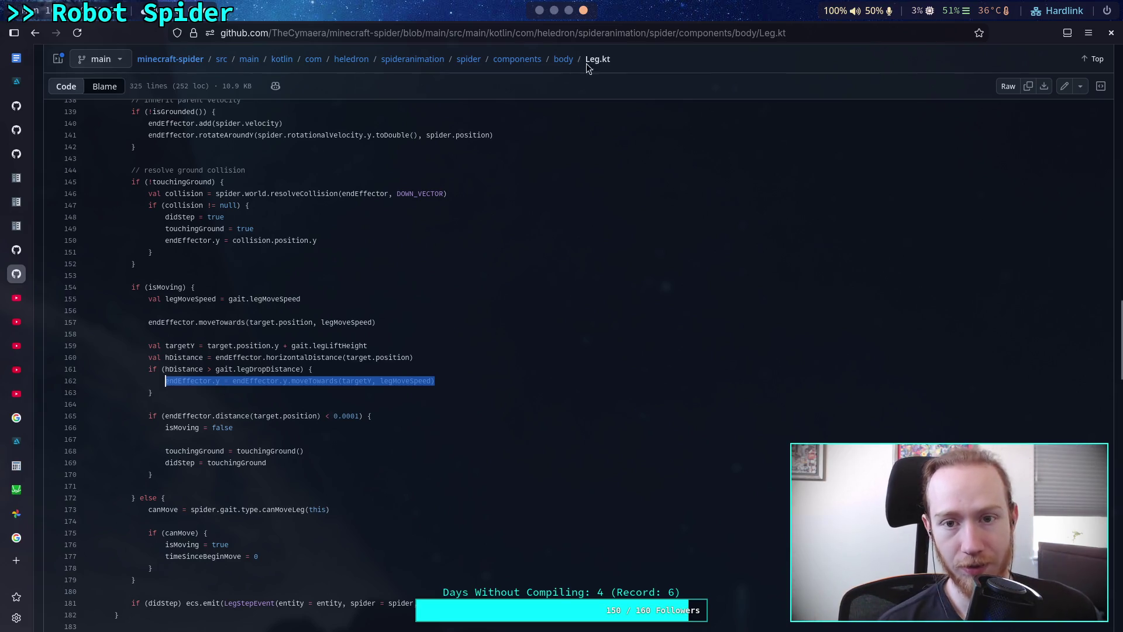
key(super+1)
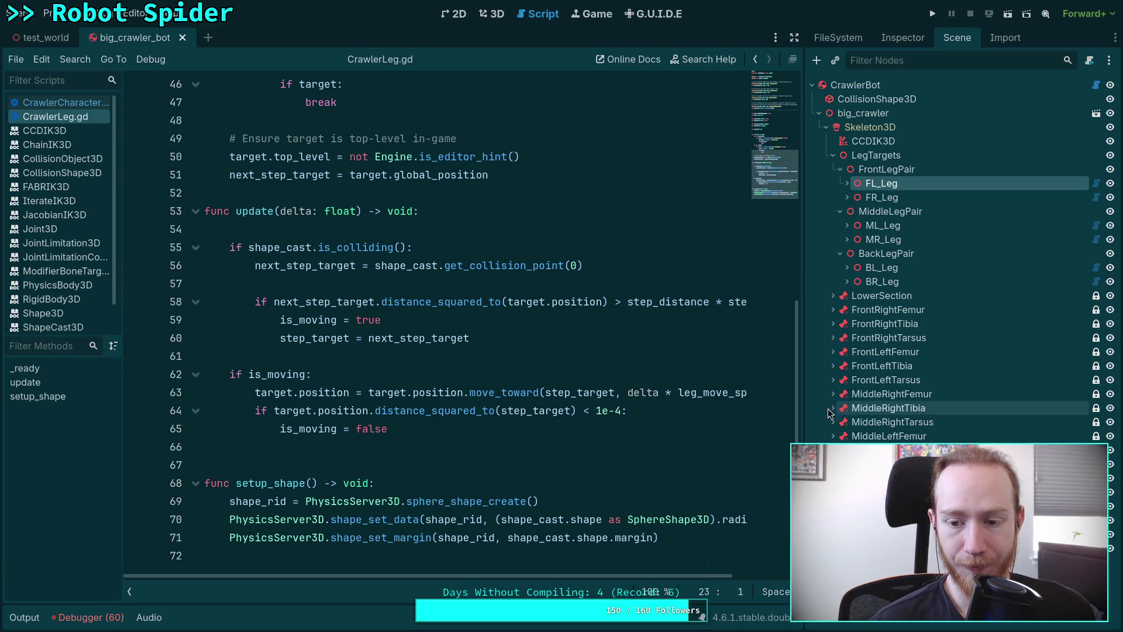
- Widen CrawlerLeg.gd's editor past the Scene dock so full lines show, then scroll to the top
drag(806, 413, 842, 413)
click(767, 396)
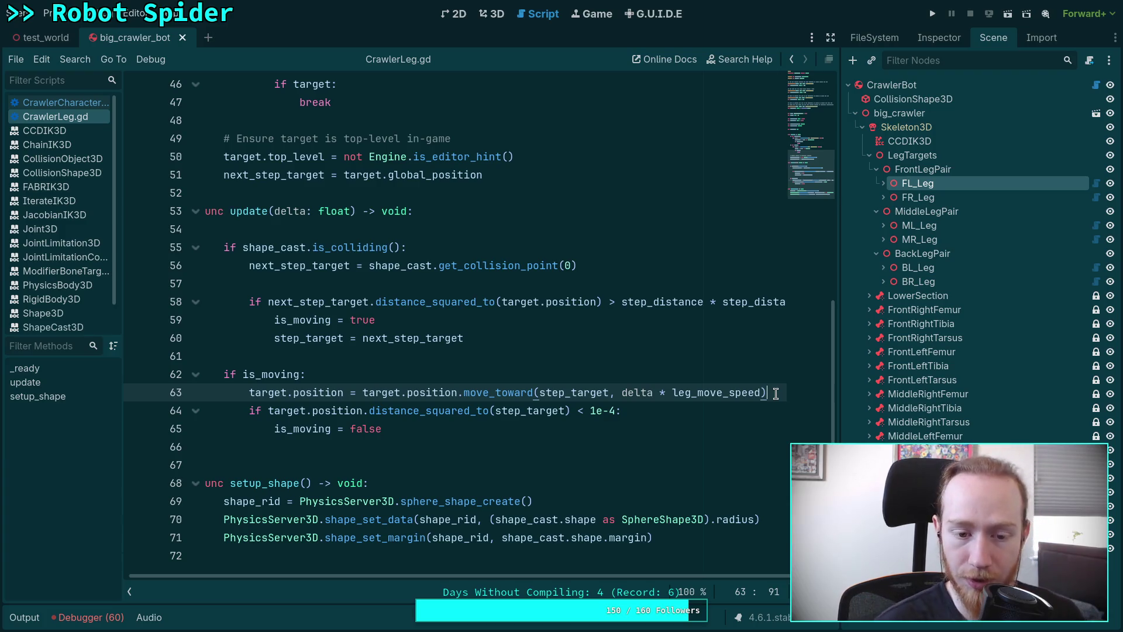
click(590, 375)
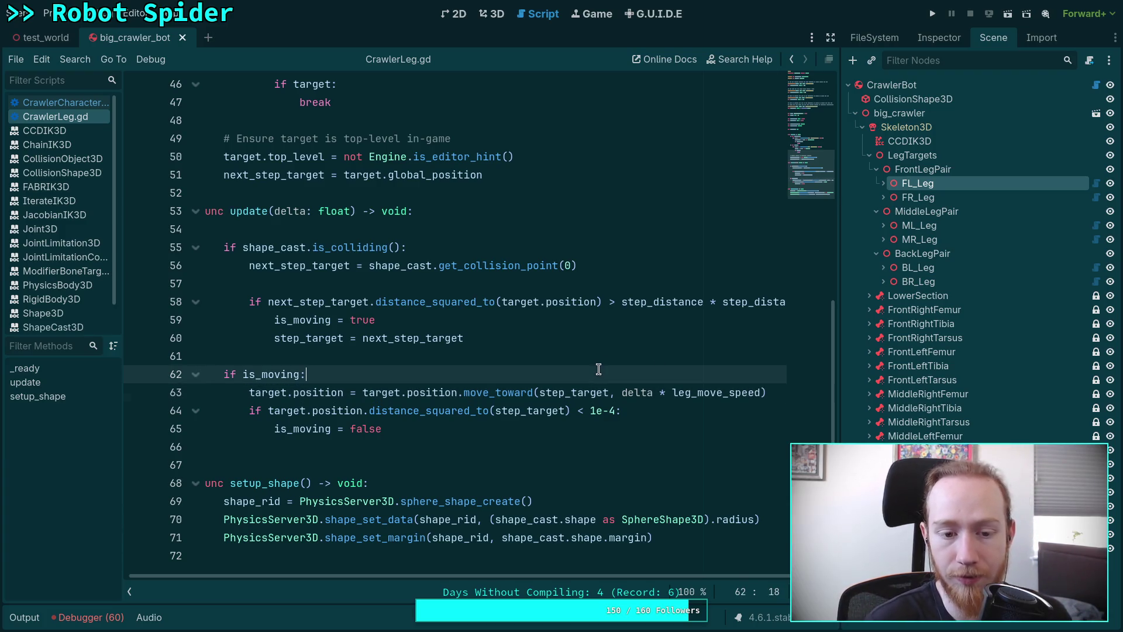
scroll(579, 387, up, 10)
scroll(549, 393, up, 2)
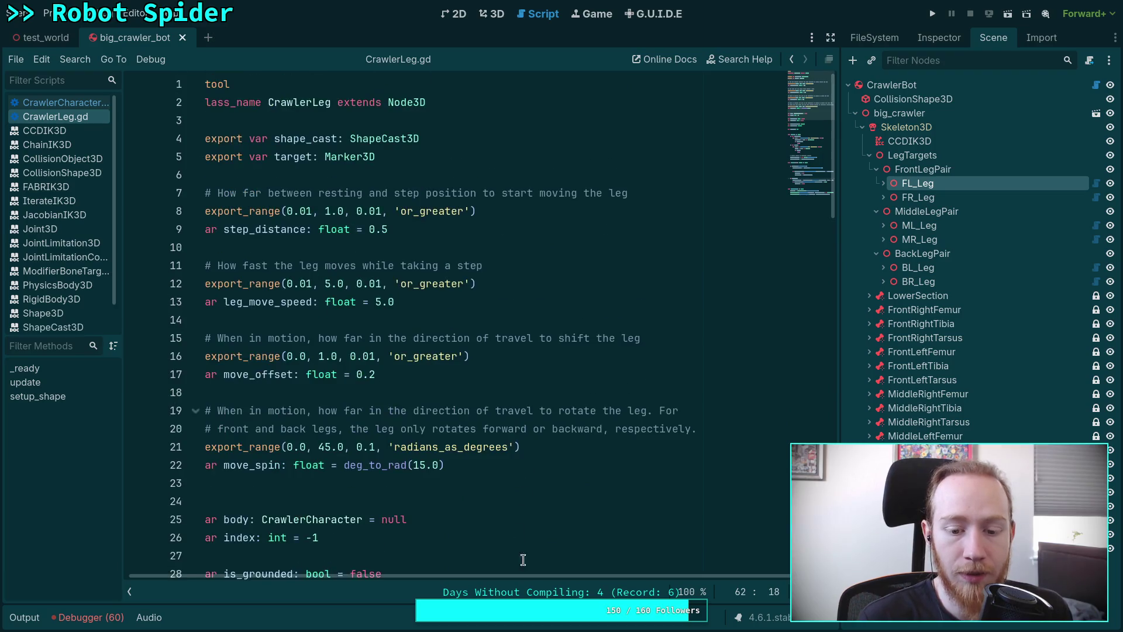
click(476, 302)
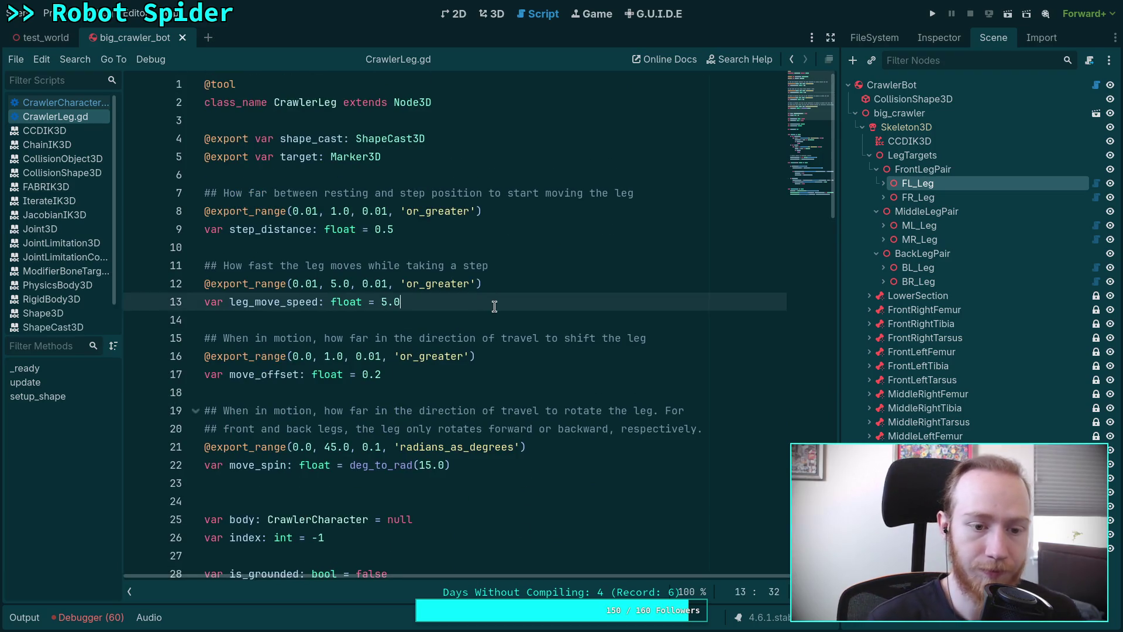
key(Return)
key(Return)
text(@export_r)
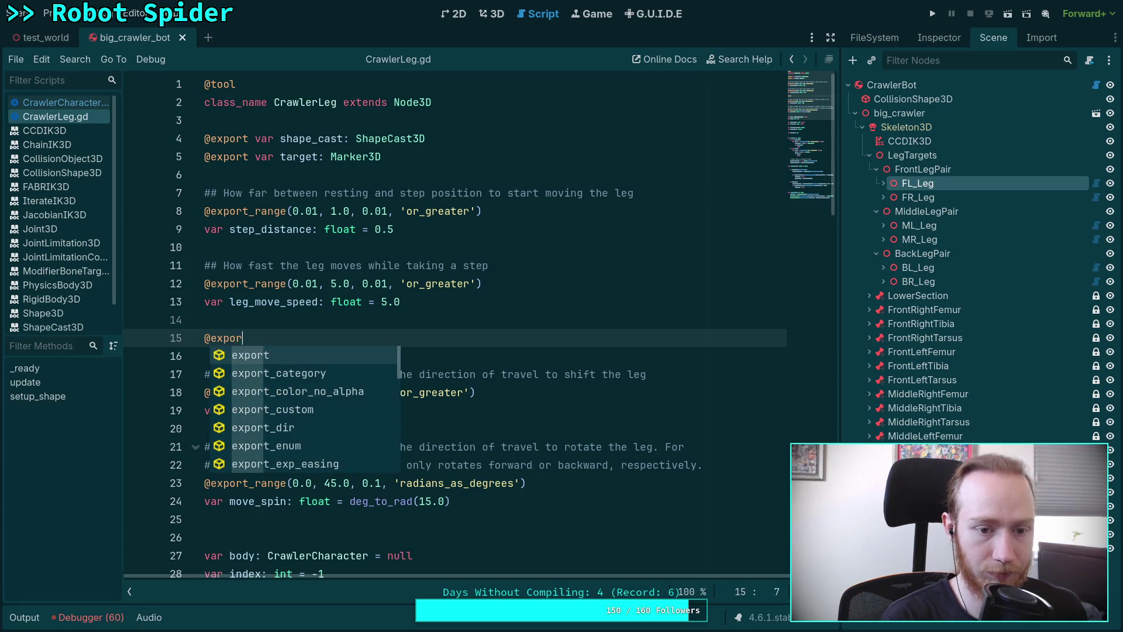
key(Return)
text(0.01)
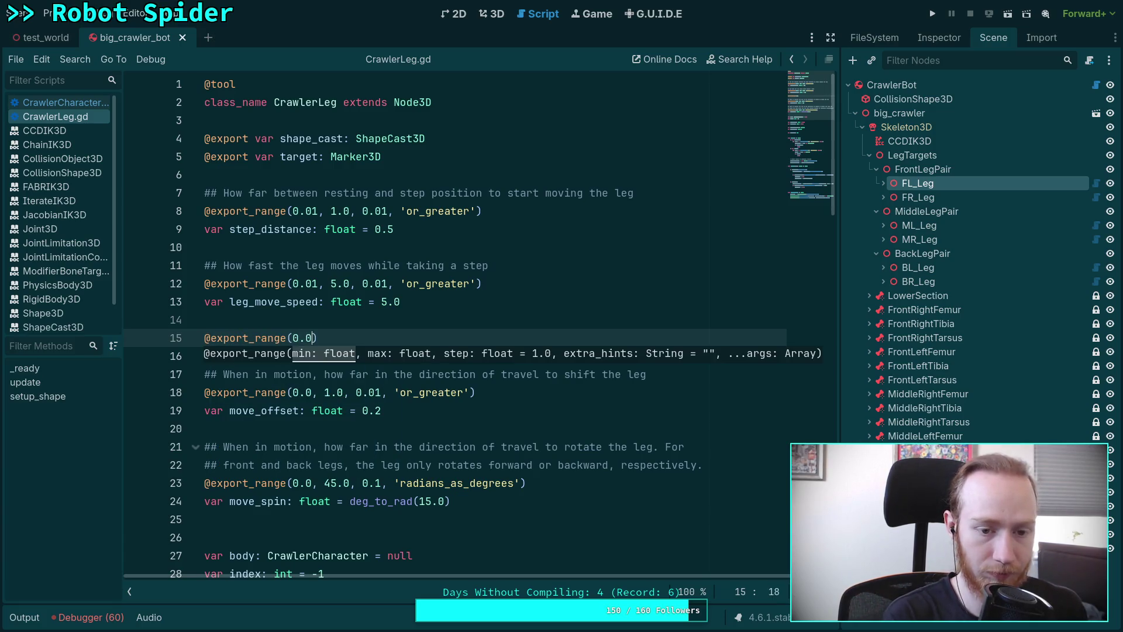
text(,)
key(Left)
key(BackSpace)
key(Right)
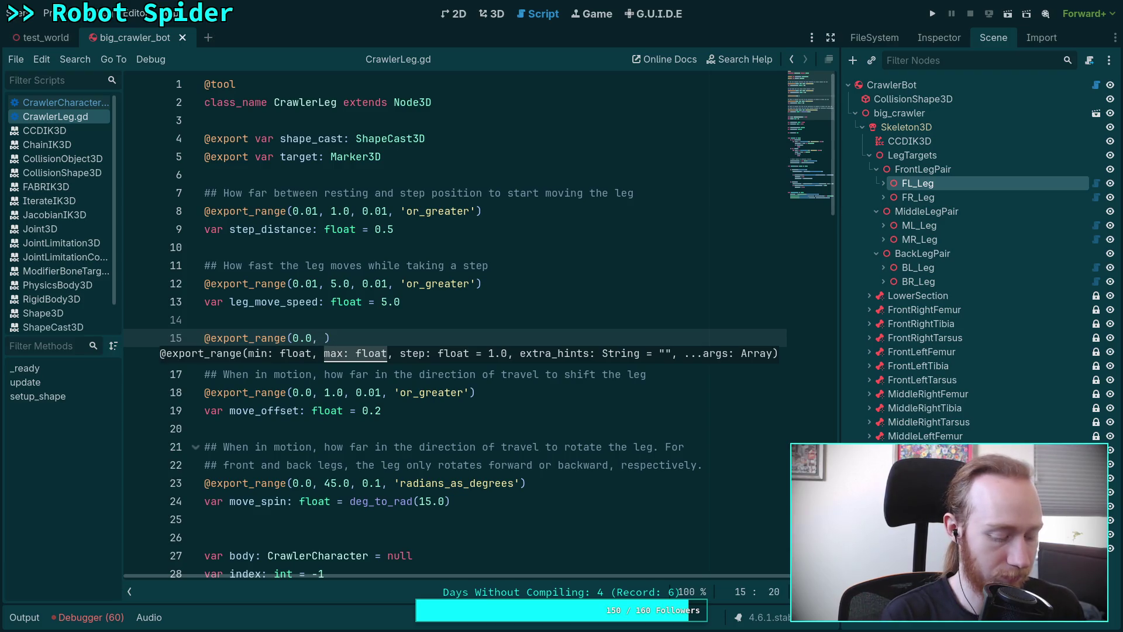
text(1.0, 0.01)
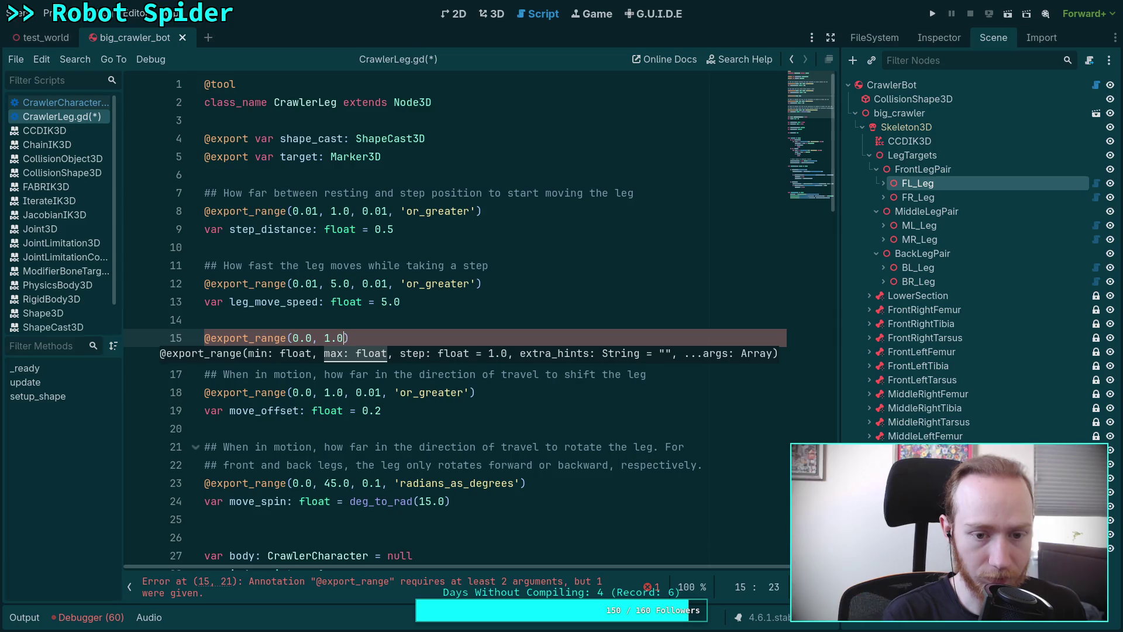
text(, 'or_greater')
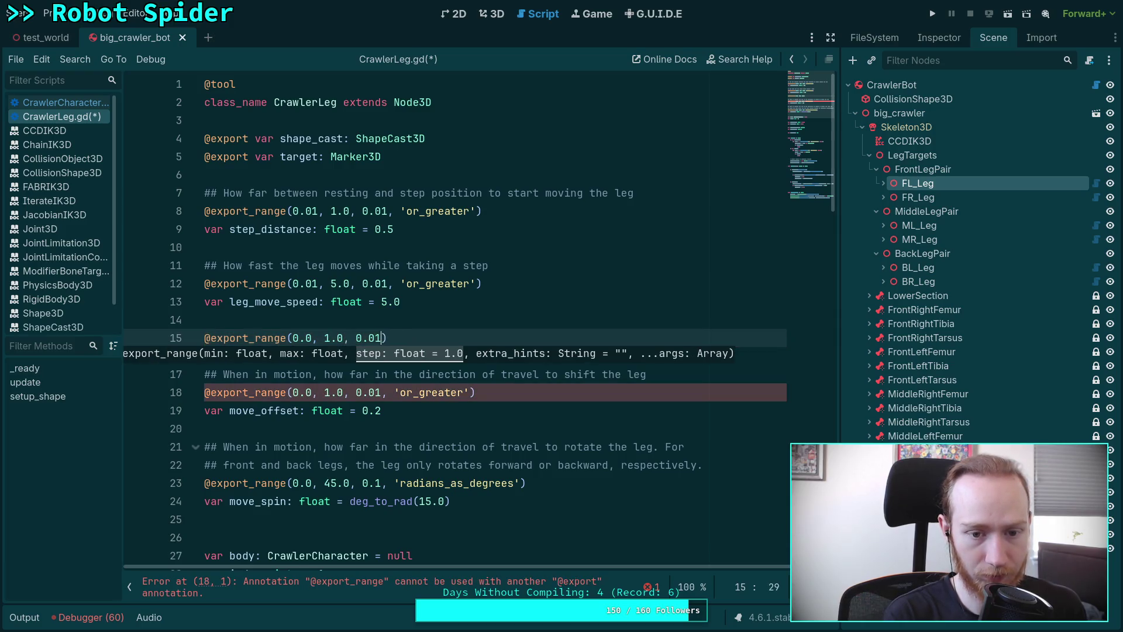
- Declare var leg_lift_height: float = 0.2, commented '## How much to lift the leg while taking a step'
key(Return)
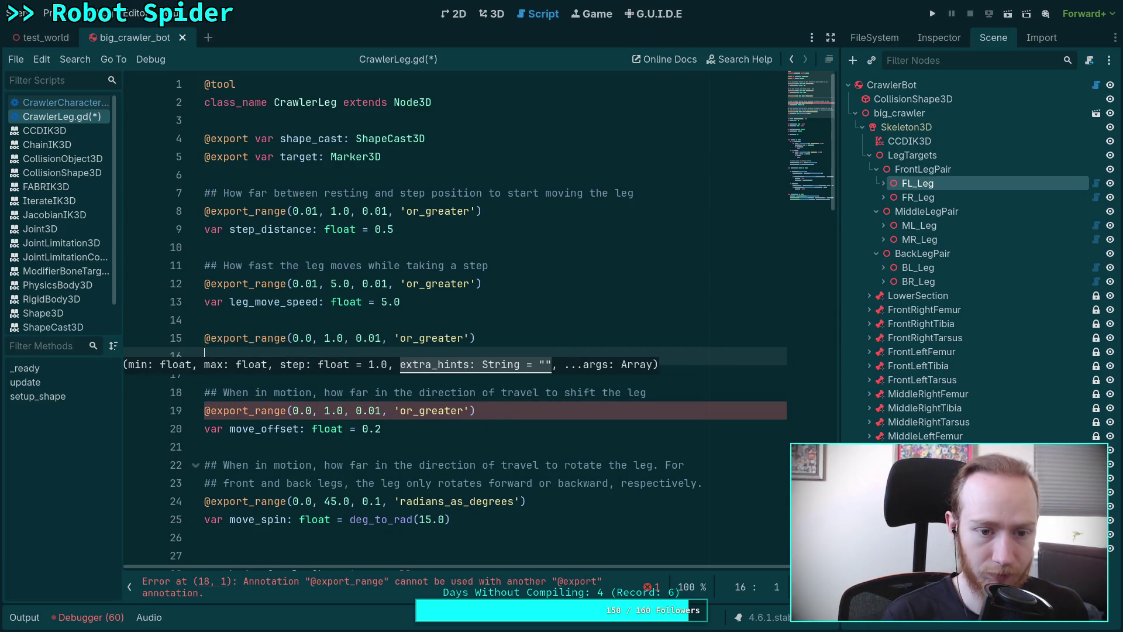
text(var leg_lig)
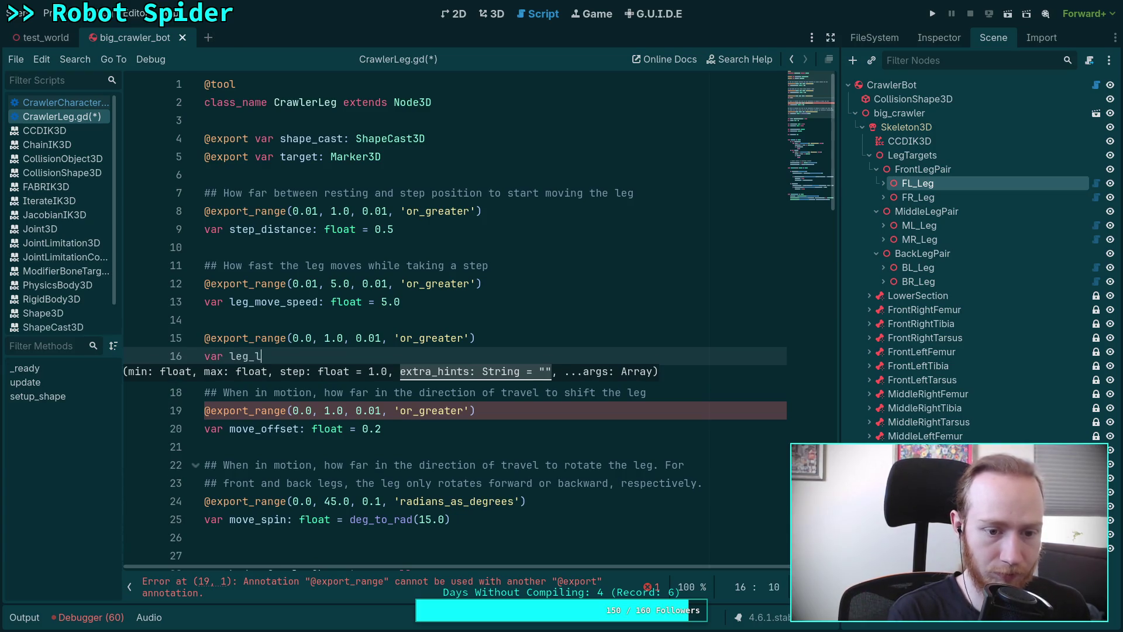
key(BackSpace)
text(ft_heigh)
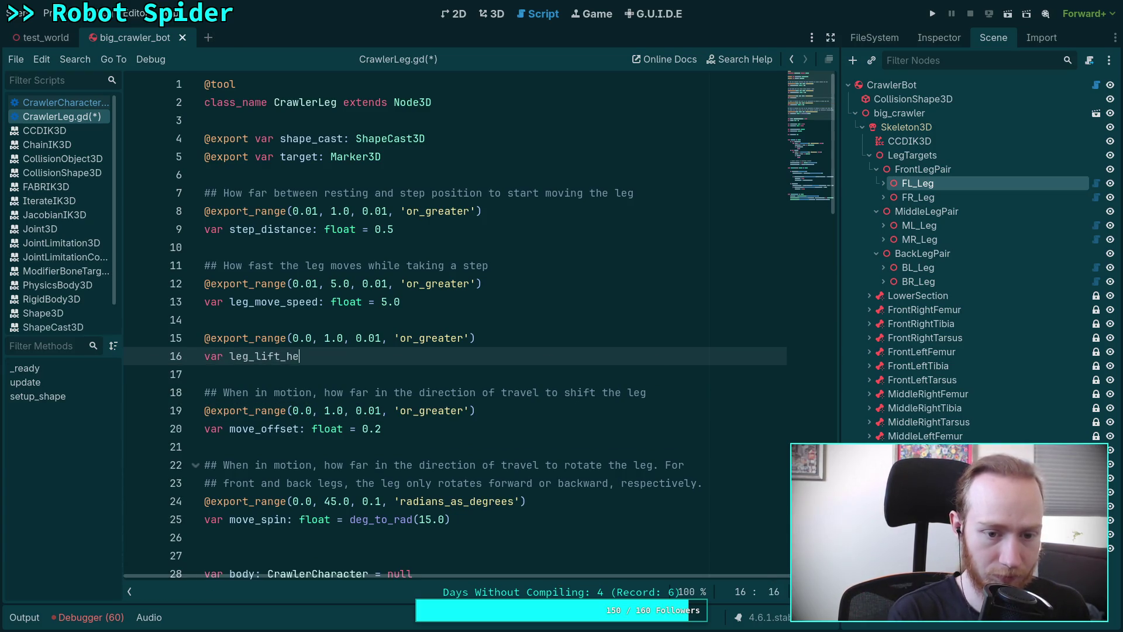
text(t: float = )
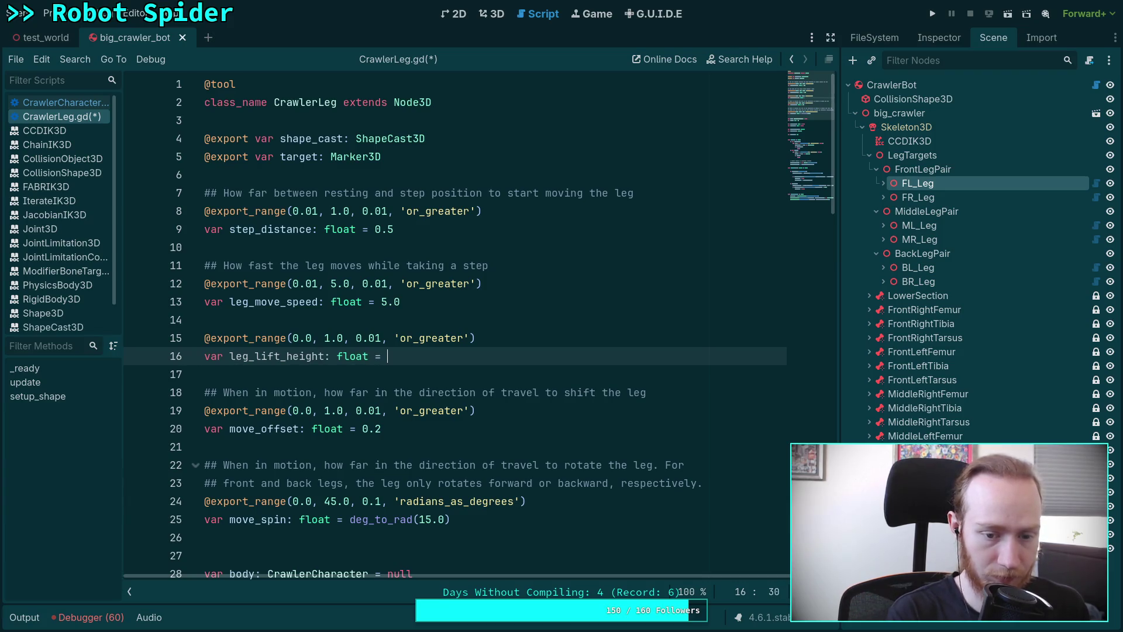
text(0.2)
key(Up)
key(Up)
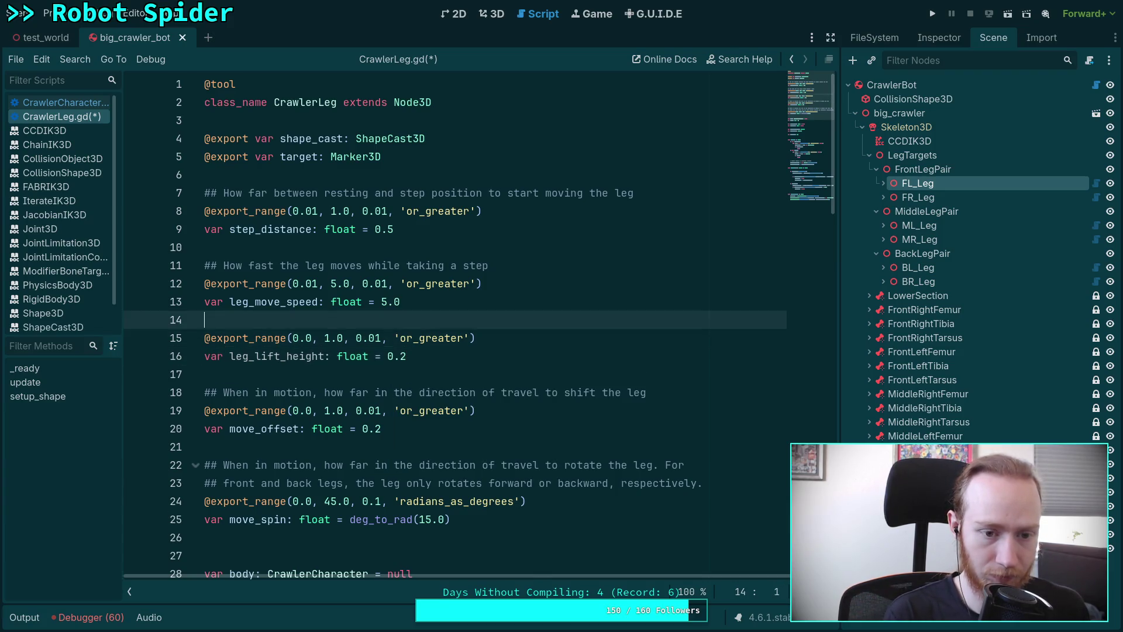
key(Return)
text(## How )
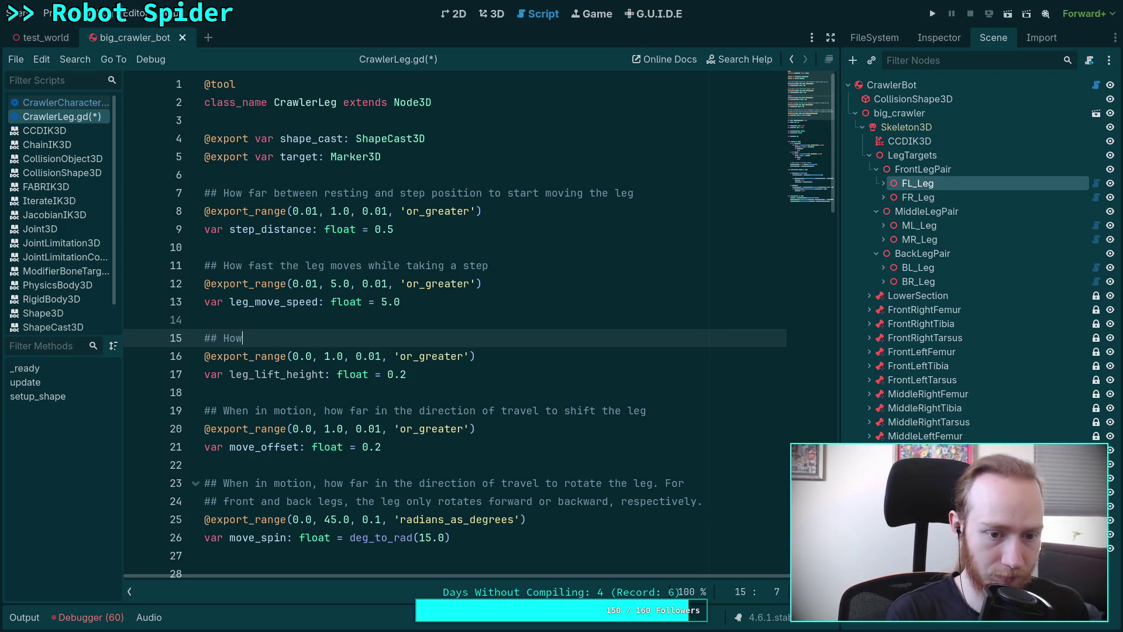
text(much to lif)
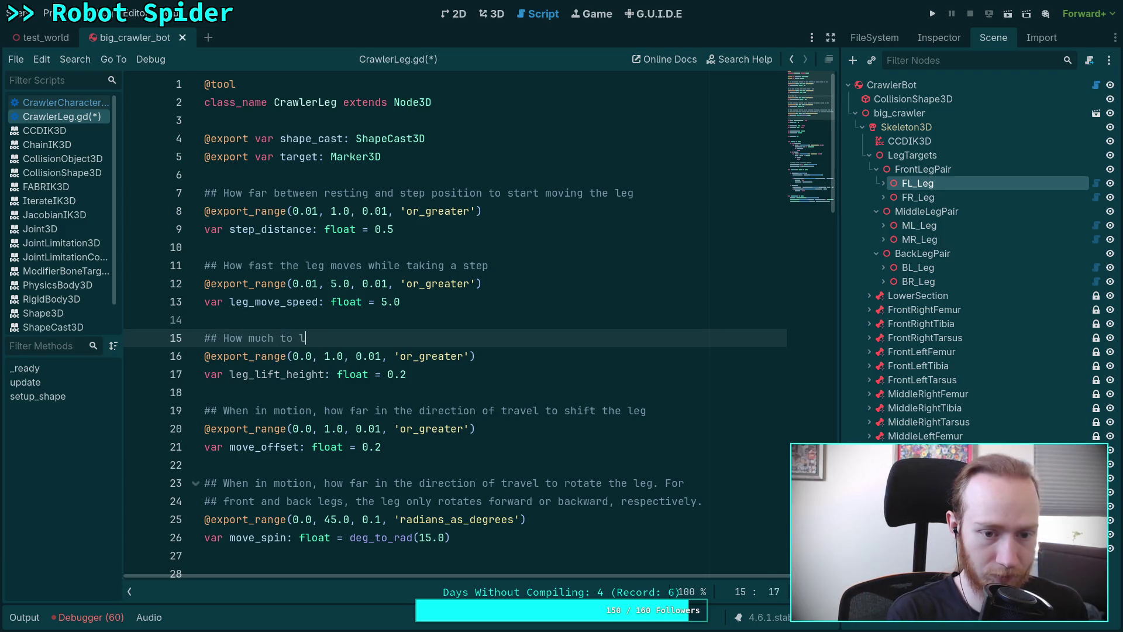
text(t the )
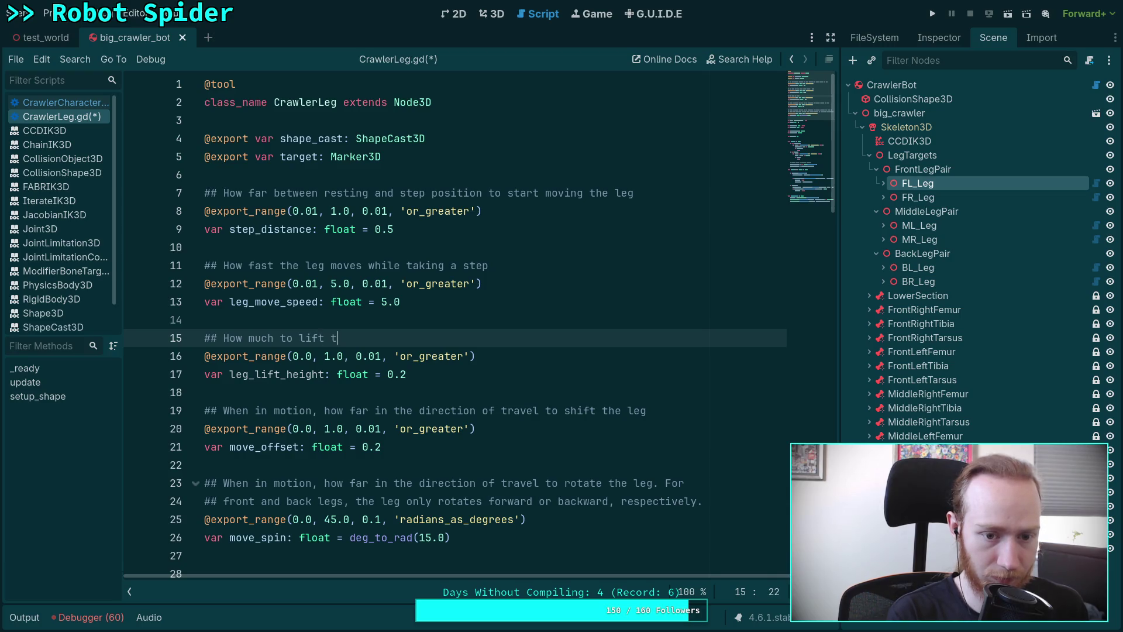
text(leg while taki)
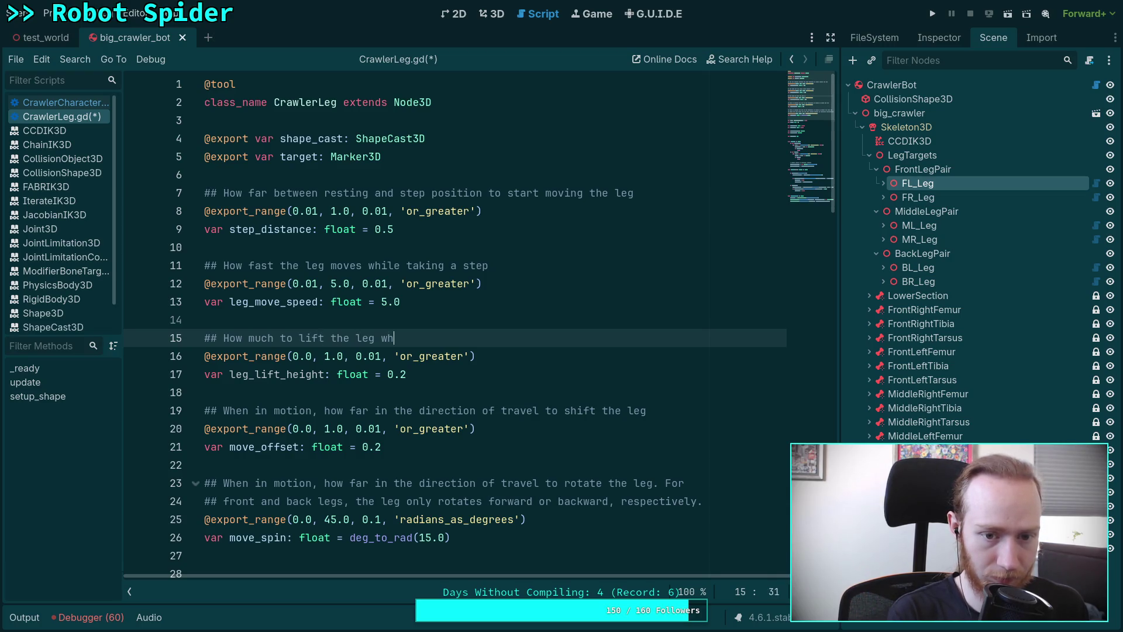
text(ng a step)
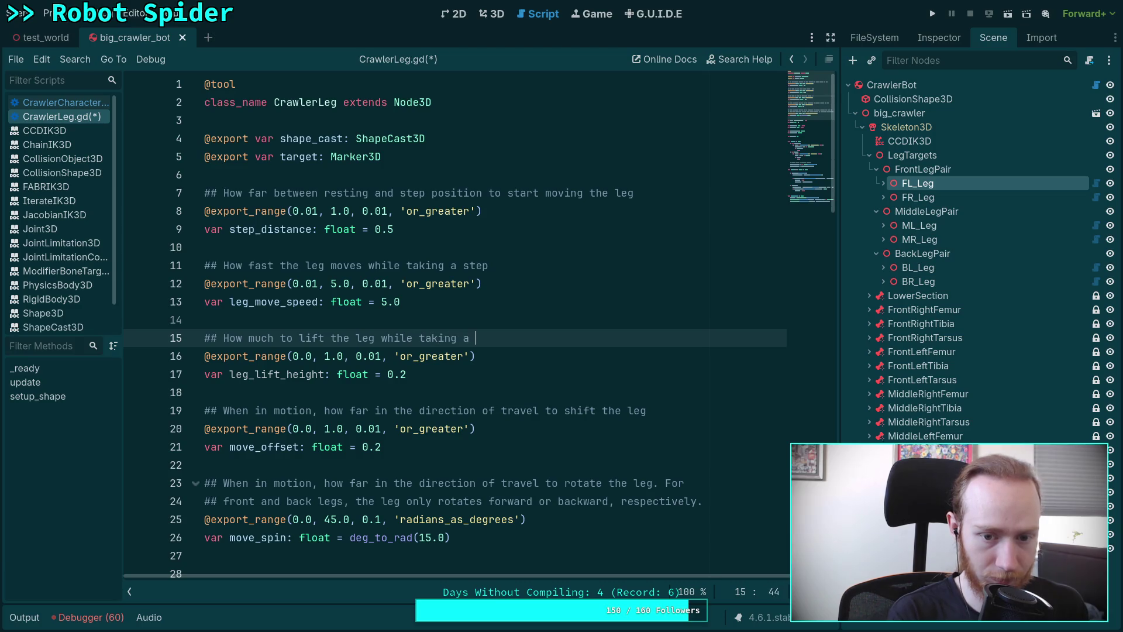
scroll(465, 391, down, 15)
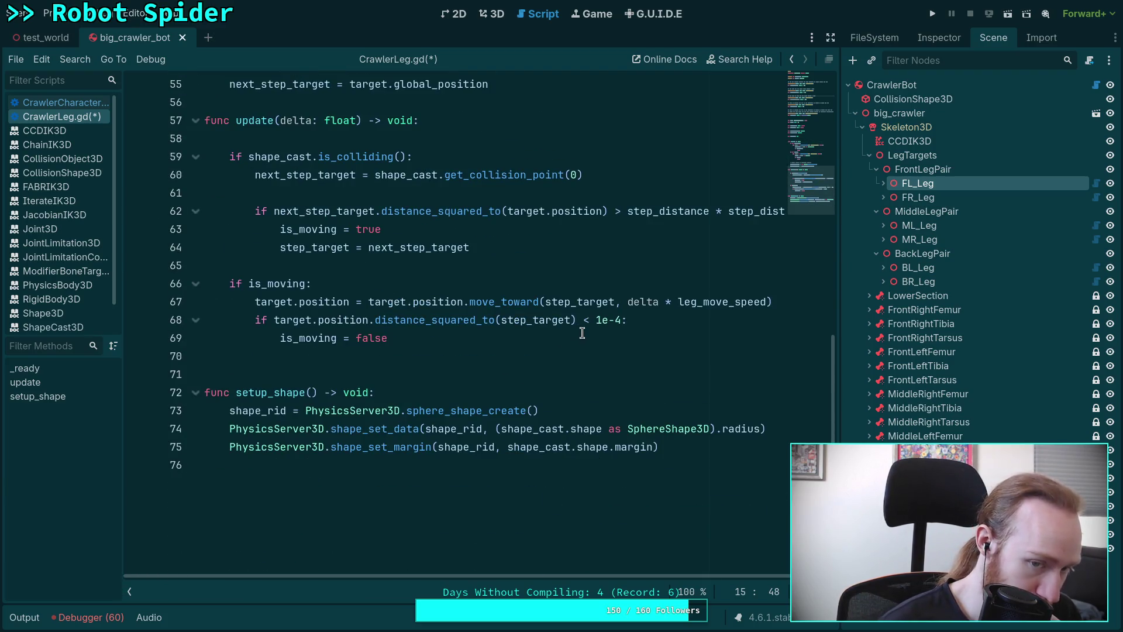
click(543, 280)
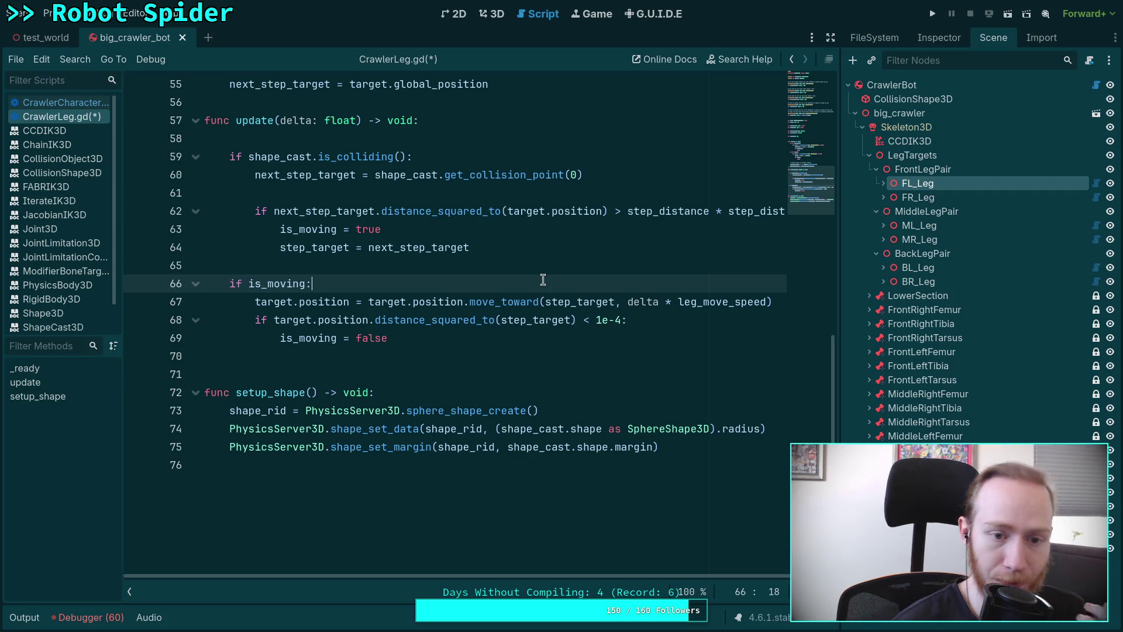
double_click(316, 248)
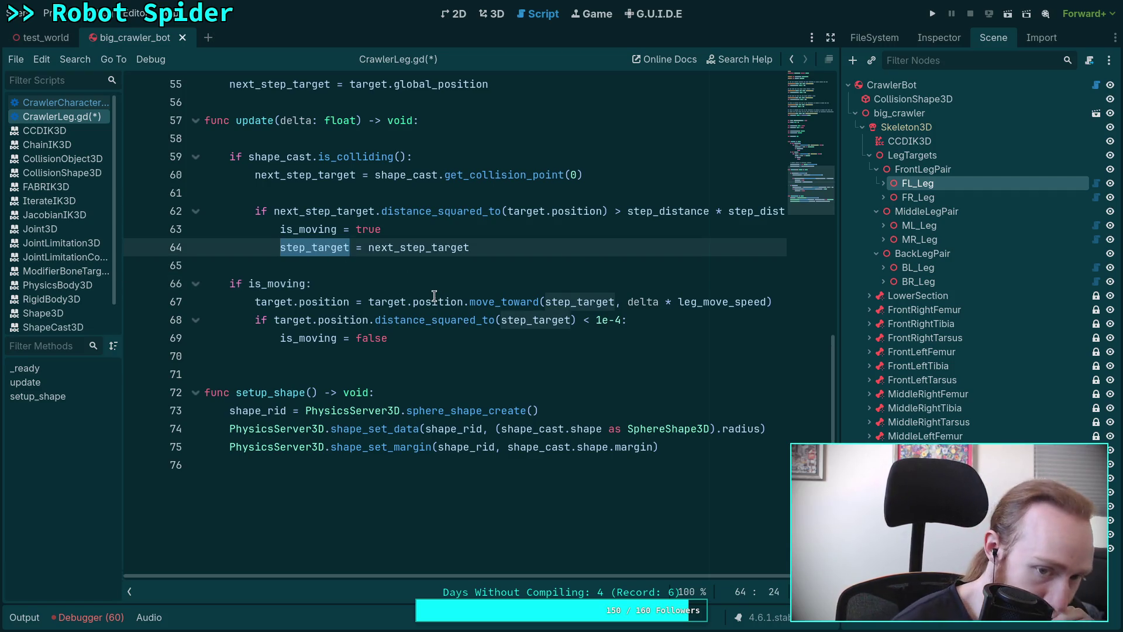
mouse_move(434, 295)
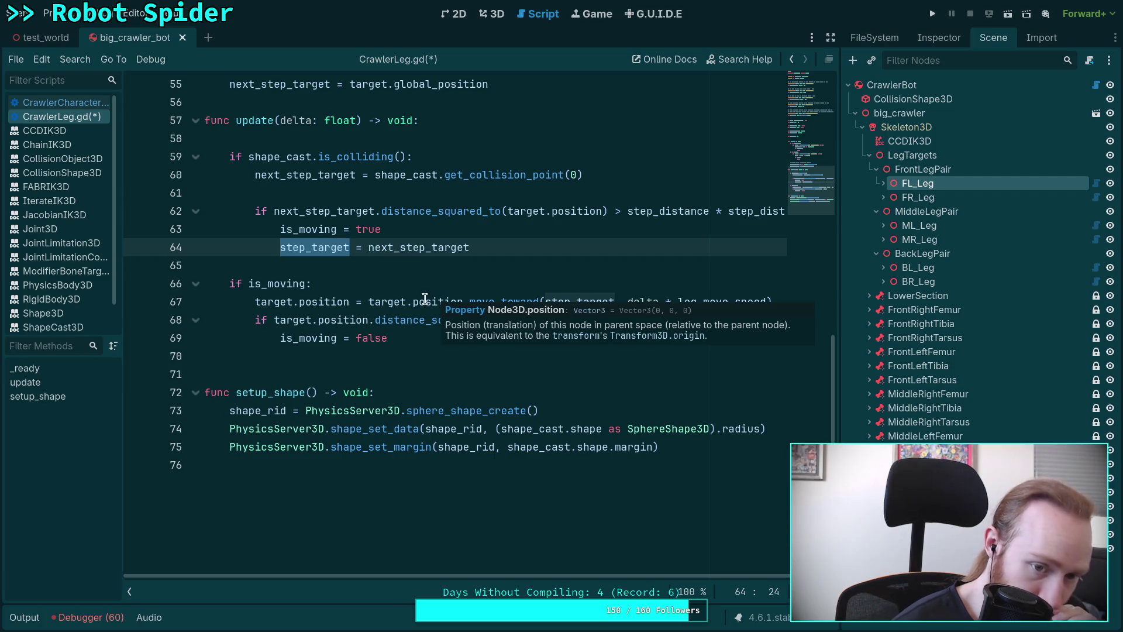
mouse_move(288, 305)
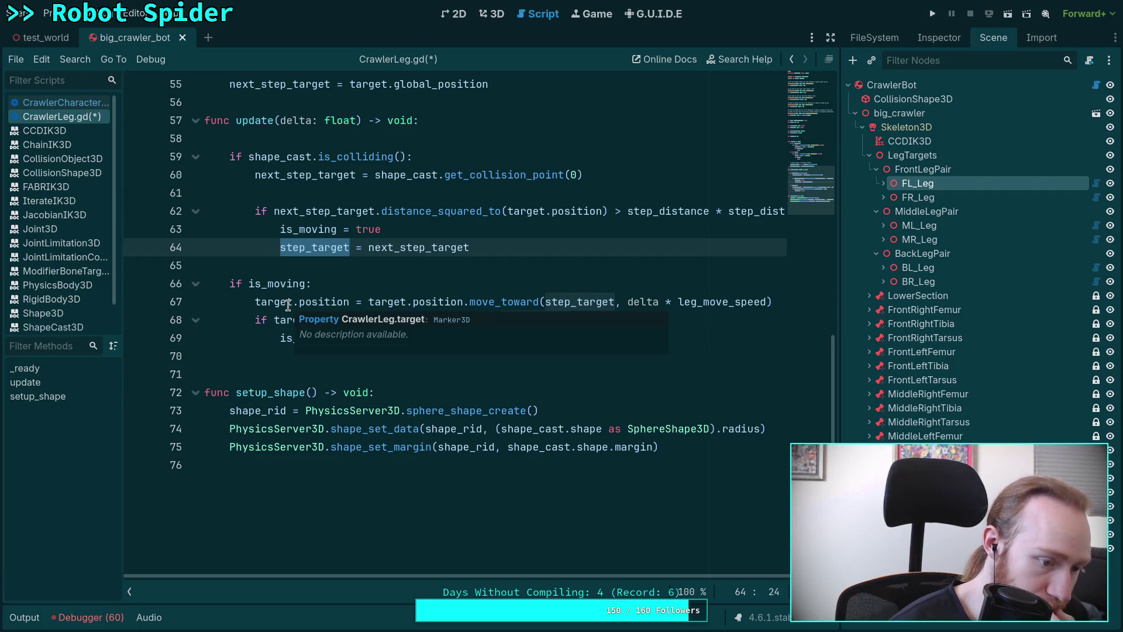
click(358, 289)
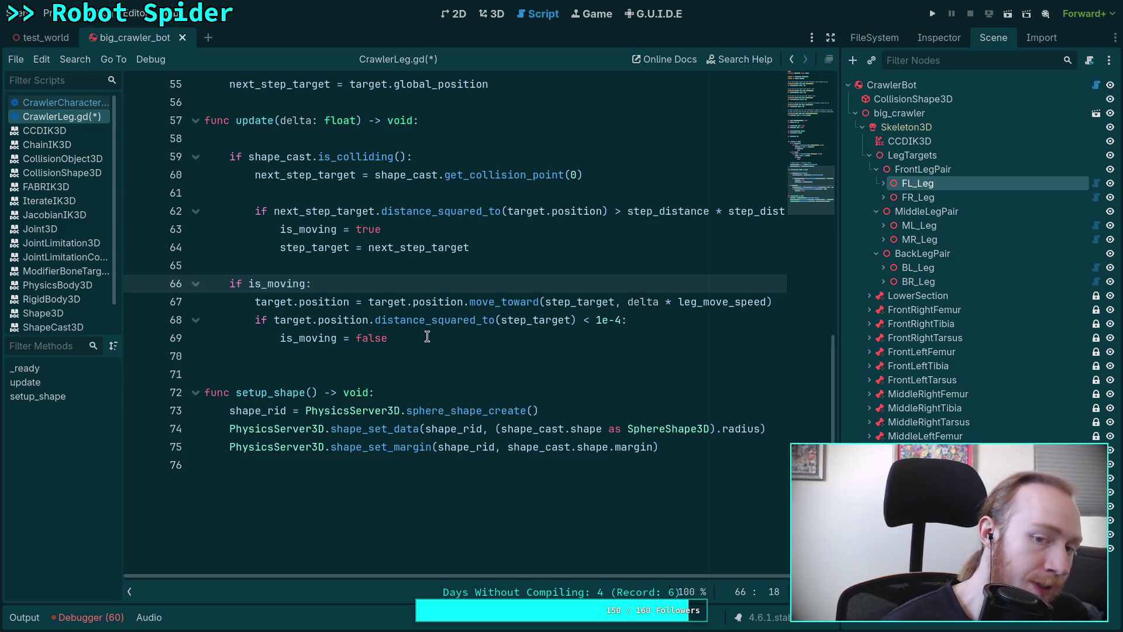
- Inspect the distance check on line 62 and the step_target assignment on line 64
click(507, 245)
scroll(523, 281, up, 7)
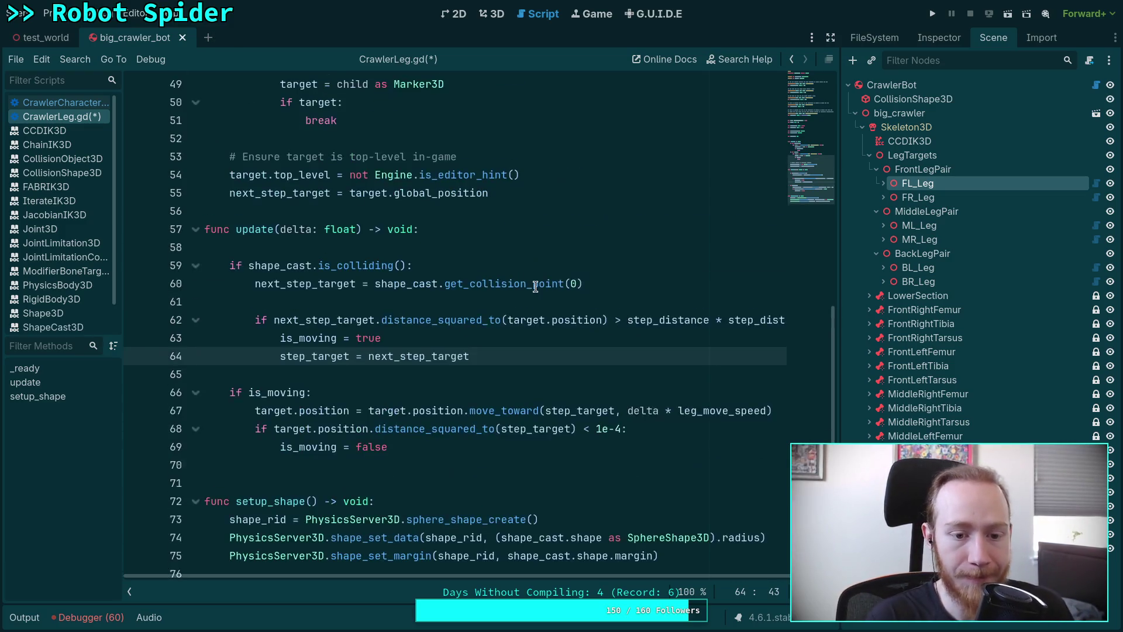
scroll(524, 287, up, 5)
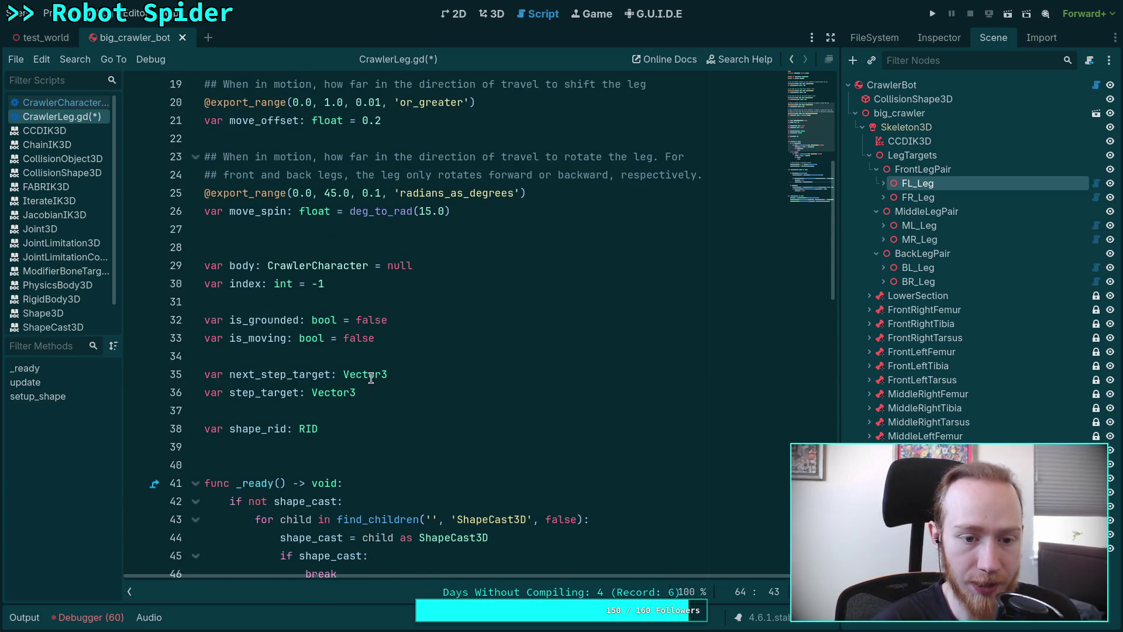
scroll(403, 363, up, 4)
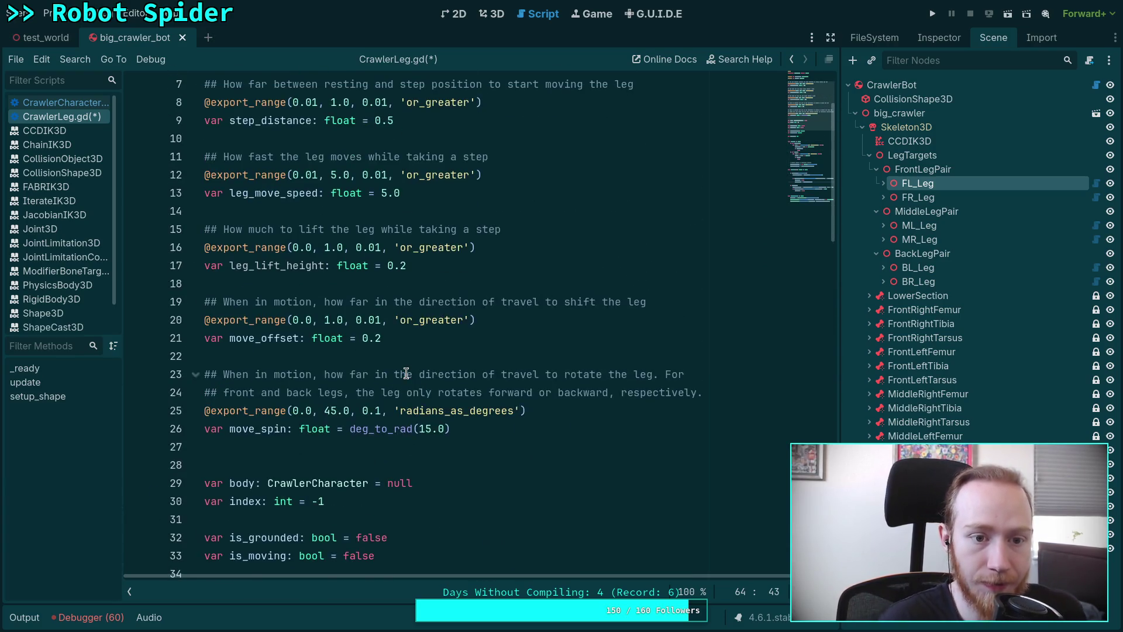
scroll(453, 366, down, 8)
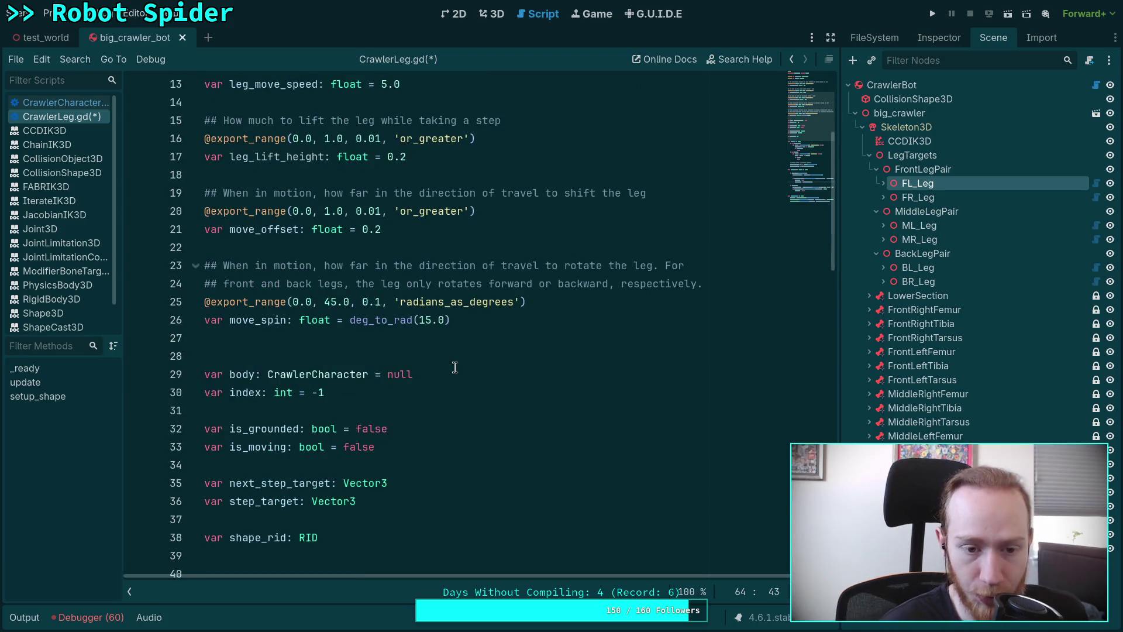
scroll(456, 363, down, 4)
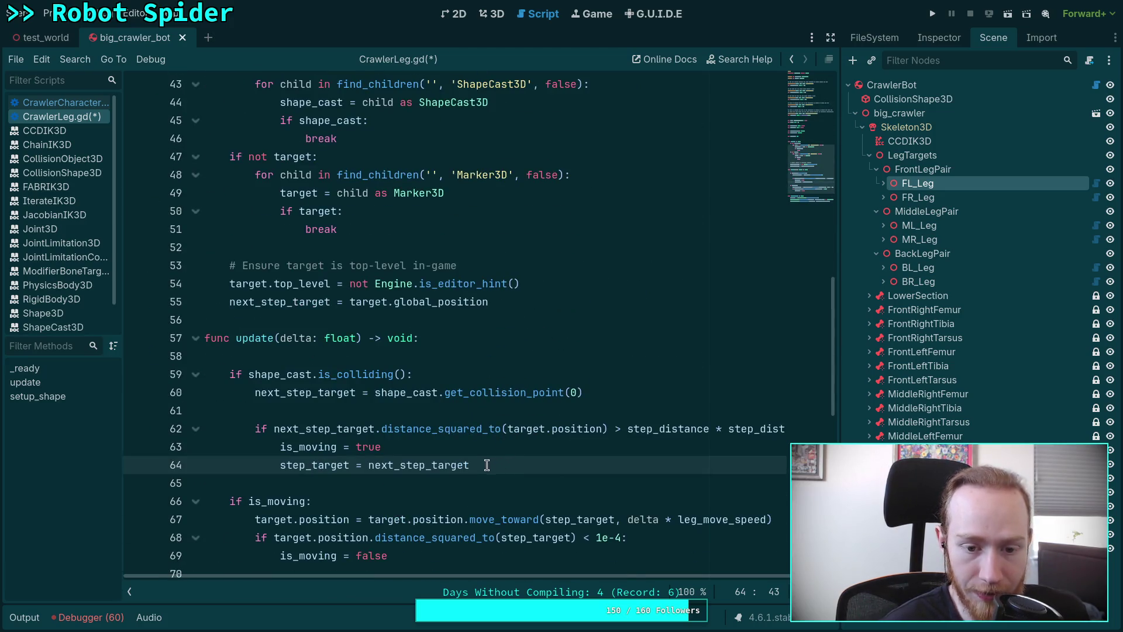
double_click(386, 427)
click(526, 434)
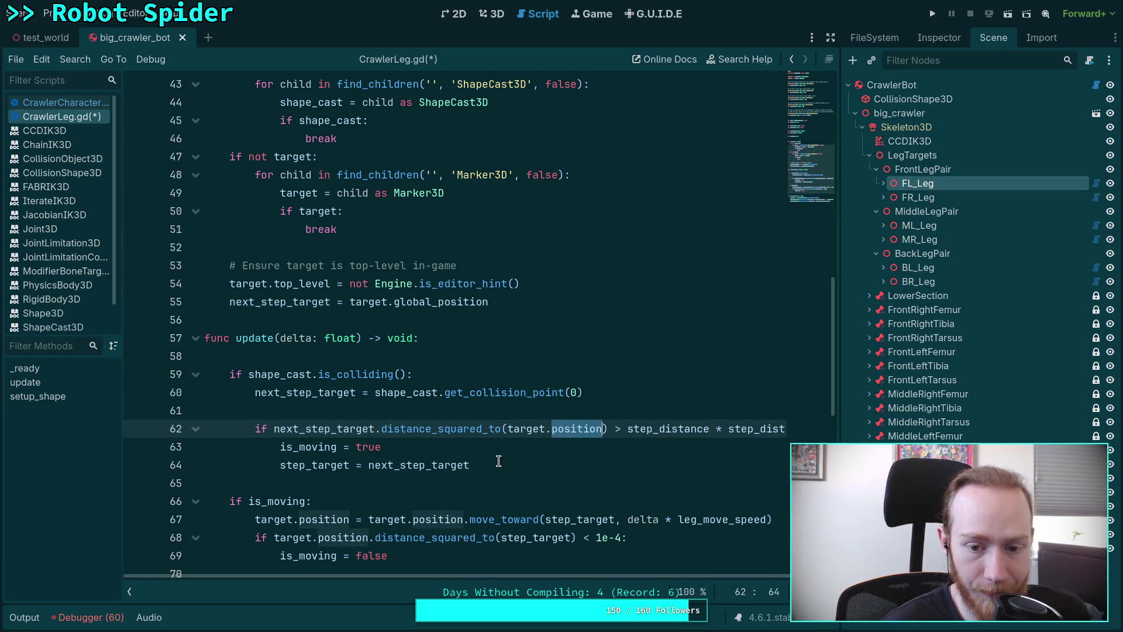
click(445, 465)
key(End)
key(shift+Home)
click(493, 466)
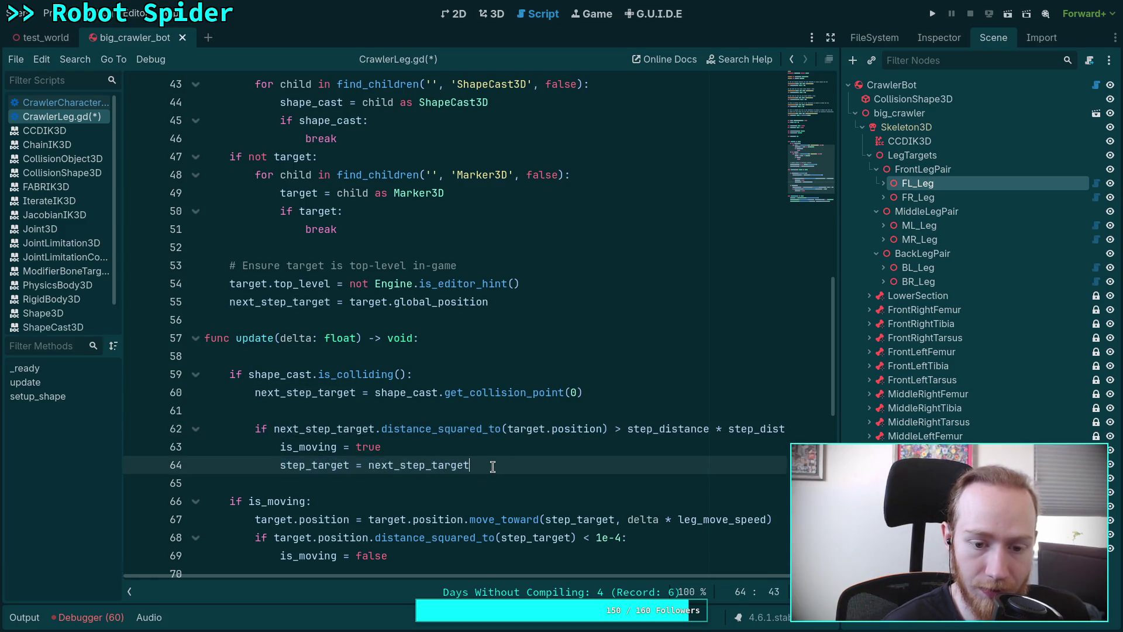
- Declare a step_delta Vector3 variable right after the step_target declaration
scroll(493, 466, up, 8)
scroll(479, 430, up, 3)
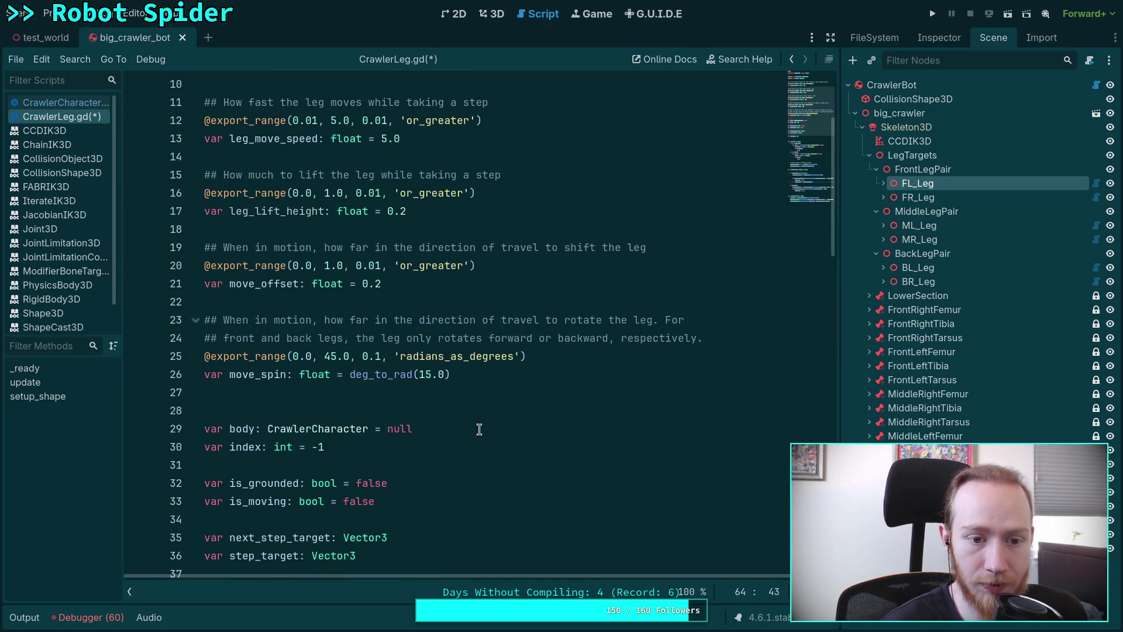
scroll(479, 430, down, 3)
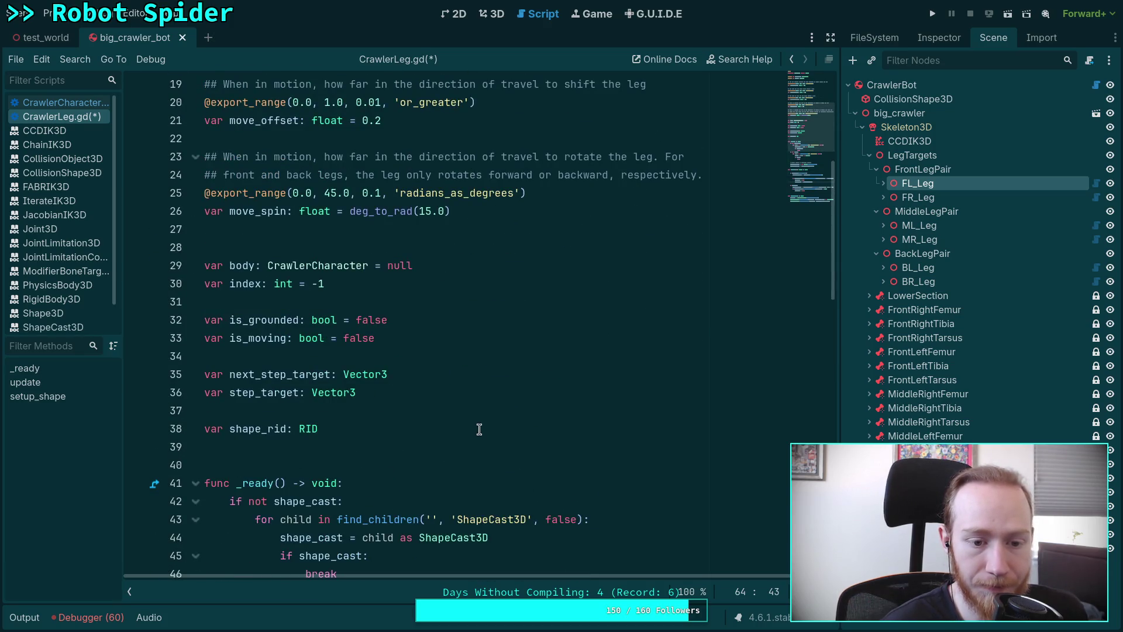
click(464, 393)
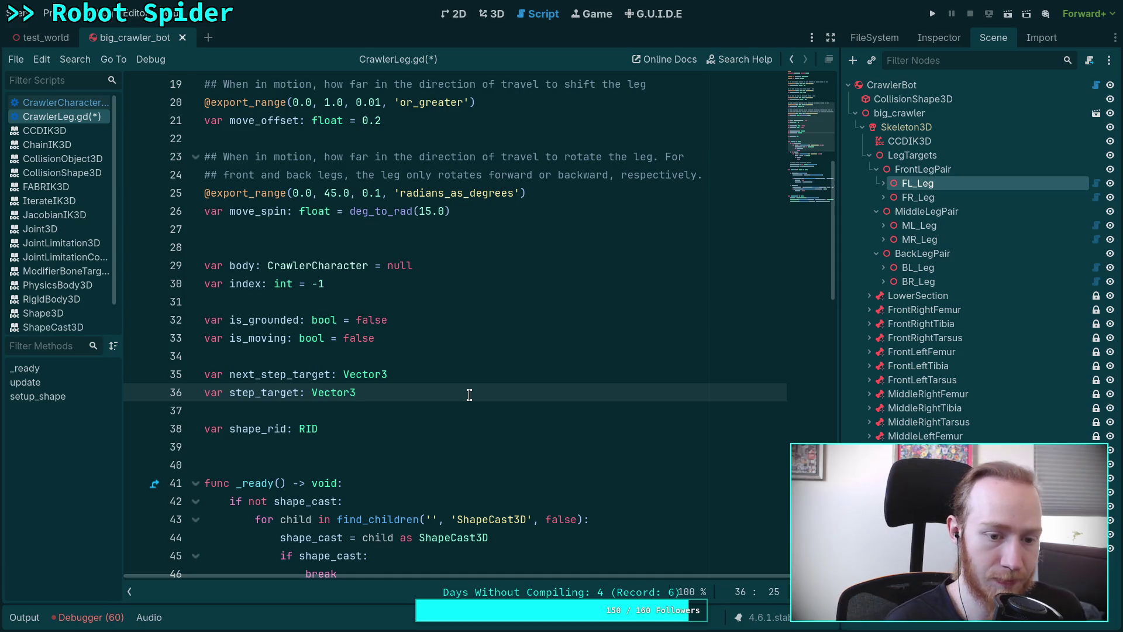
key(Return)
text(var step_d)
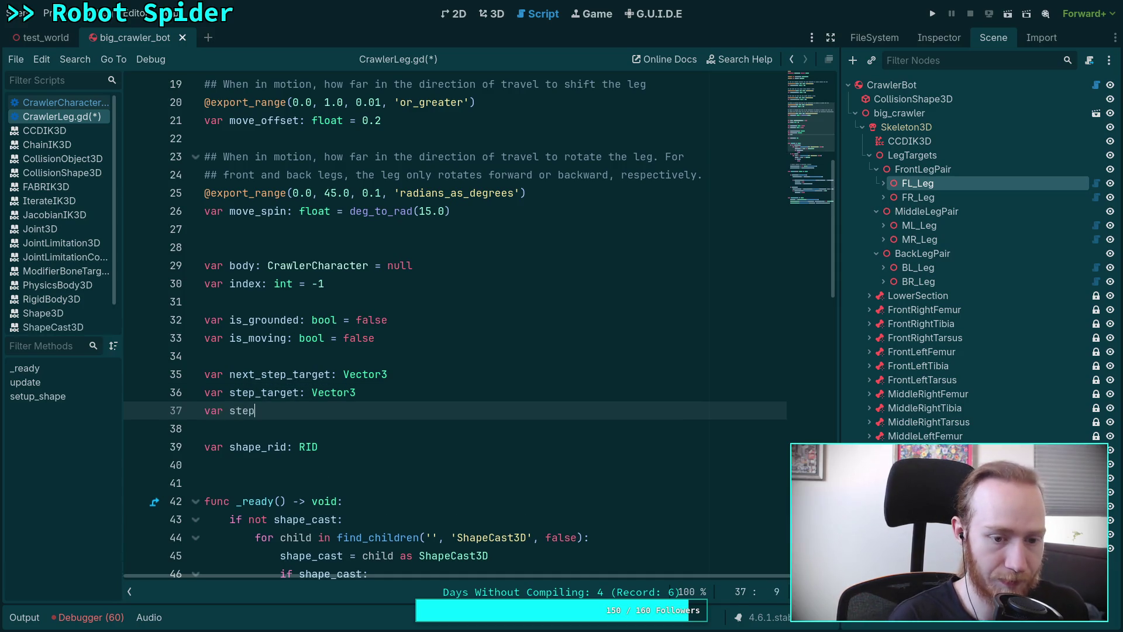
text(elta)
text(Vect)
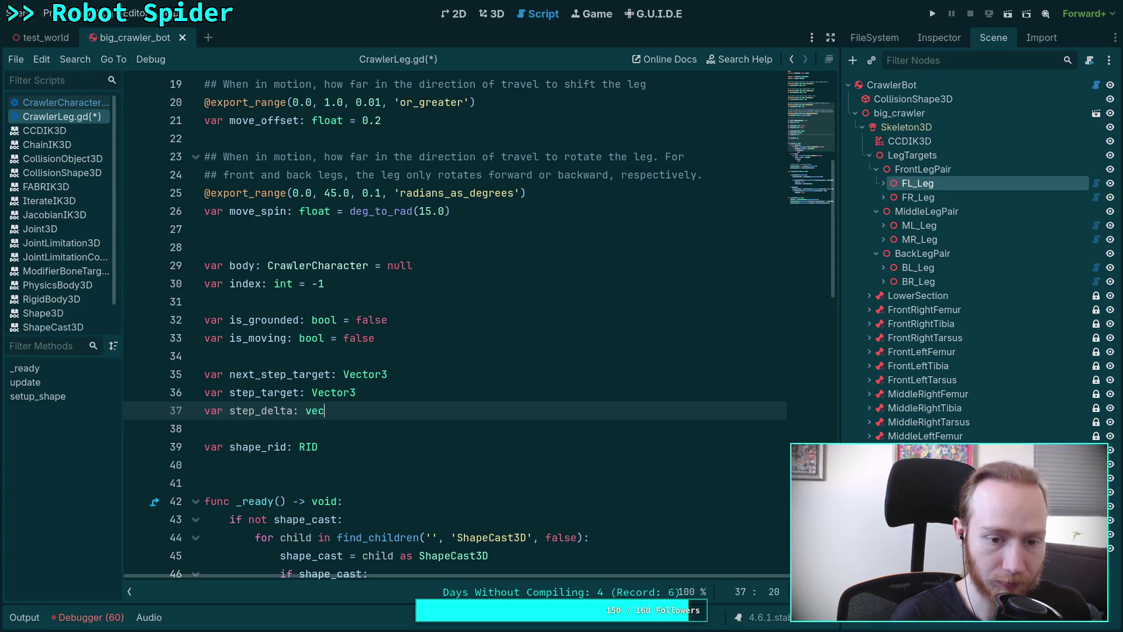
text(or3)
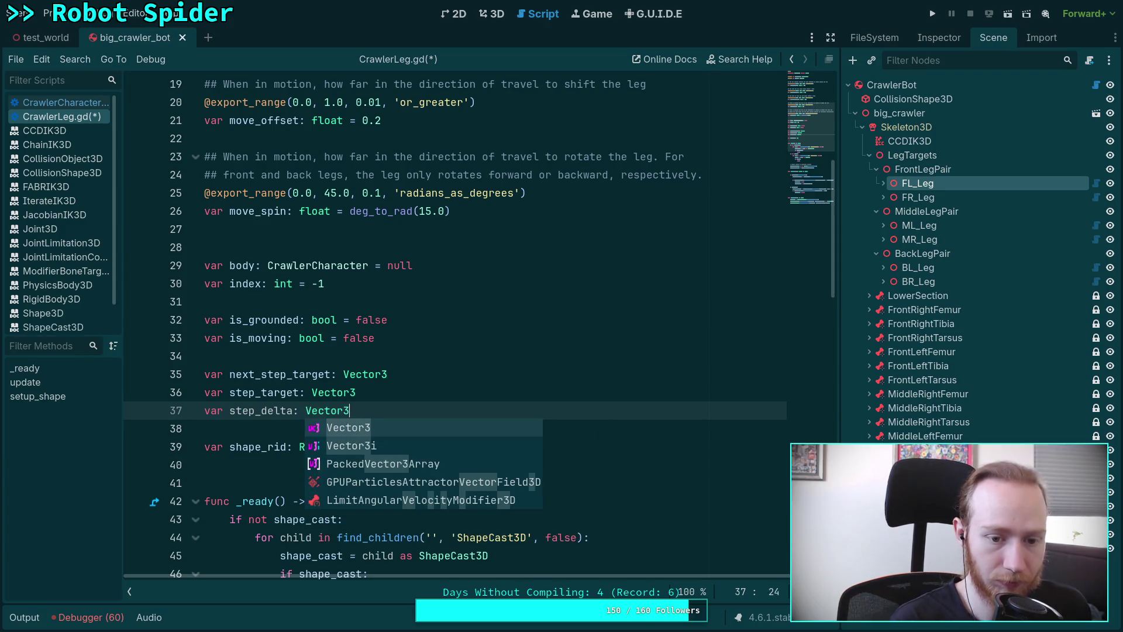
click(356, 320)
- Add 'step_delta = step_target - target.position' after the step_target assignment in update, and save
scroll(457, 381, down, 10)
scroll(457, 380, down, 2)
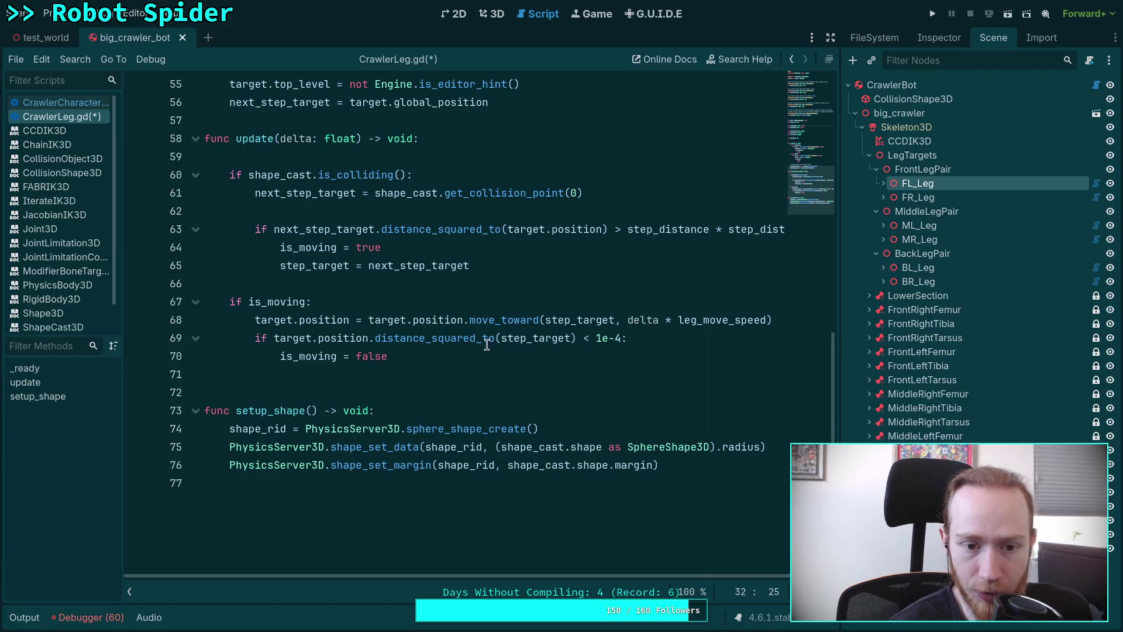
click(560, 267)
key(Return)
text(step_delta =)
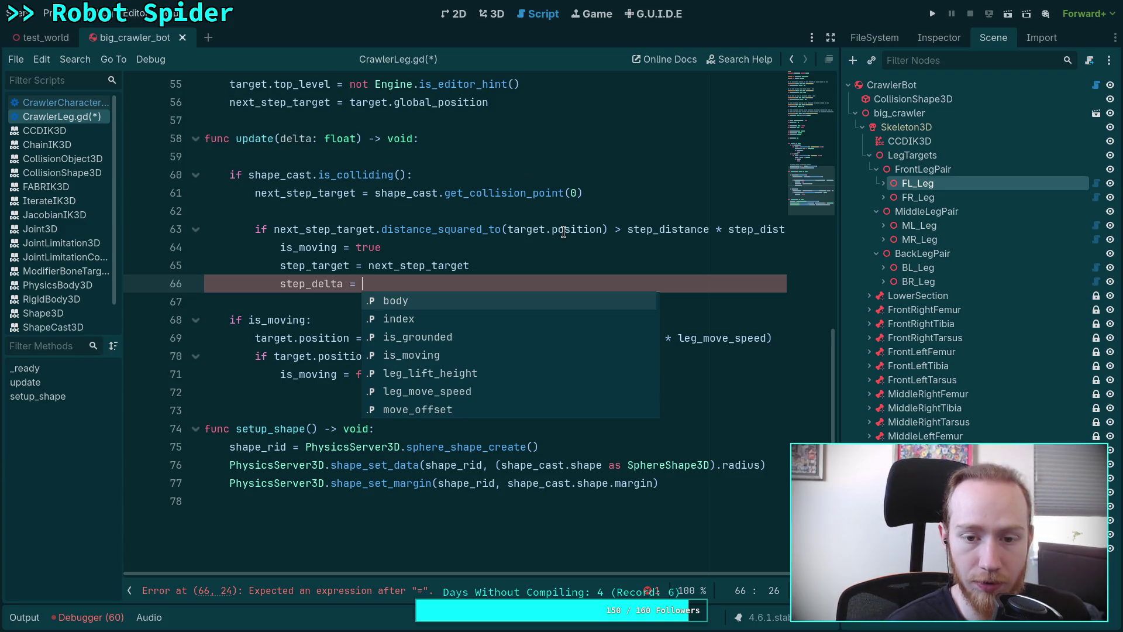
mouse_move(563, 232)
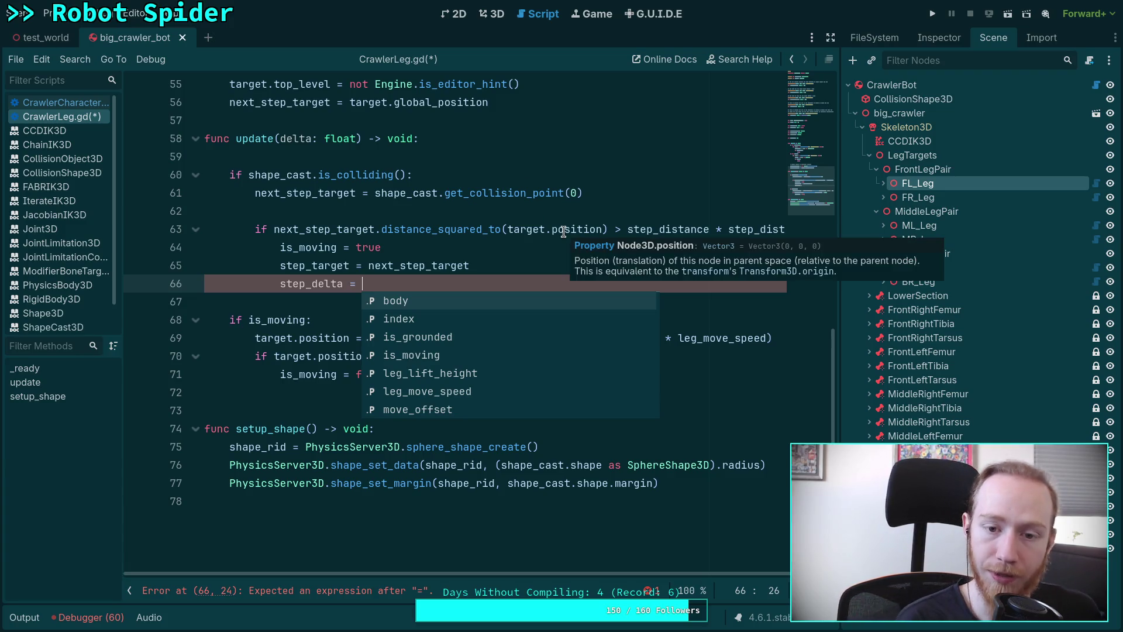
text(netx)
key(BackSpace)
key(BackSpace)
text(x)
key(BackSpace)
key(BackSpace)
key(BackSpace)
text(ste)
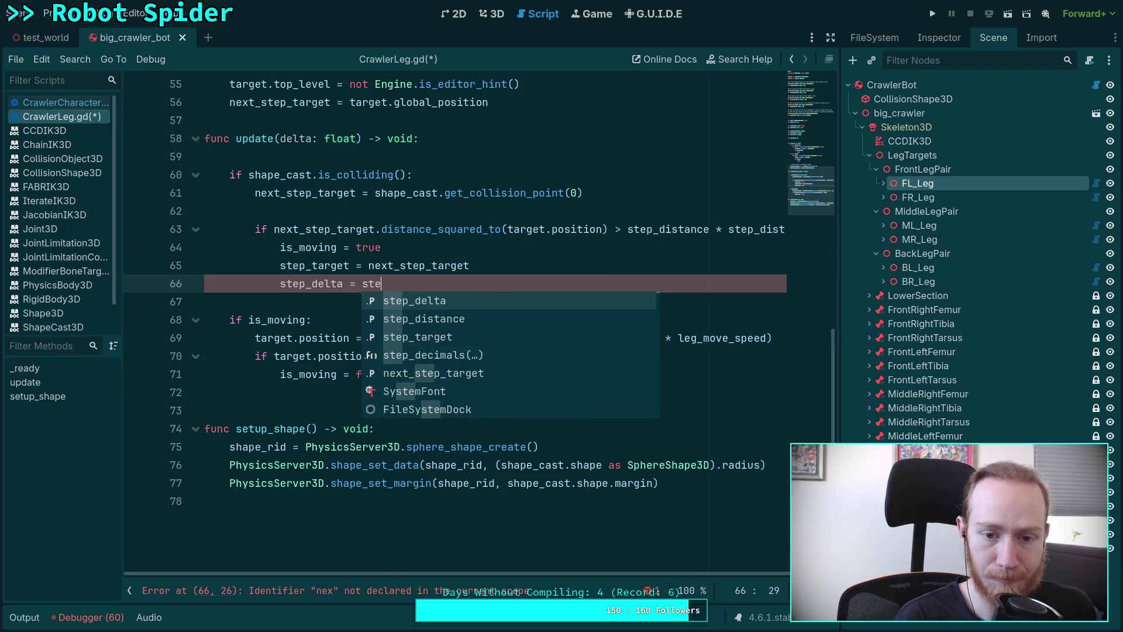
key(Down)
key(Down)
key(Return)
text(- s)
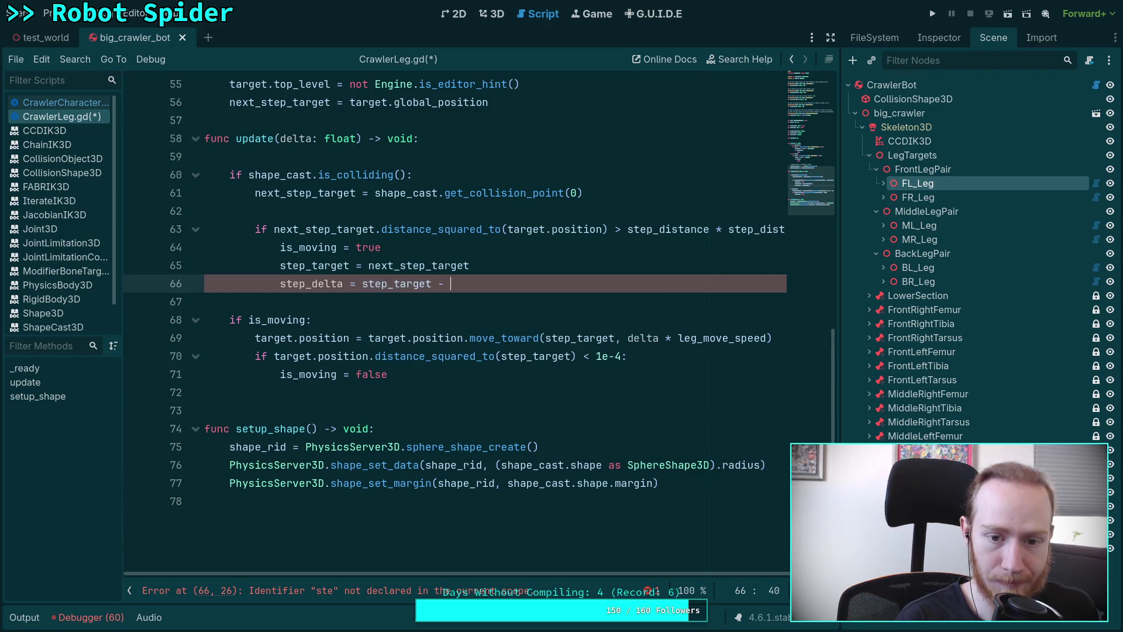
text(arget.posit)
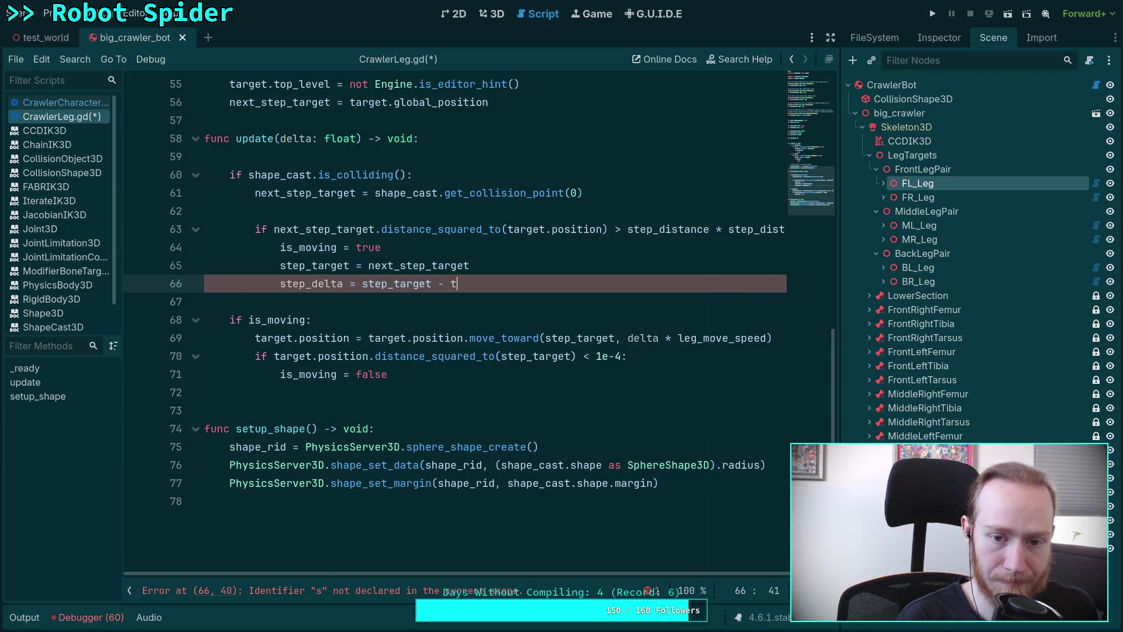
text(ion)
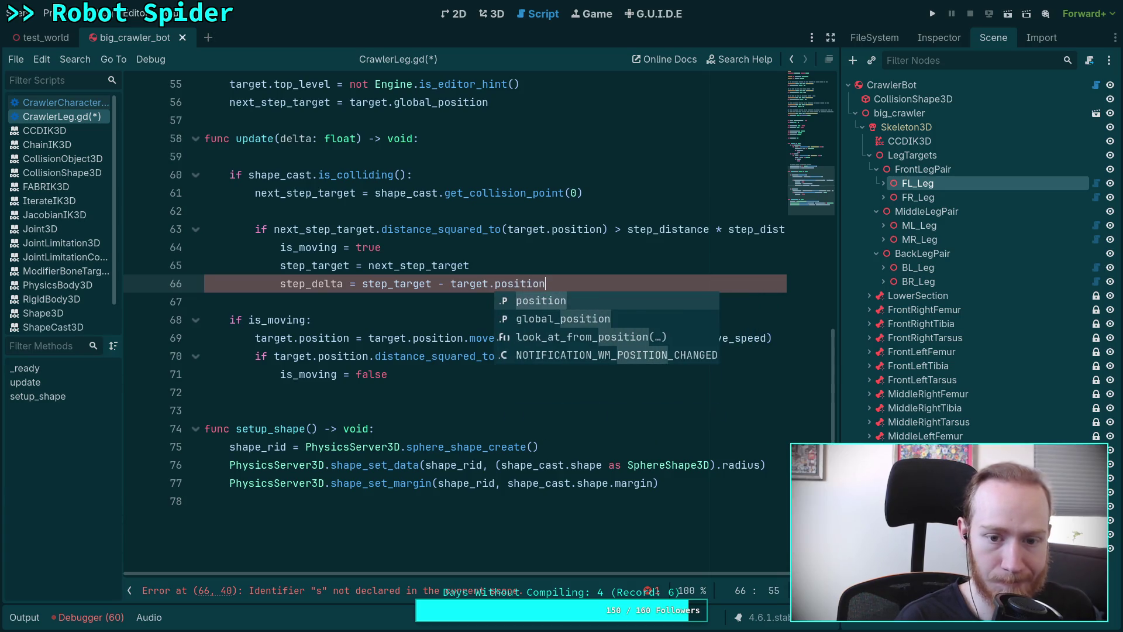
key(ctrl+s)
click(384, 298)
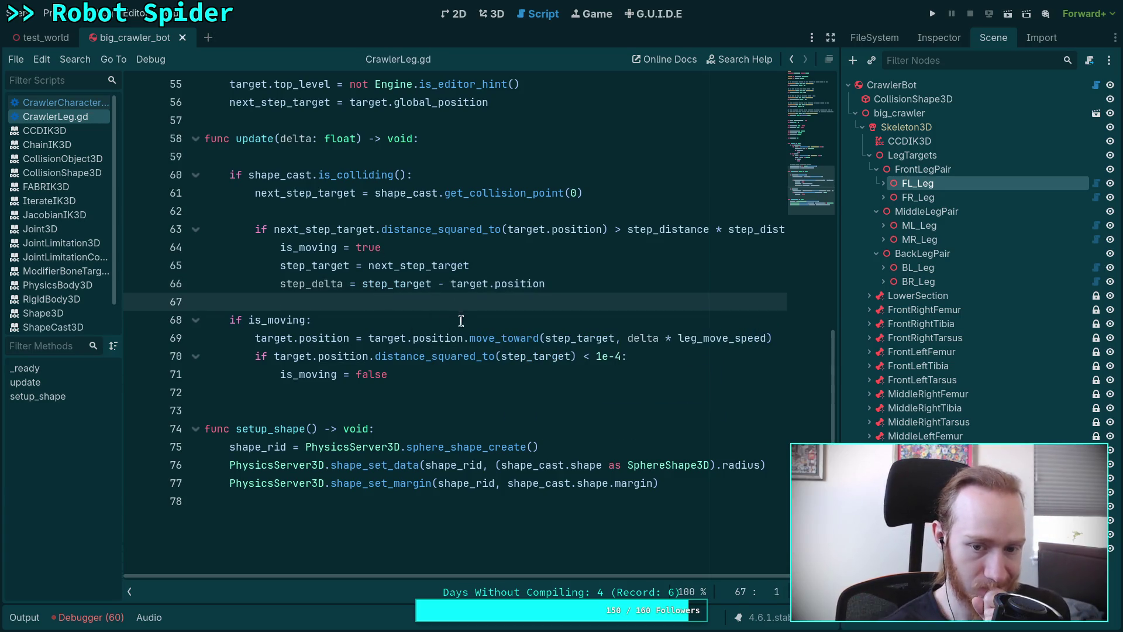
- Review the move_toward code on line 69, then move over to the Crawler Bot note in Obsidian
click(771, 340)
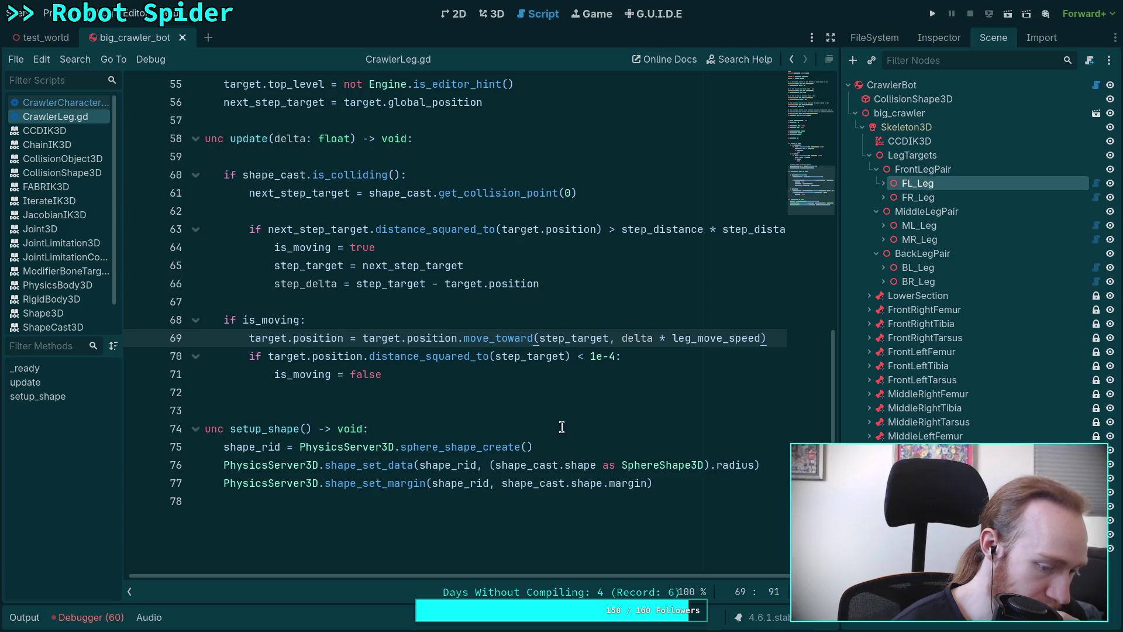
key(super+3)
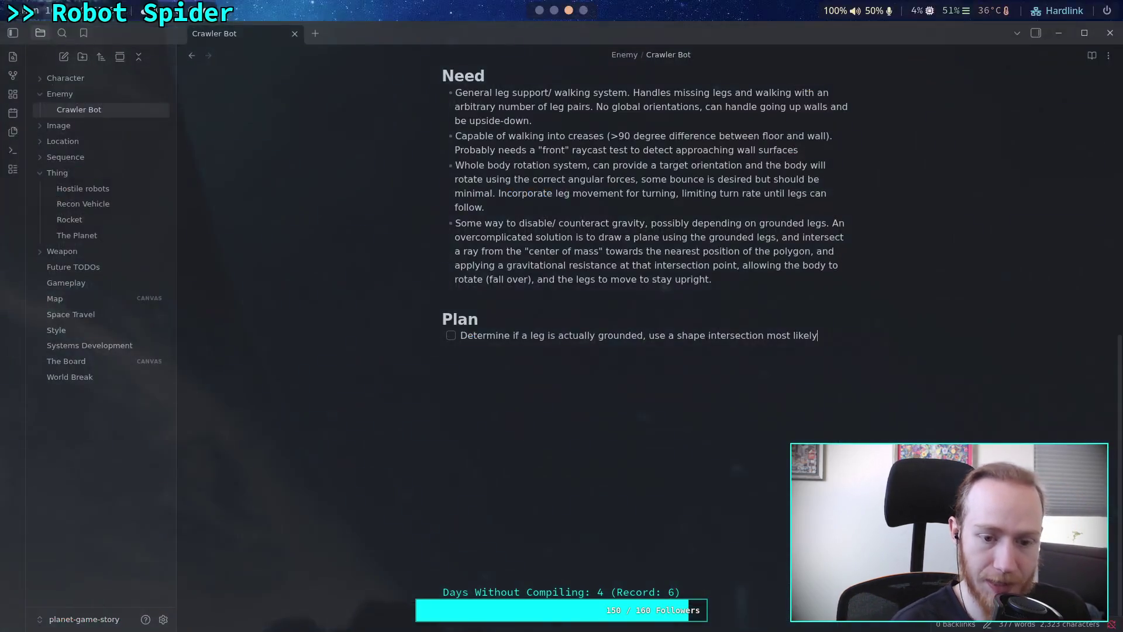
- Switch to Firefox and bring up the Godot issues tab for 'Index p_bone = -1 is out of bounds'
key(super+4)
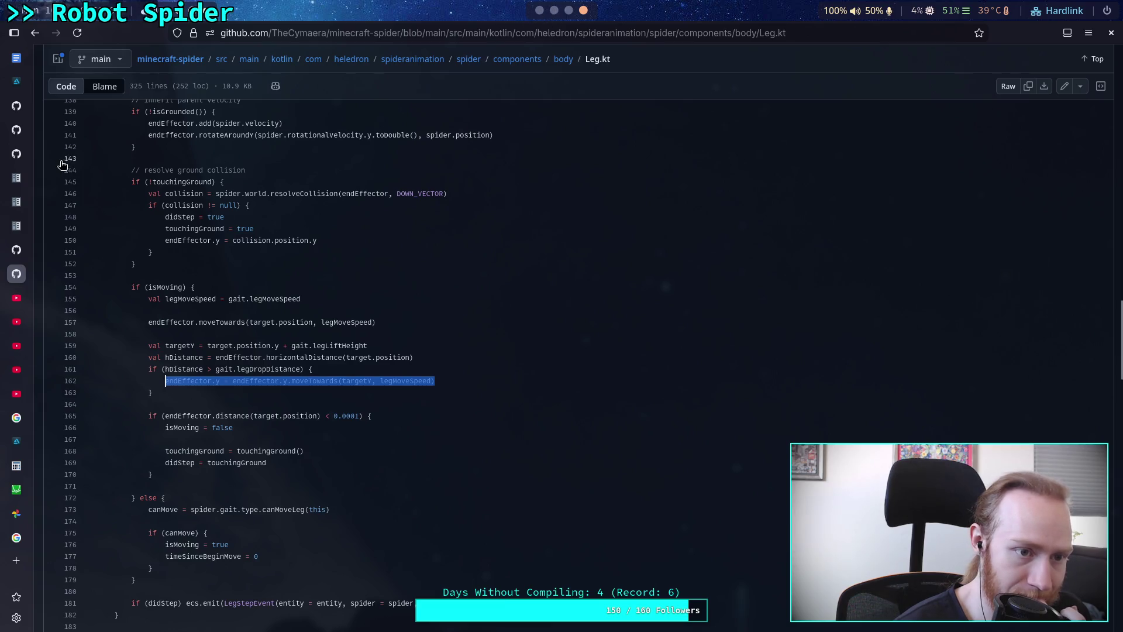
click(20, 160)
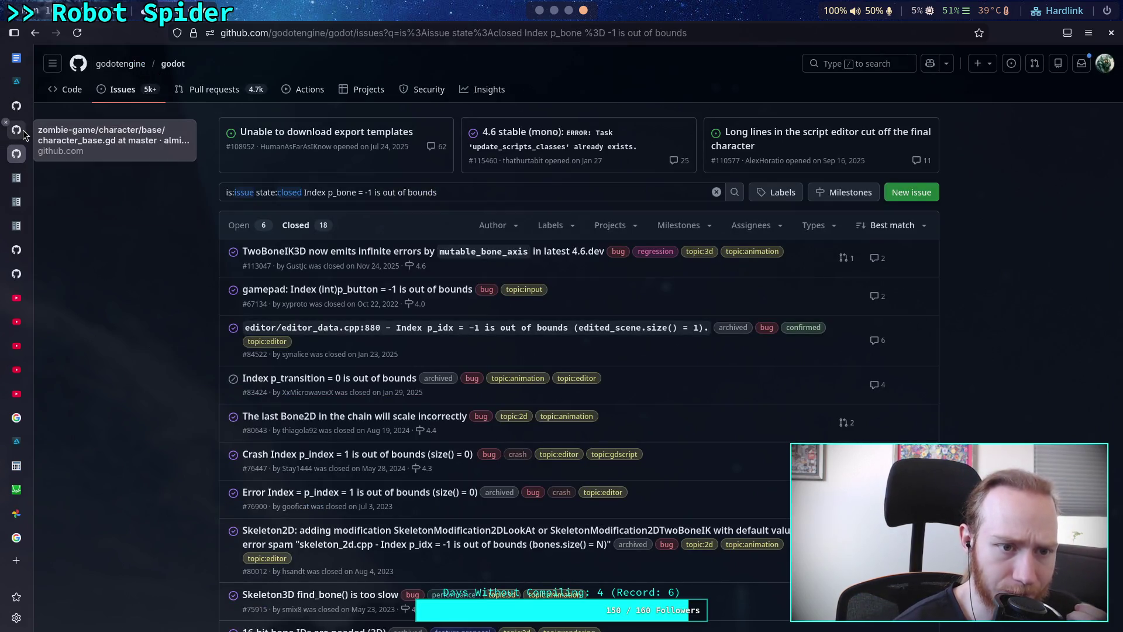
- Go to the godotengine/godot repository's Code page on the master branch
click(68, 98)
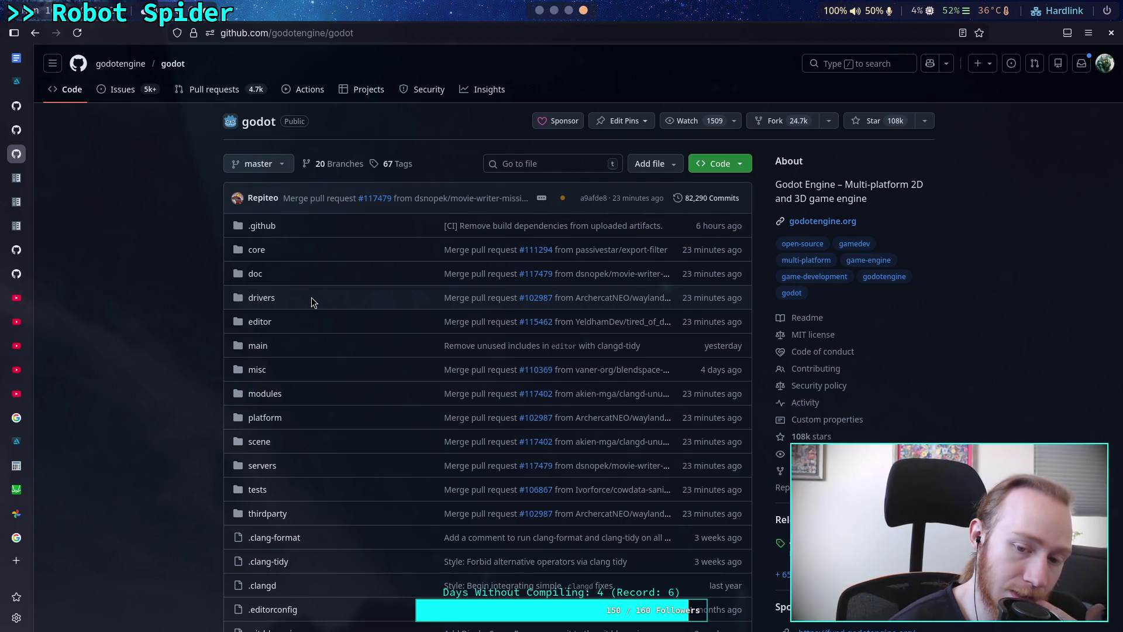
- Search files for 'vector', open core/math/vector3.h, and jump to Vector3::slide via Symbols
click(554, 165)
text(vect)
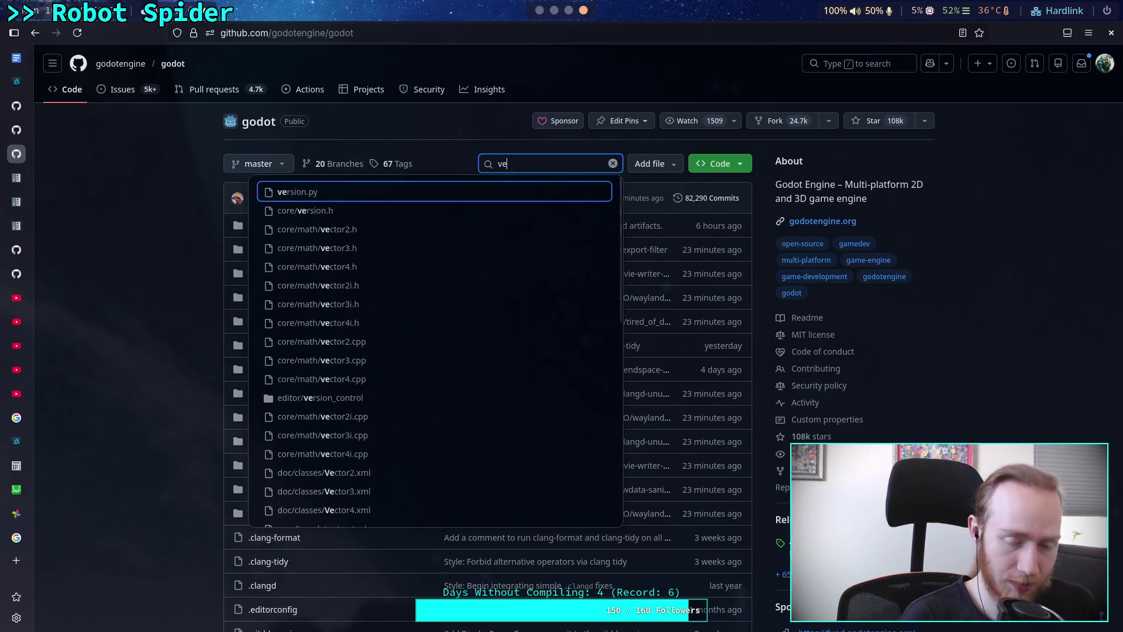
text(or)
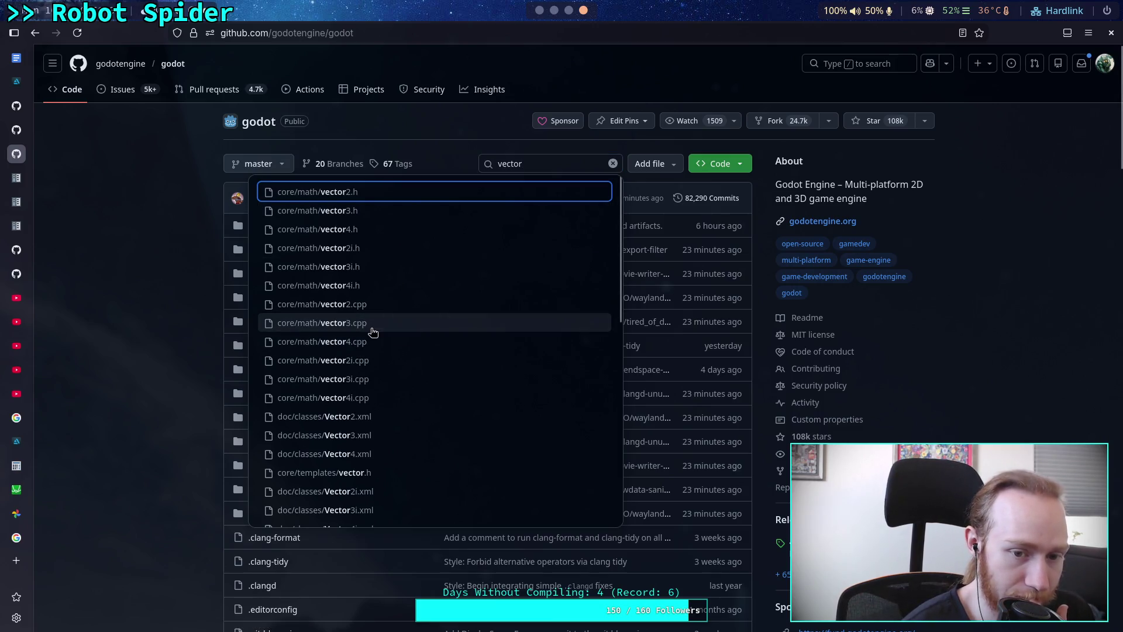
click(405, 210)
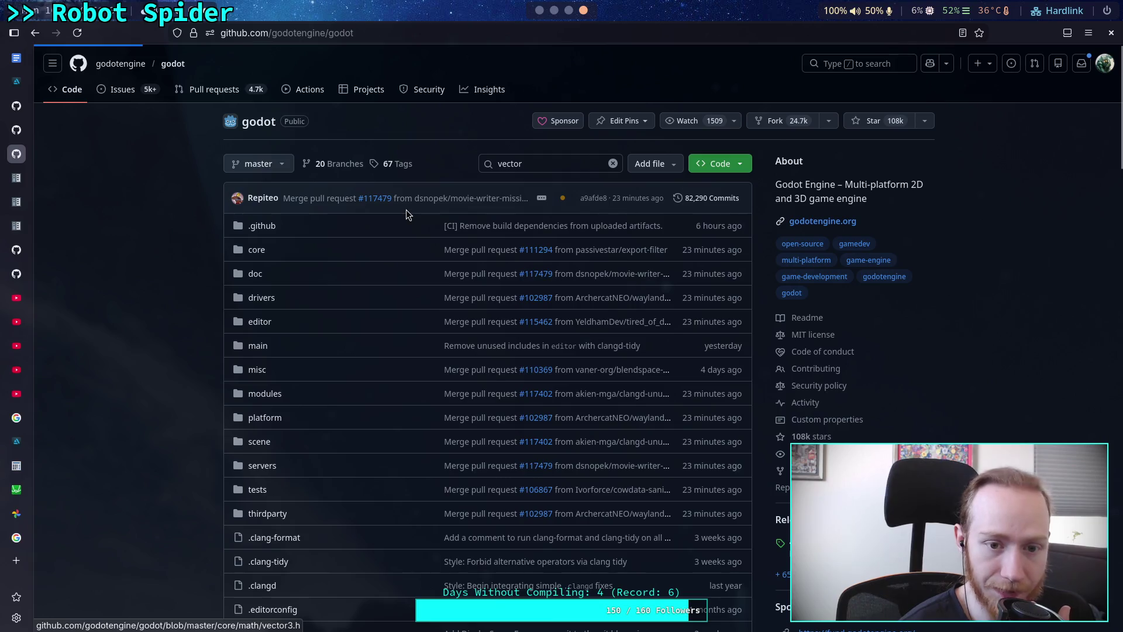
scroll(936, 340, down, 6)
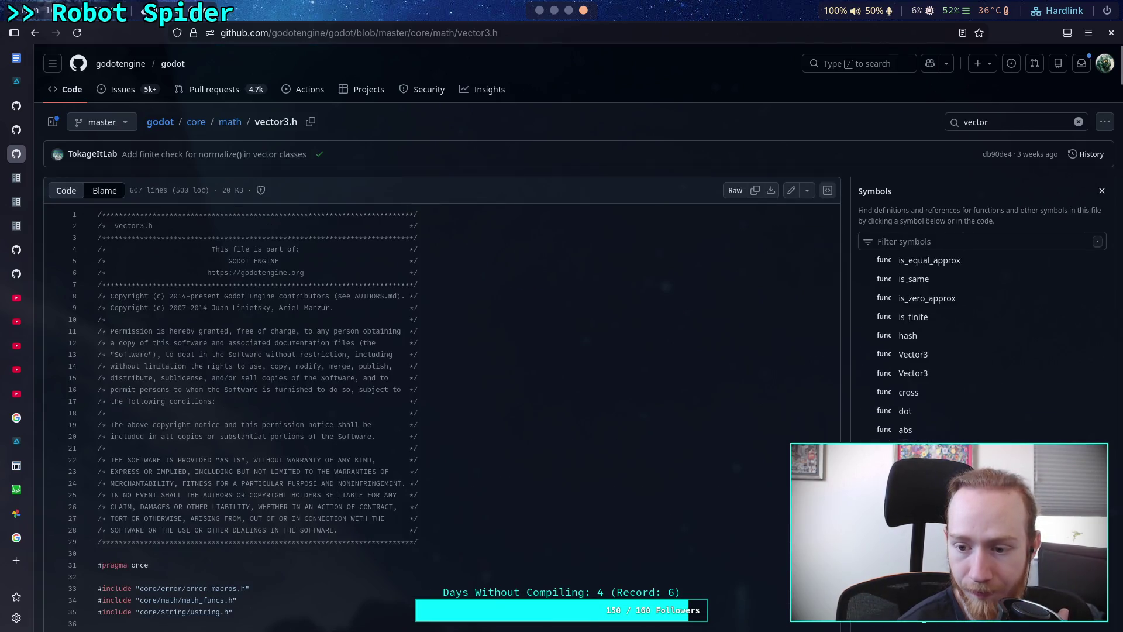
scroll(936, 398, down, 8)
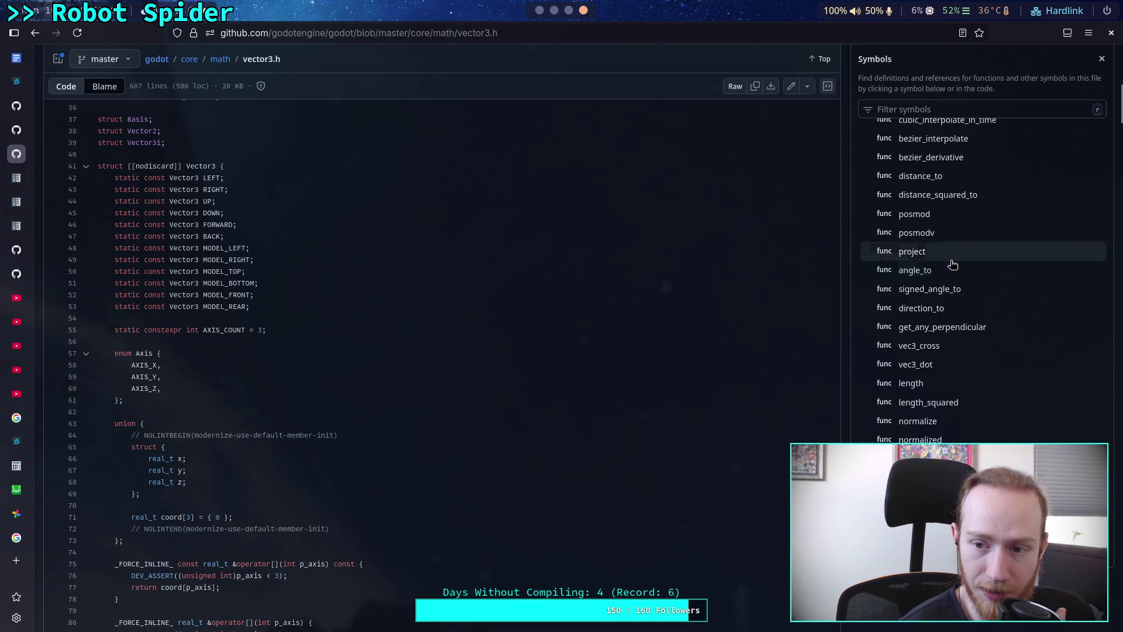
click(913, 514)
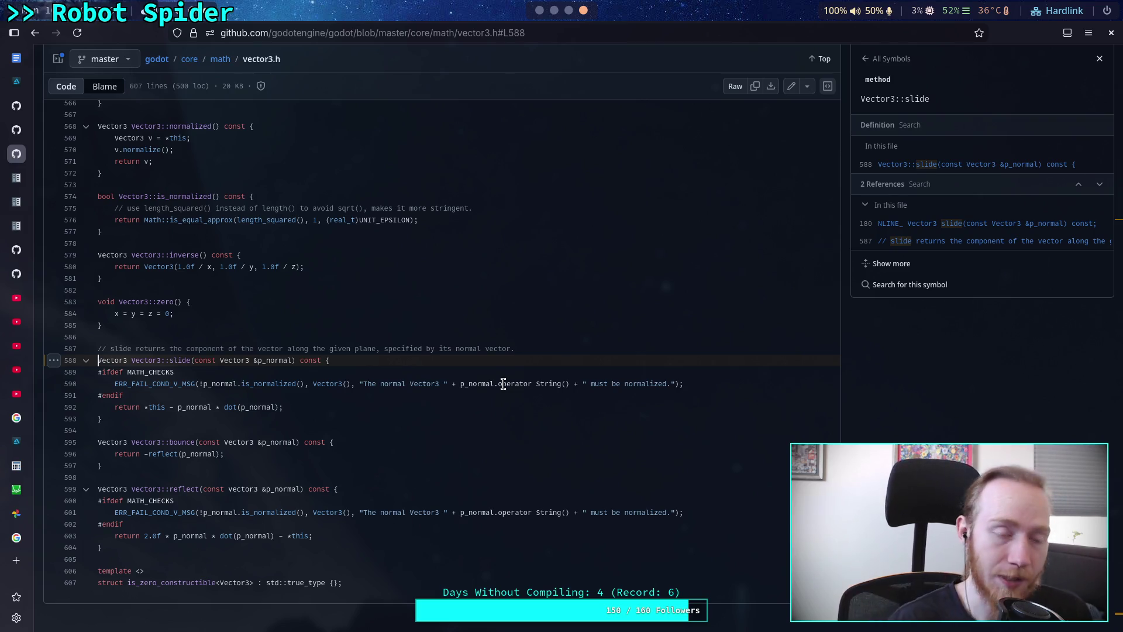
- Back in CrawlerLeg.gd, add an outdented new line after is_moving = false on line 71
key(super+1)
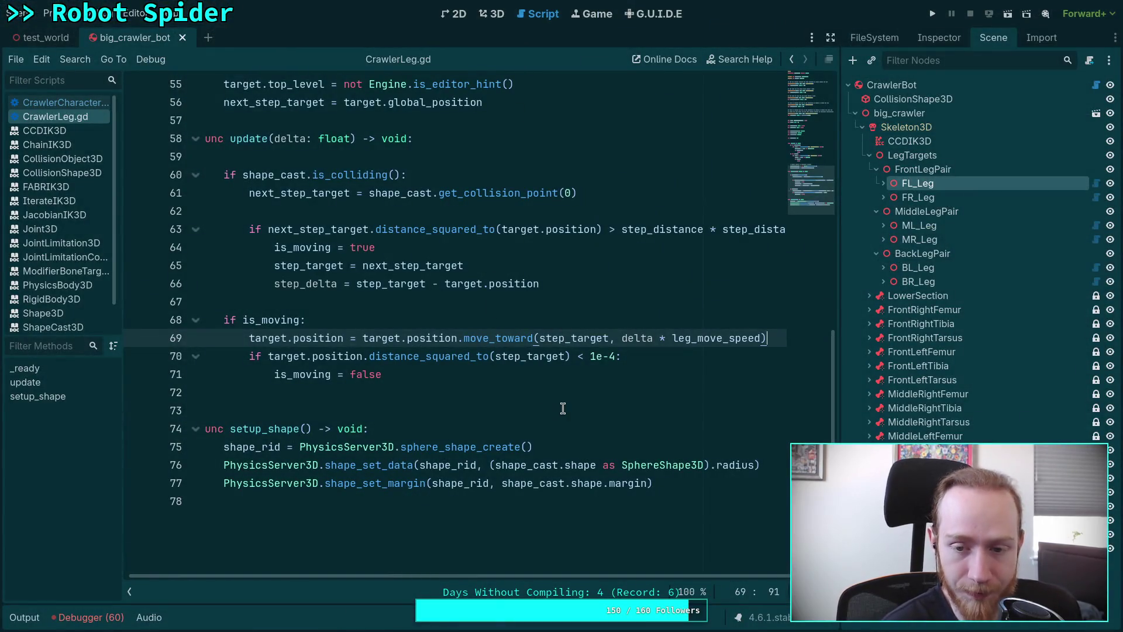
click(661, 373)
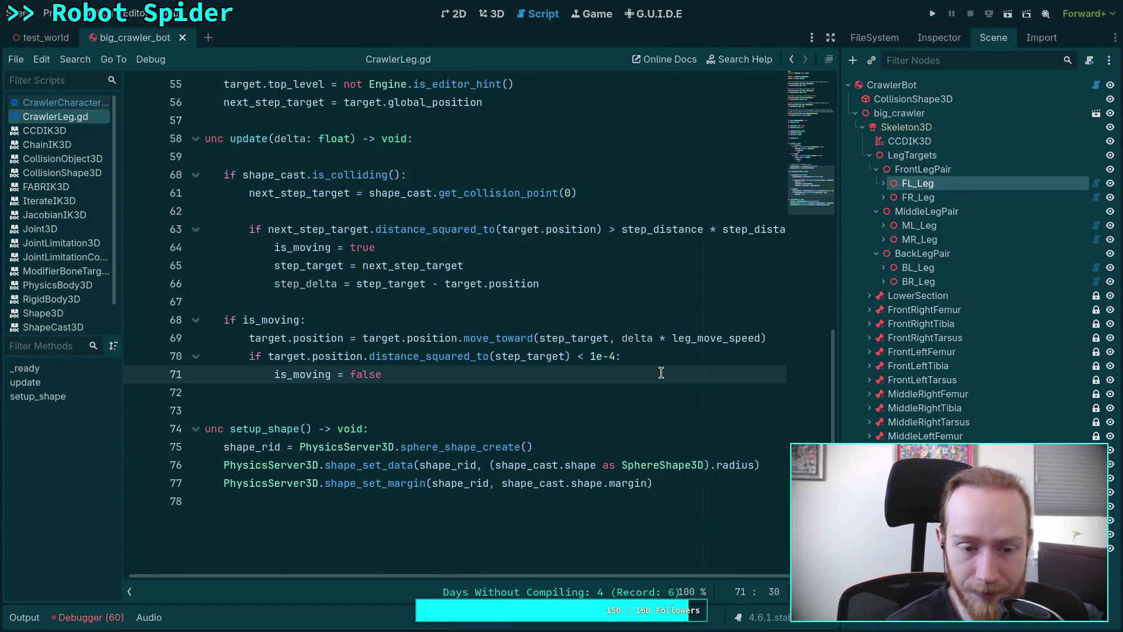
click(778, 338)
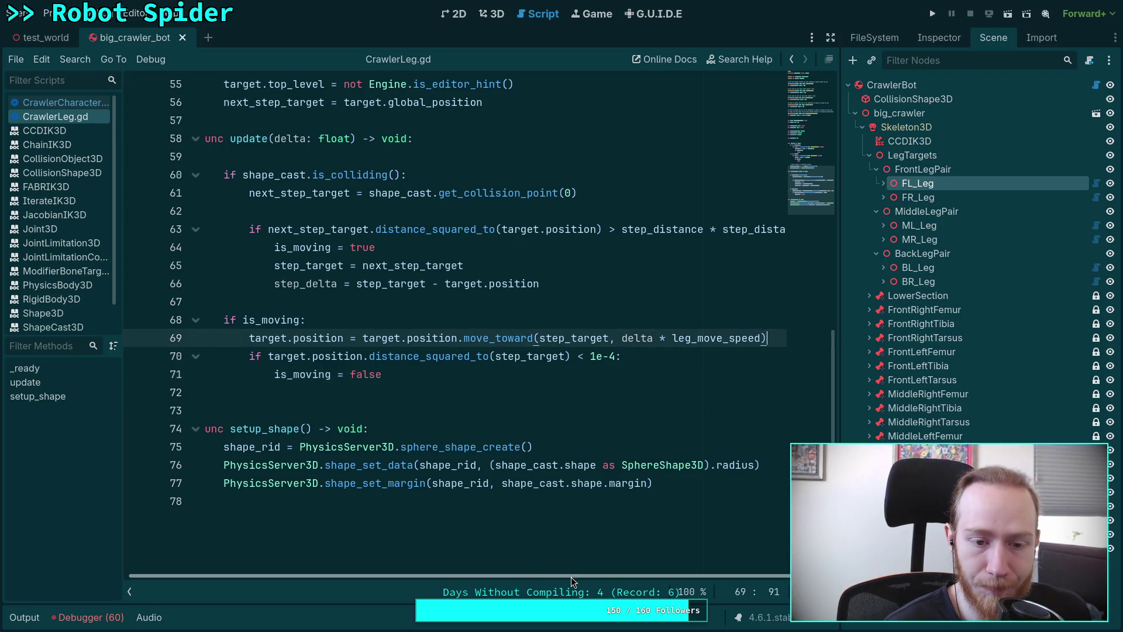
drag(571, 577, 561, 576)
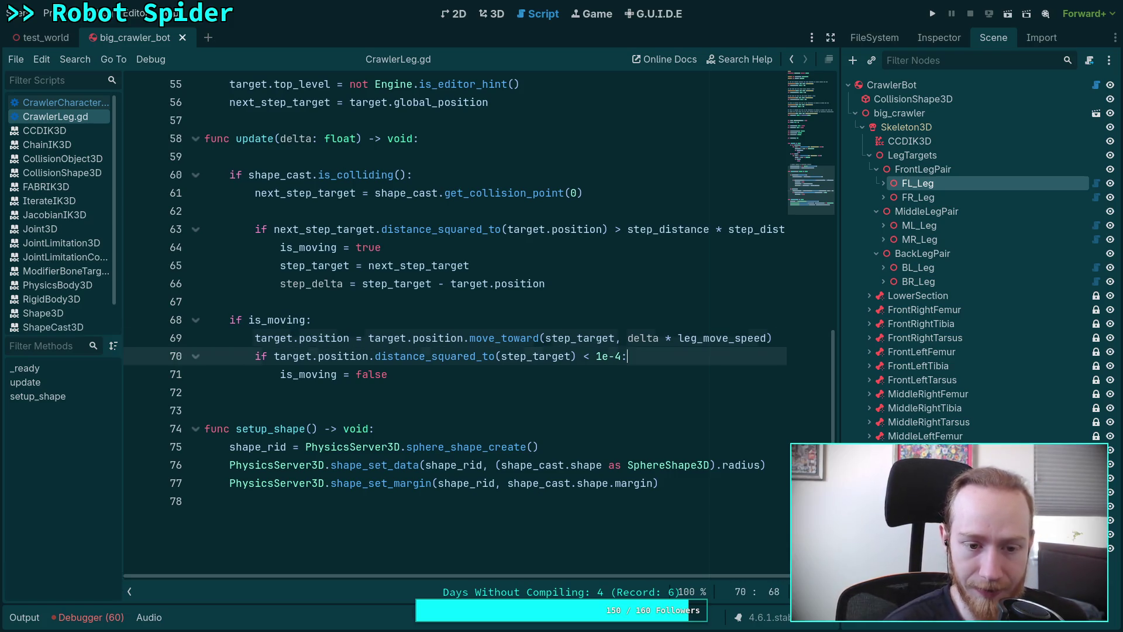
key(Down)
key(Down)
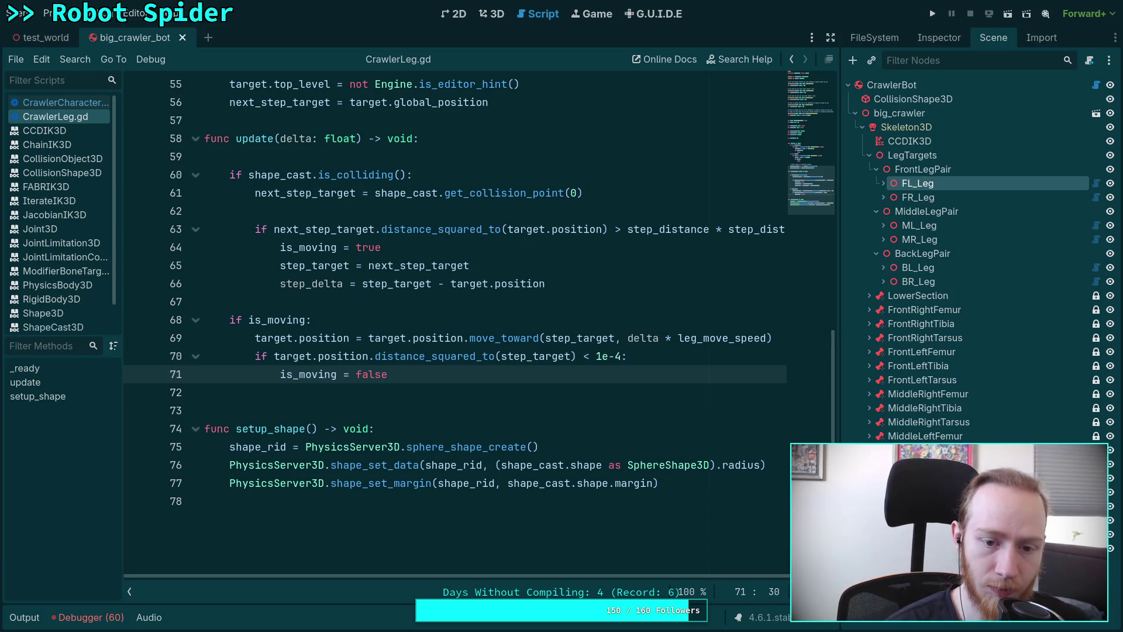
key(Up)
key(Up)
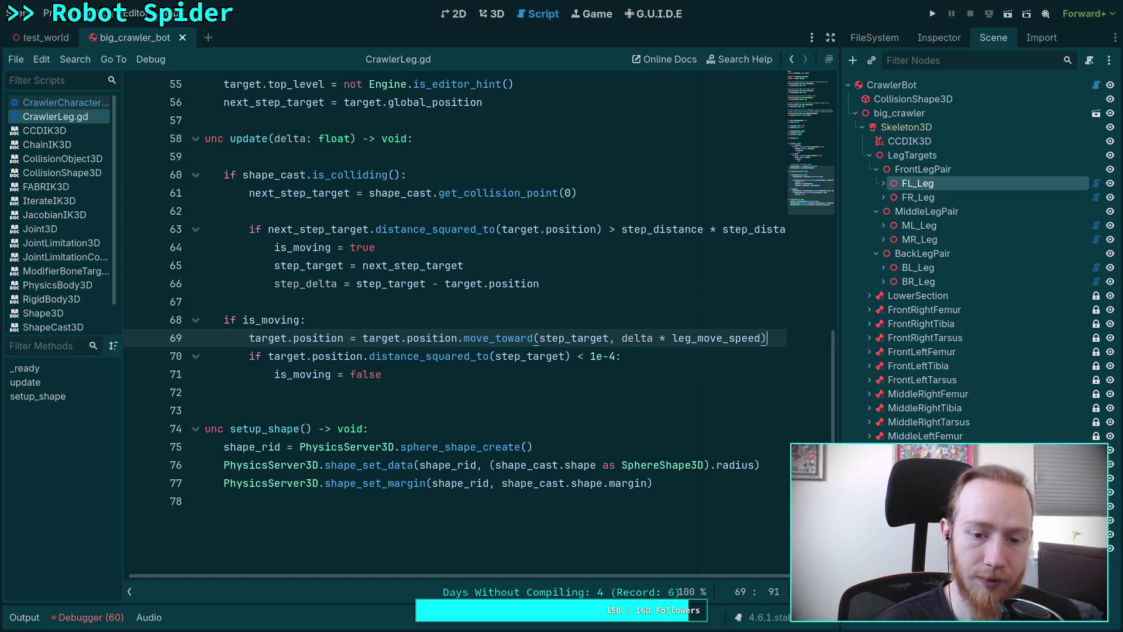
key(Down)
key(Down)
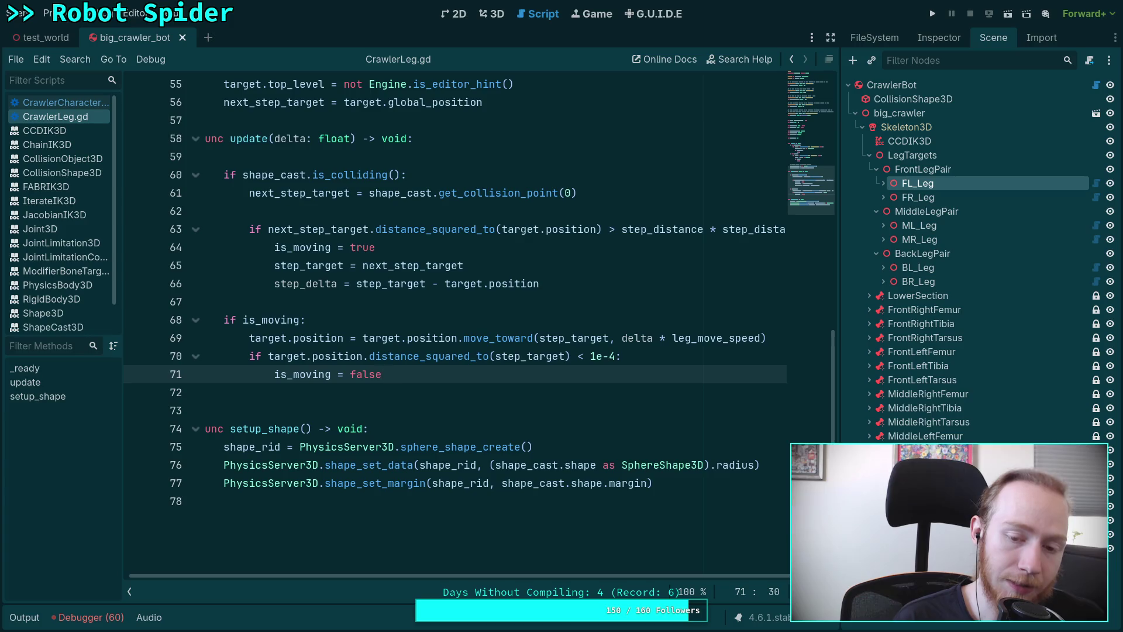
key(Return)
key(BackSpace)
- Add an else: branch that starts declaring var length: float =
text(else:)
key(Return)
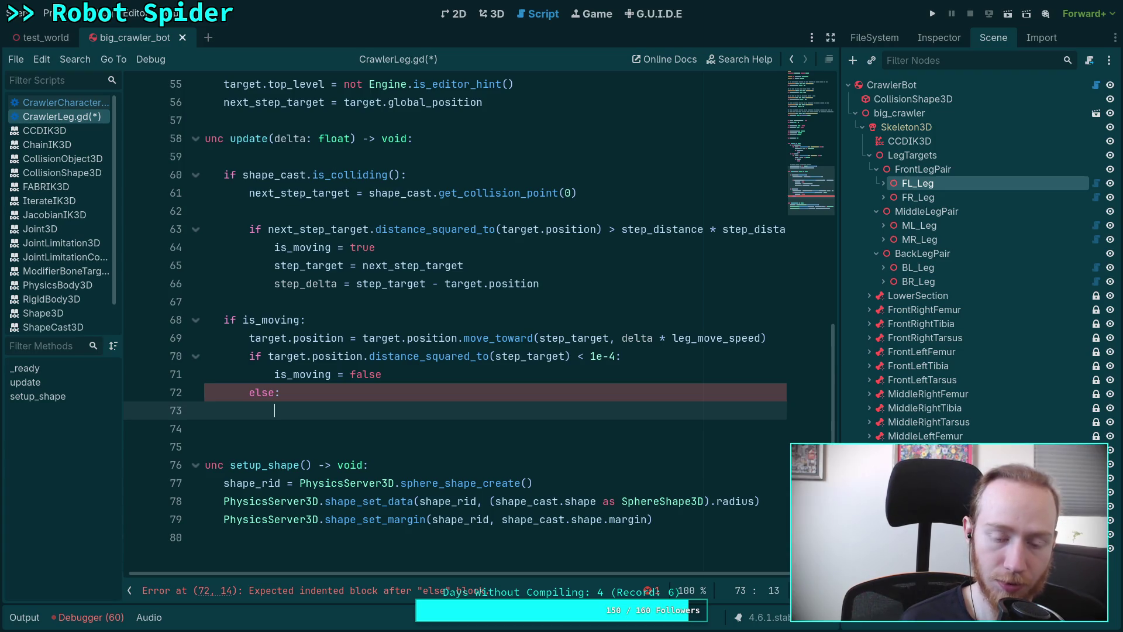
text(var pro)
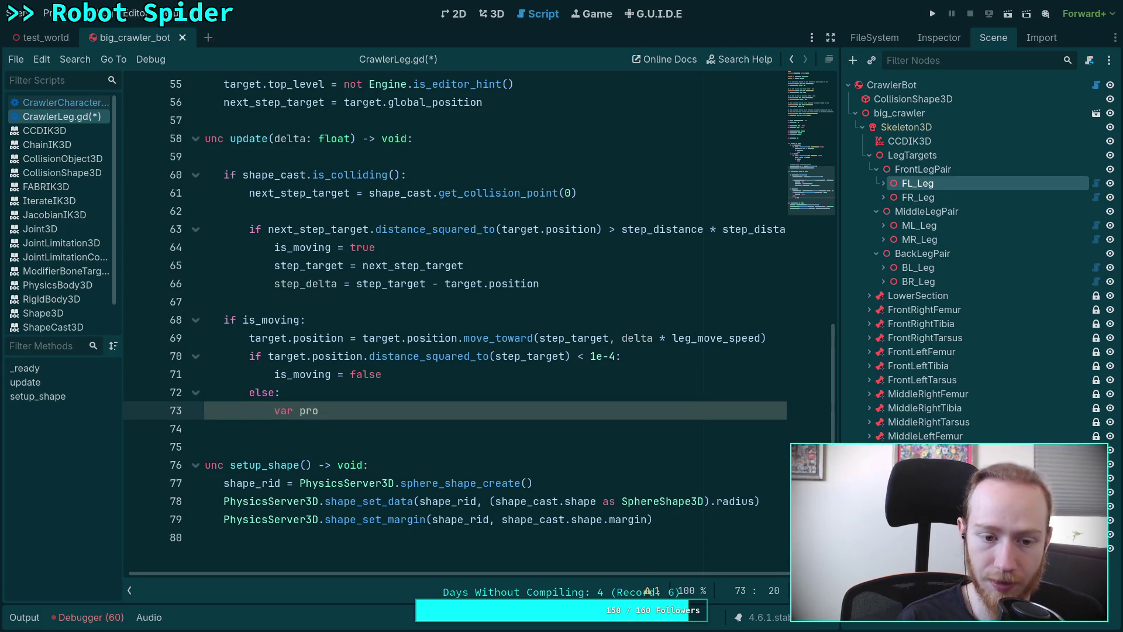
text(gress)
key(BackSpace)
key(BackSpace)
key(BackSpace)
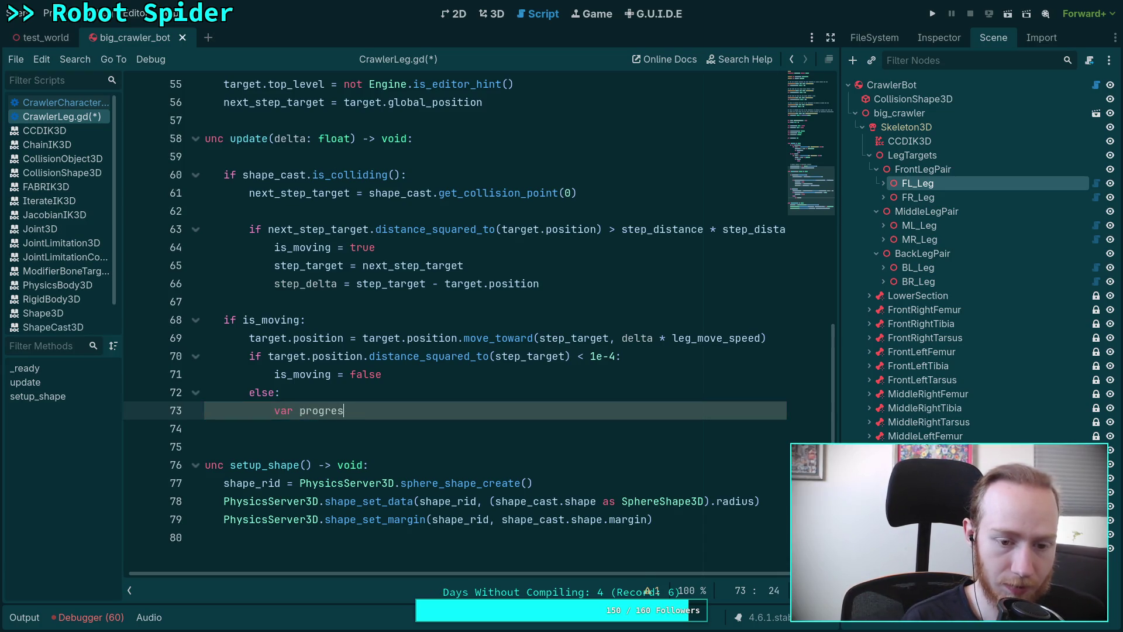
text(l)
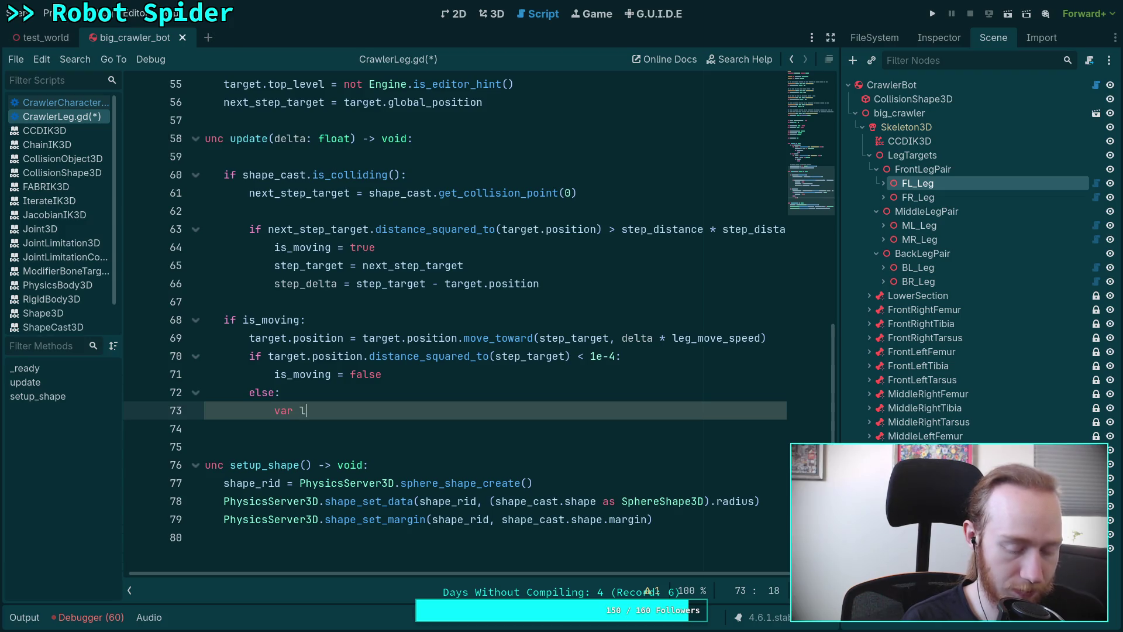
text(ength: fl)
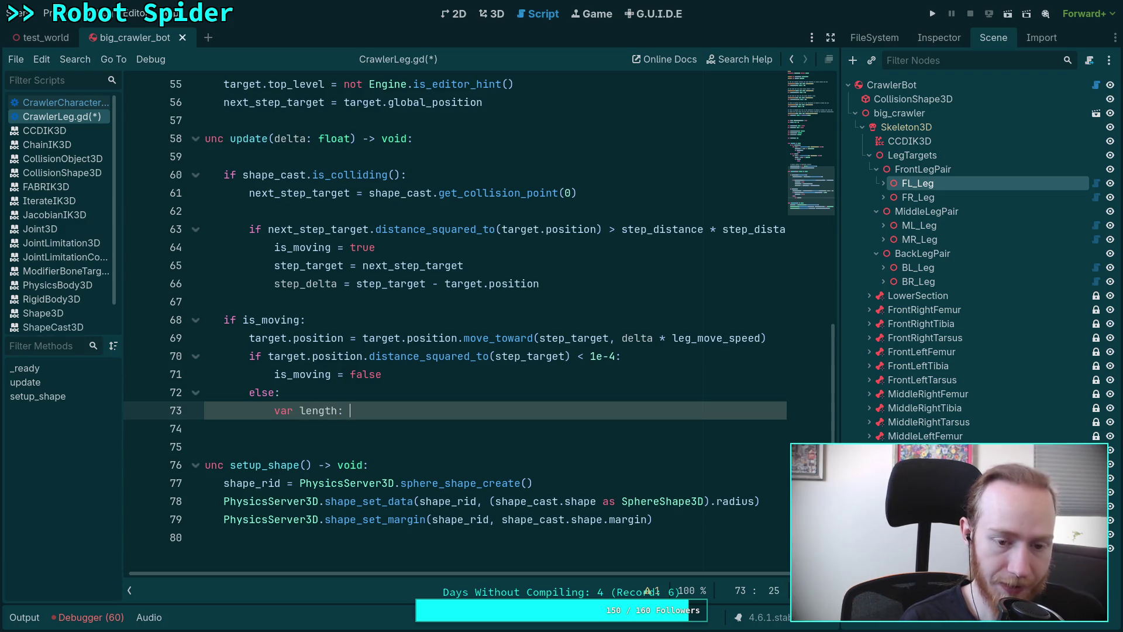
text(oat =)
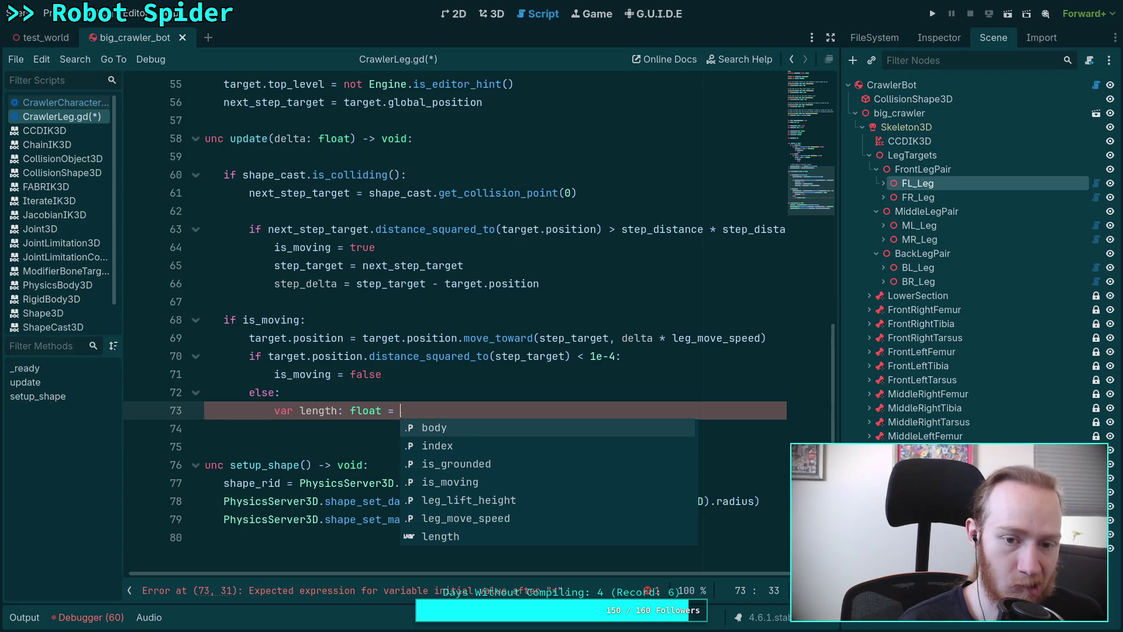
- Assign length to step_delta.slide(body.transform.basis.y), accepting slide() from autocomplete
drag(305, 283, 596, 287)
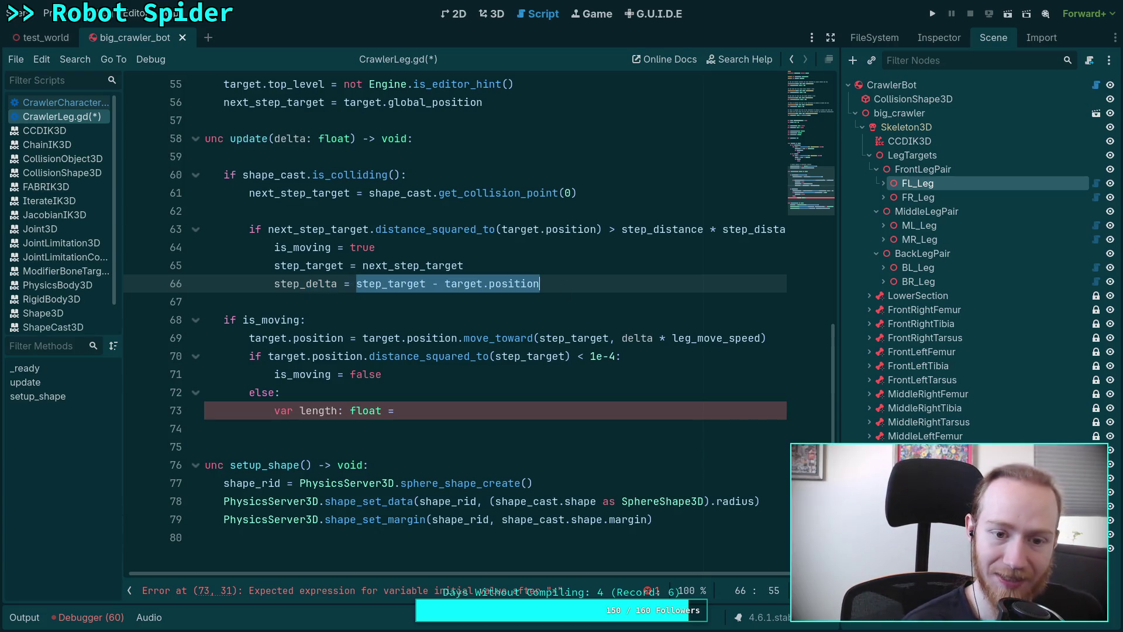
click(454, 411)
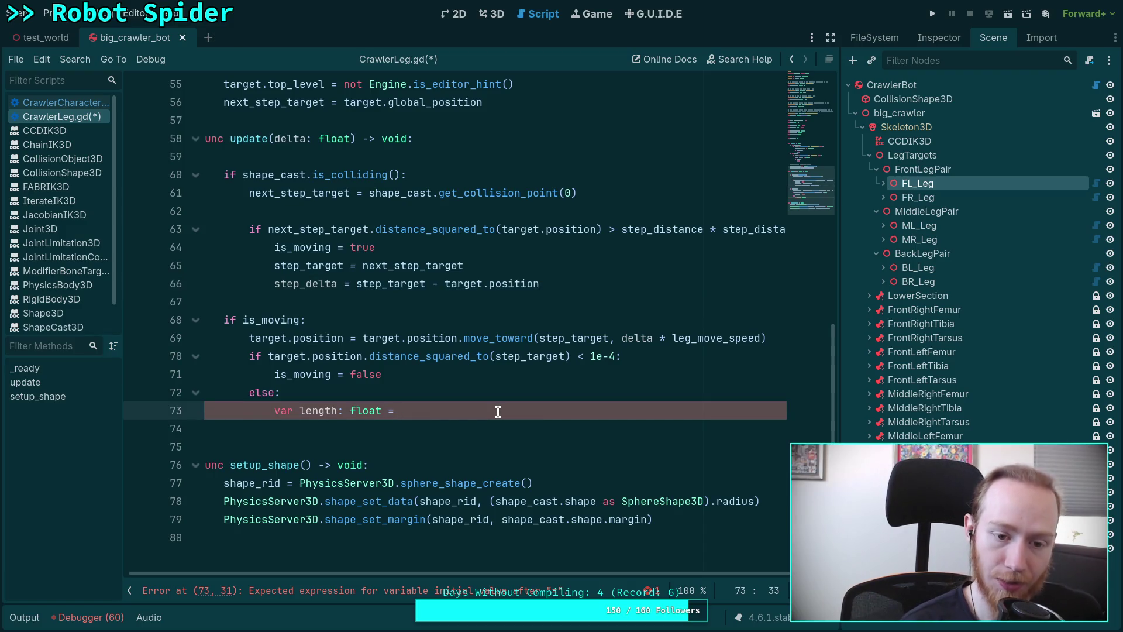
text(step_delta.s)
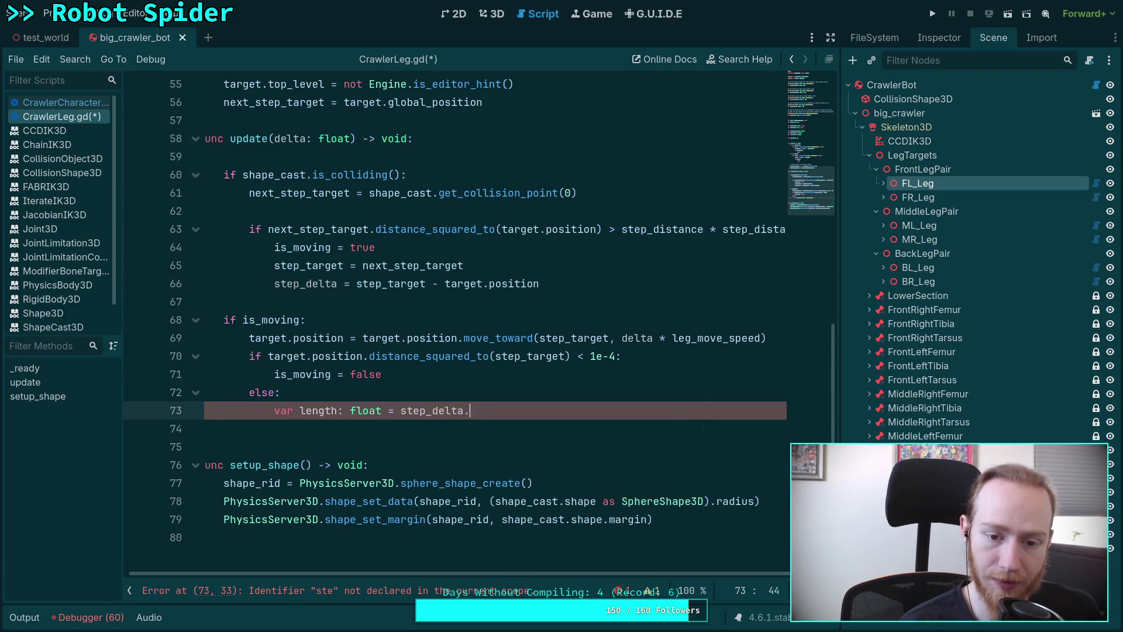
text(lide)
key(Return)
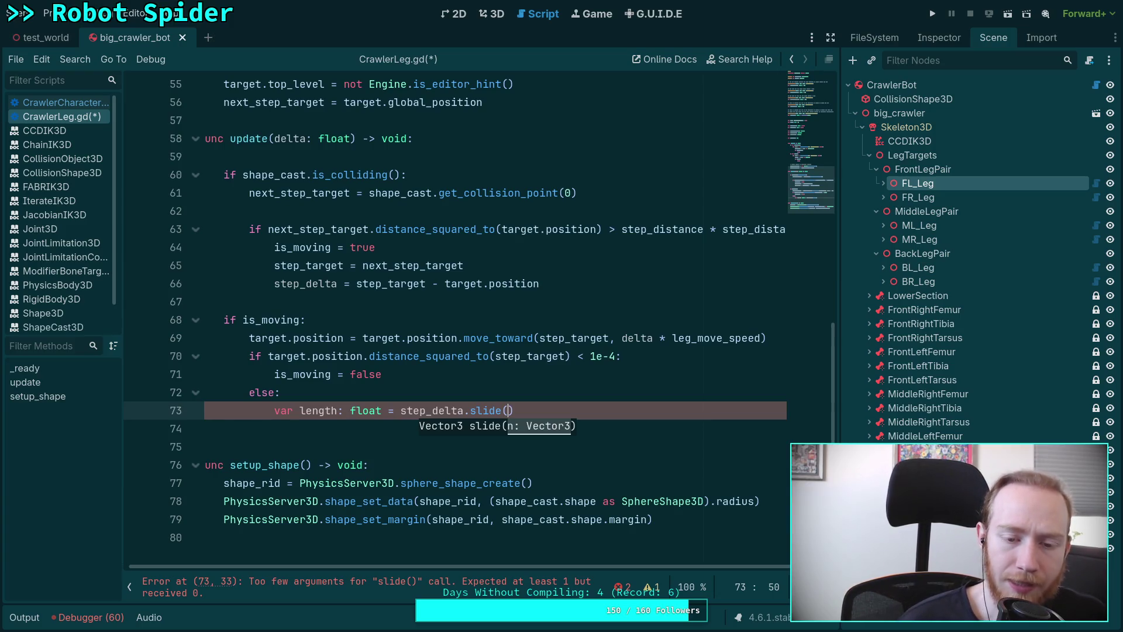
text(body.)
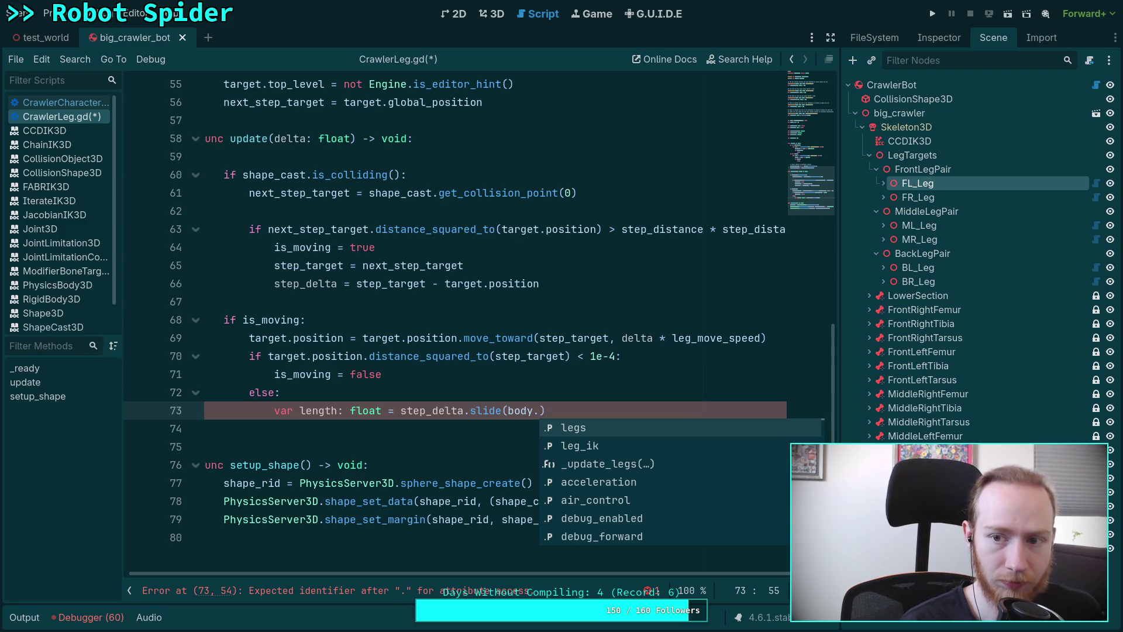
text(transform.)
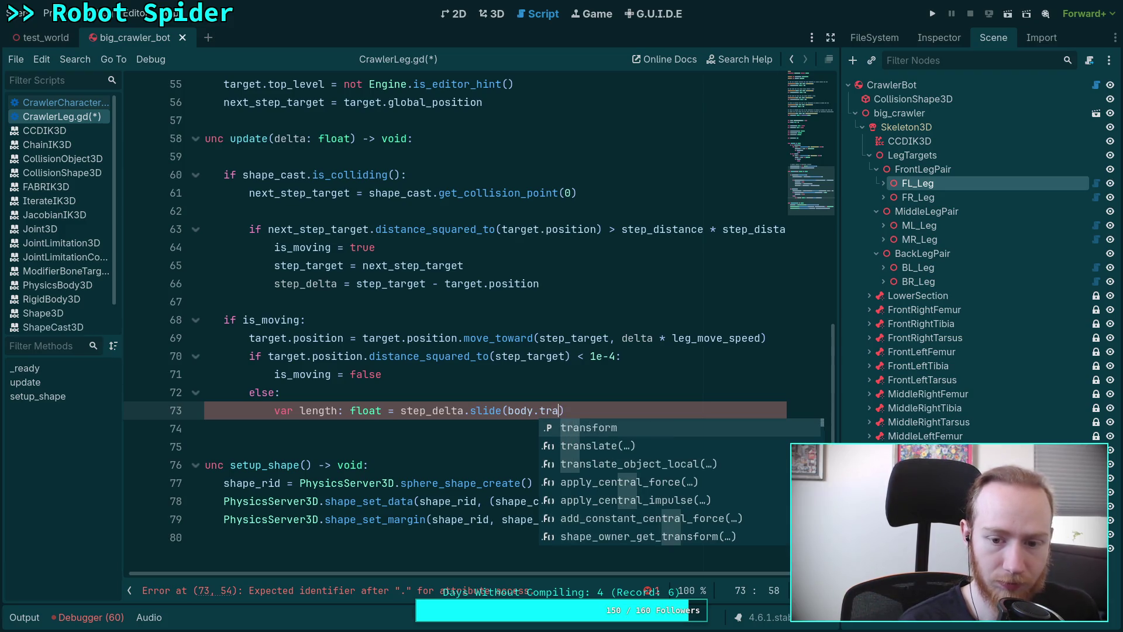
text(basis.y)
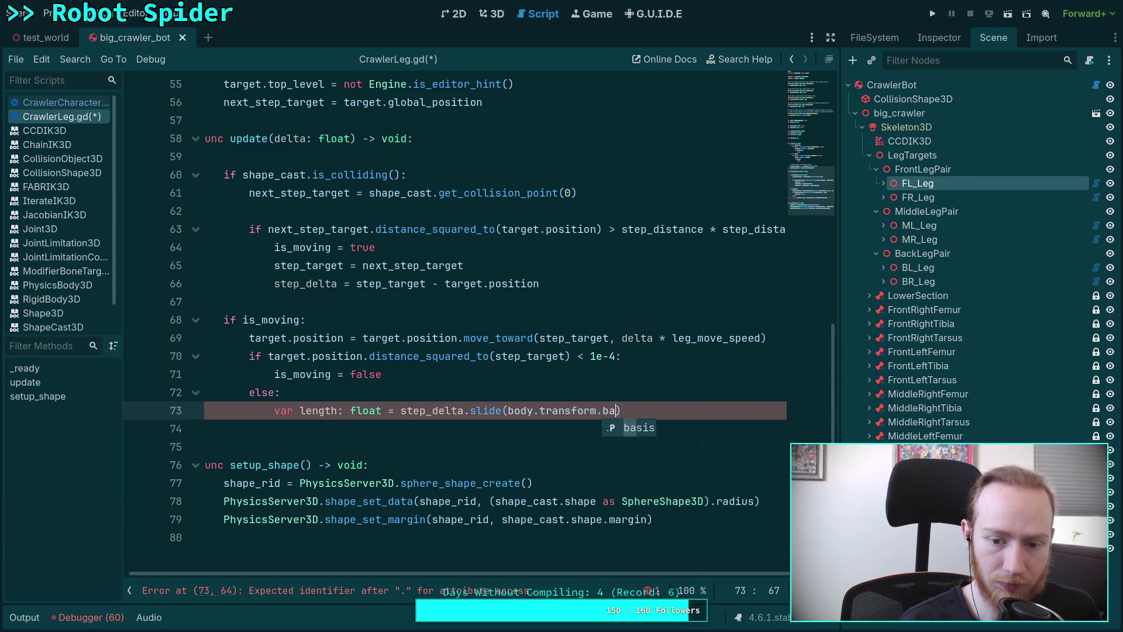
text())
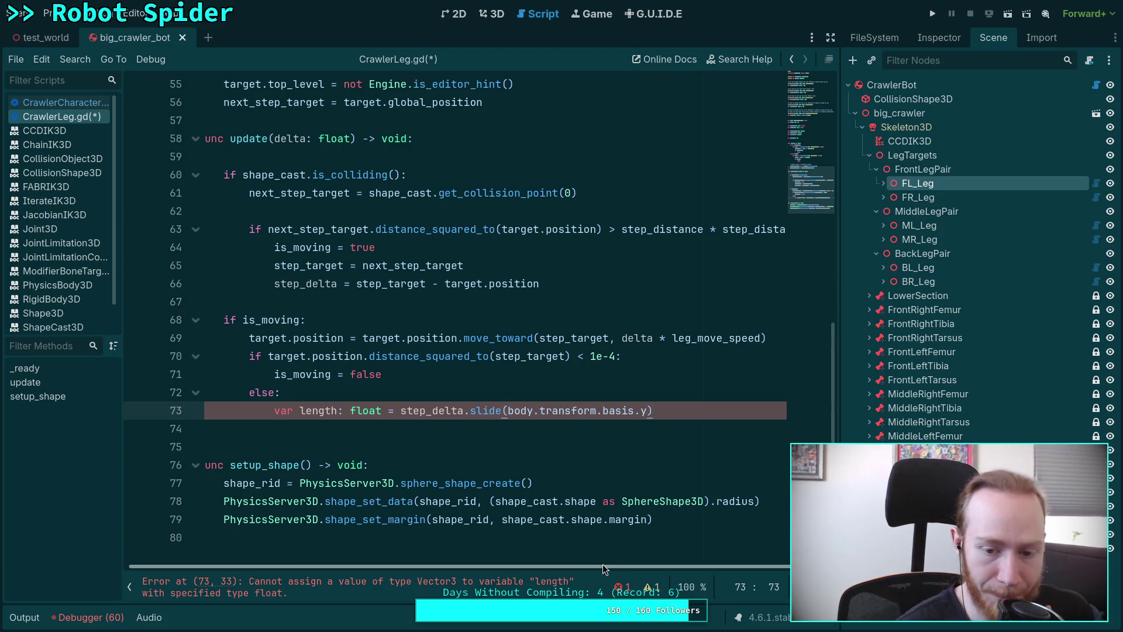
scroll(603, 564, left, 1)
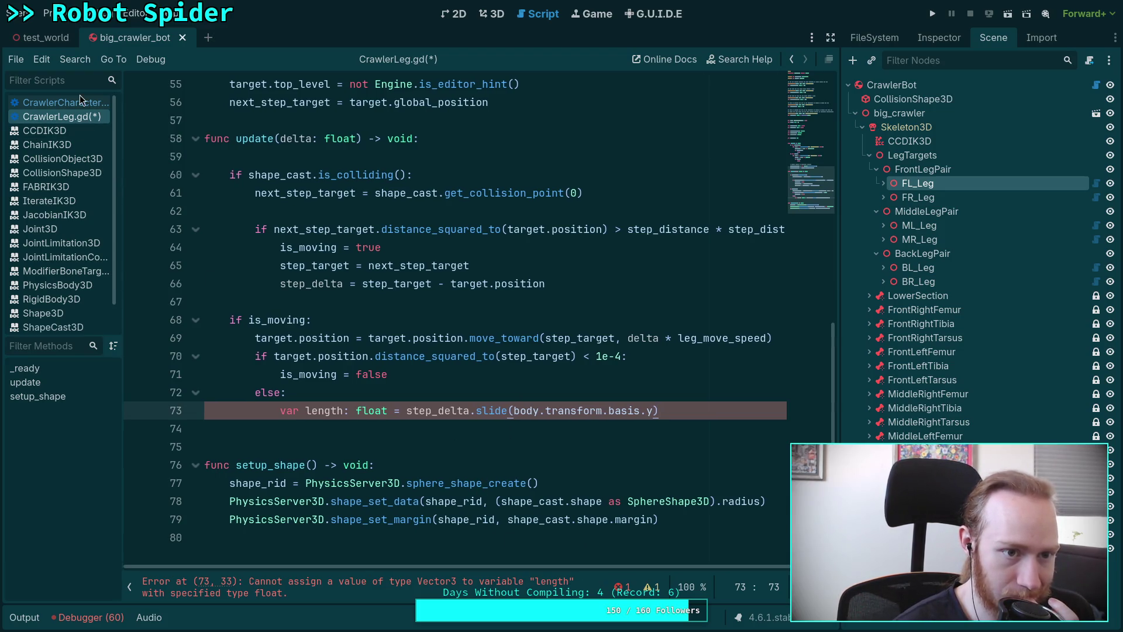
- Change CrawlerCharacter.gd's call to leg.update(state), save, and select update's delta parameter in CrawlerLeg.gd
click(78, 102)
scroll(332, 359, down, 8)
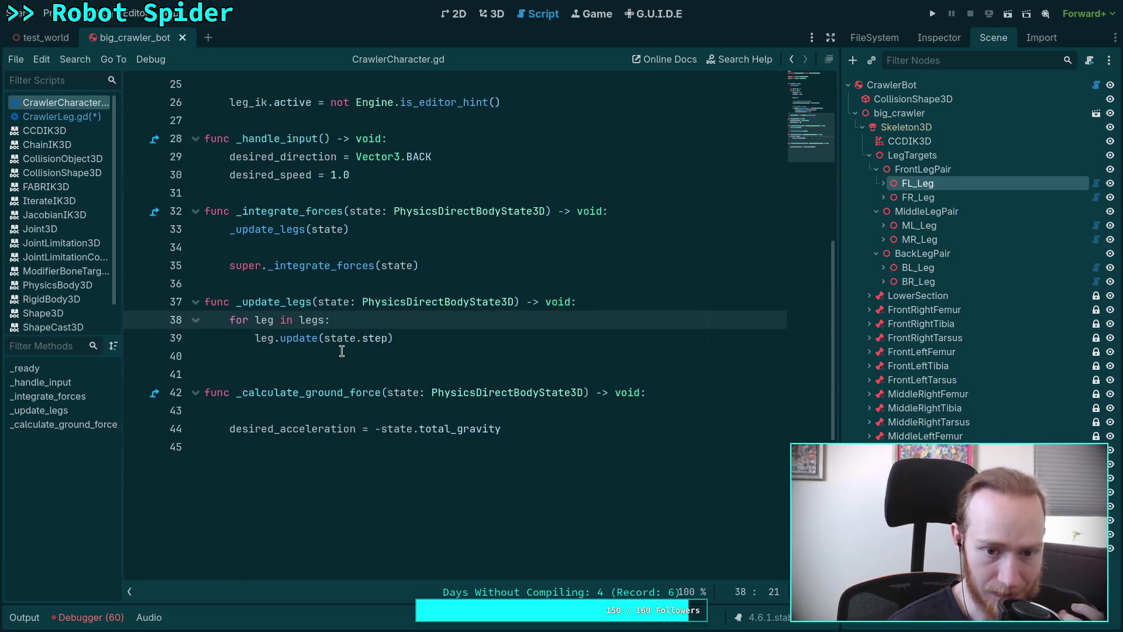
drag(356, 338, 389, 338)
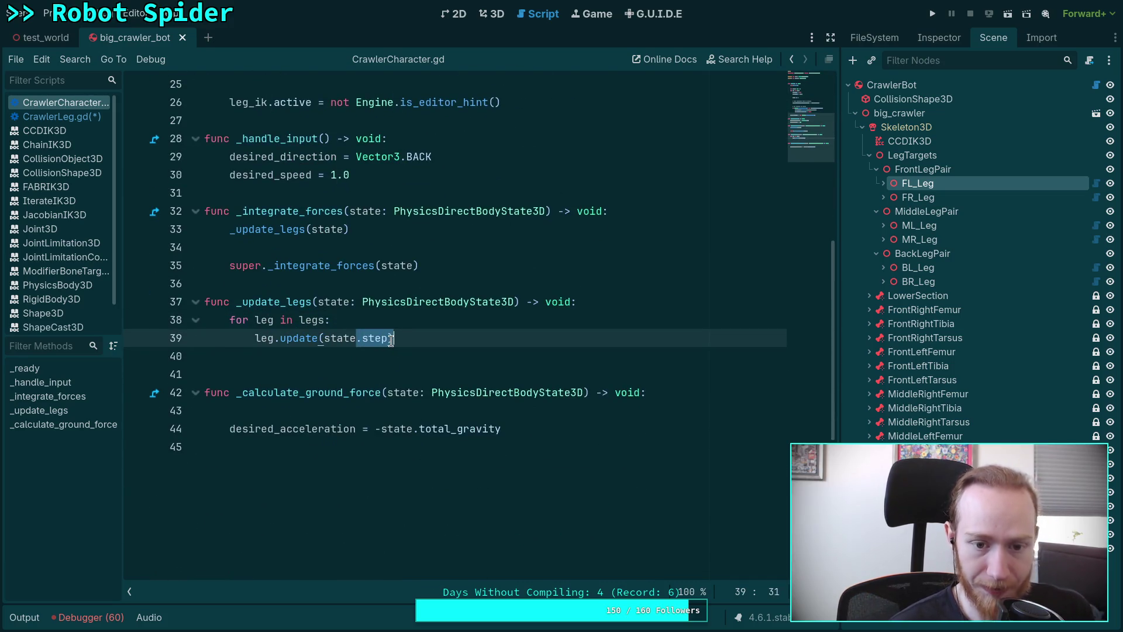
key(BackSpace)
key(ctrl+s)
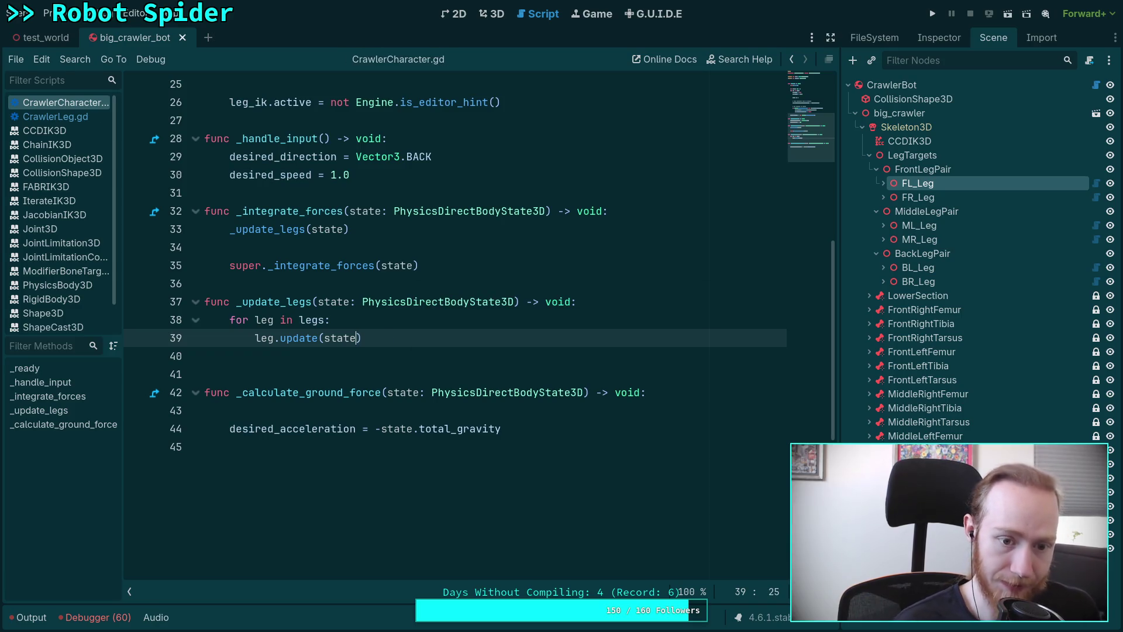
click(79, 119)
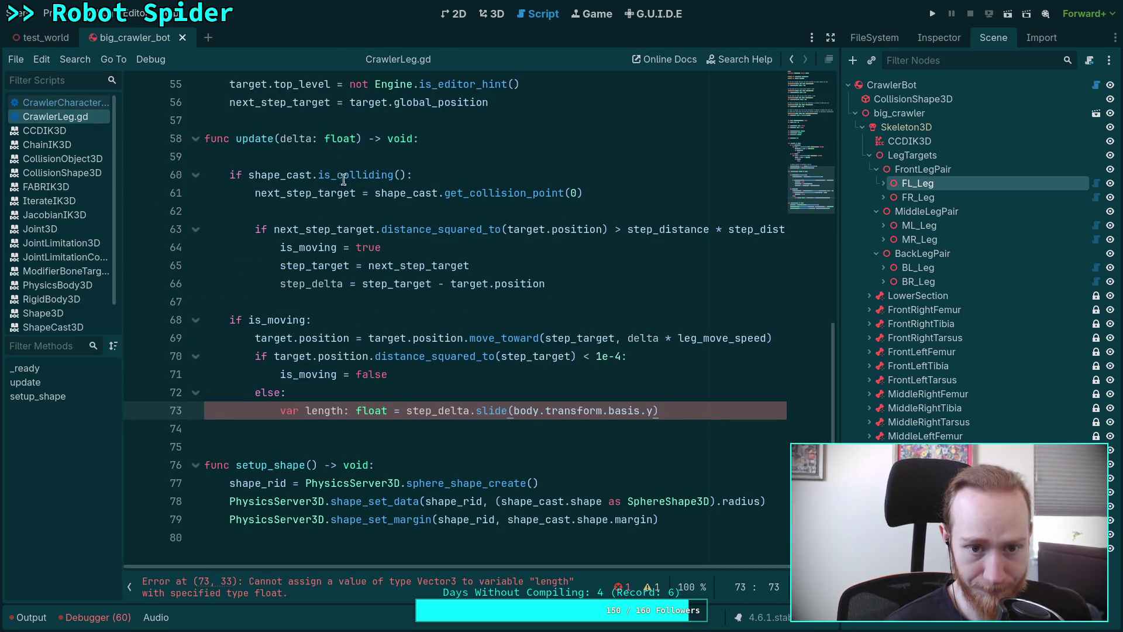
drag(281, 138, 358, 138)
- Make update take state: PhysicsDirectBodyState3D, using state.step instead of delta and state instead of body
text(state)
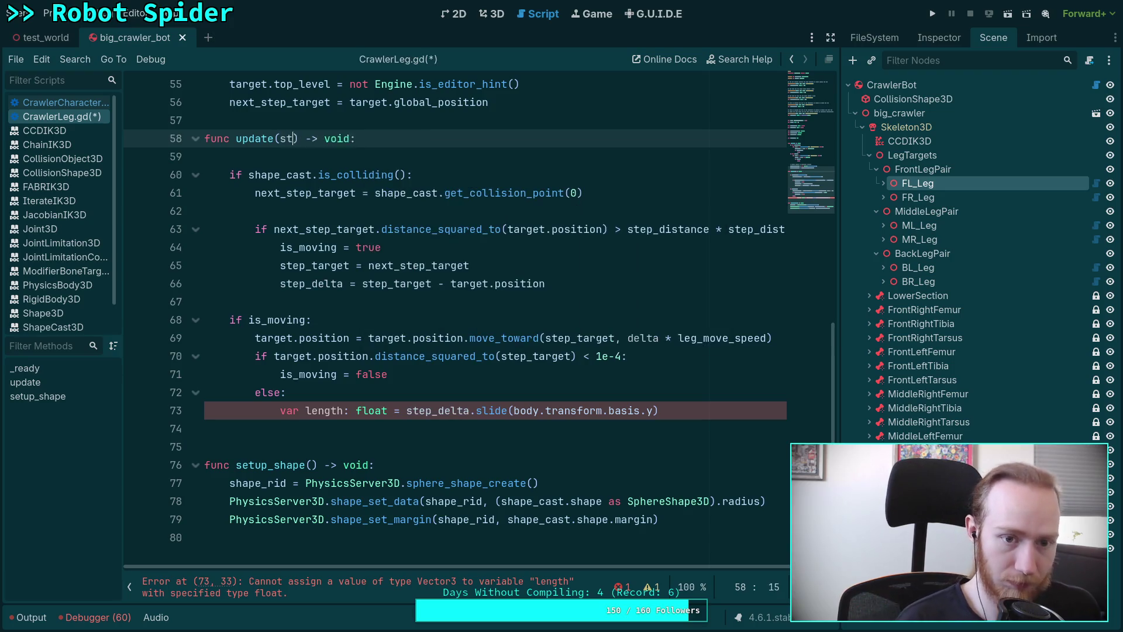
text(: PhysicsD)
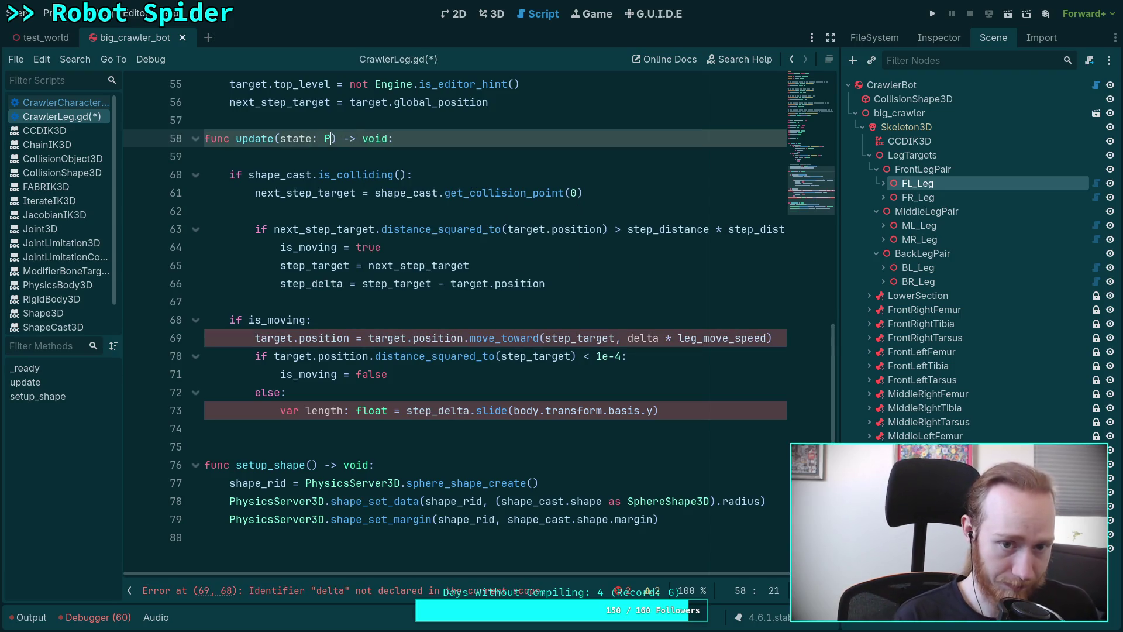
key(Down)
key(Down)
key(Return)
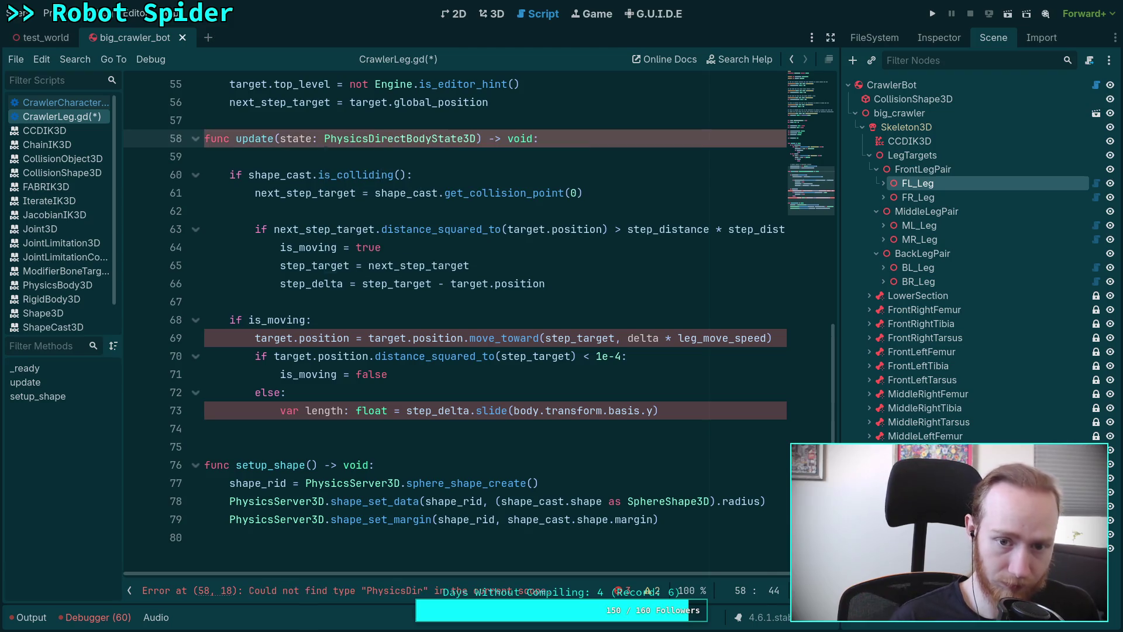
click(624, 338)
double_click(637, 338)
text(state.step)
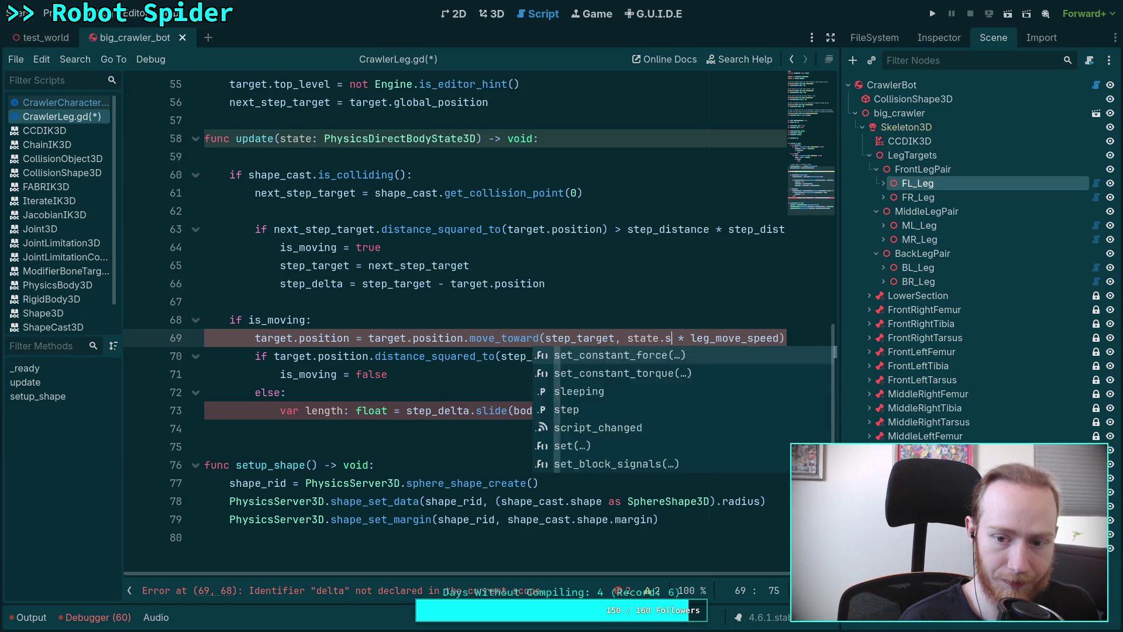
double_click(515, 411)
text(state)
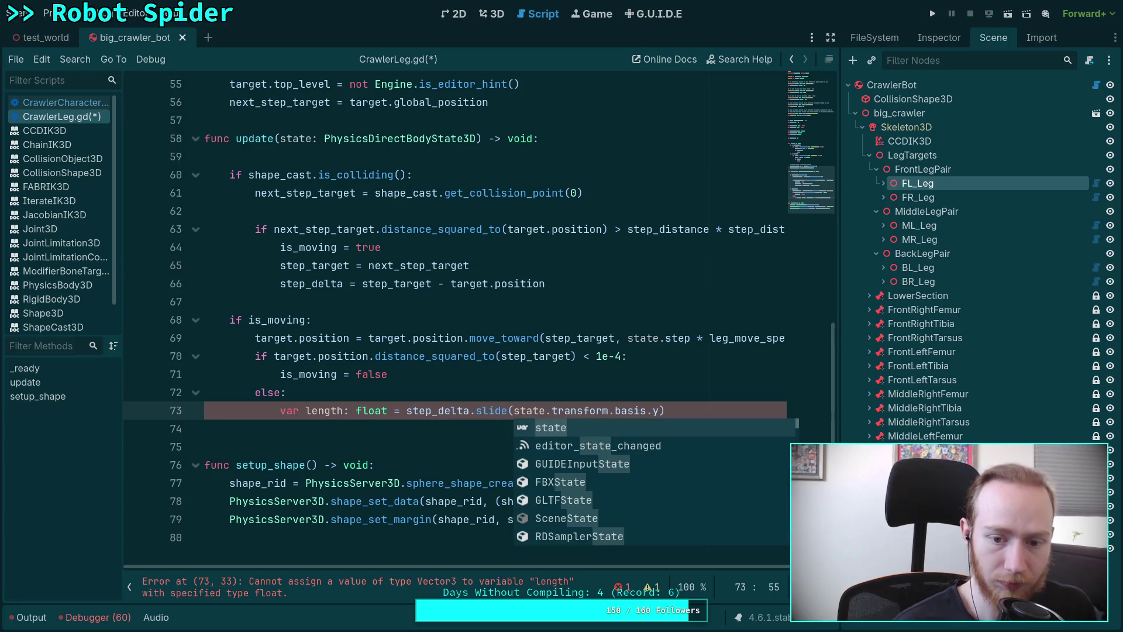
- Append .length_squared() to the step length calculation on line 73
click(715, 405)
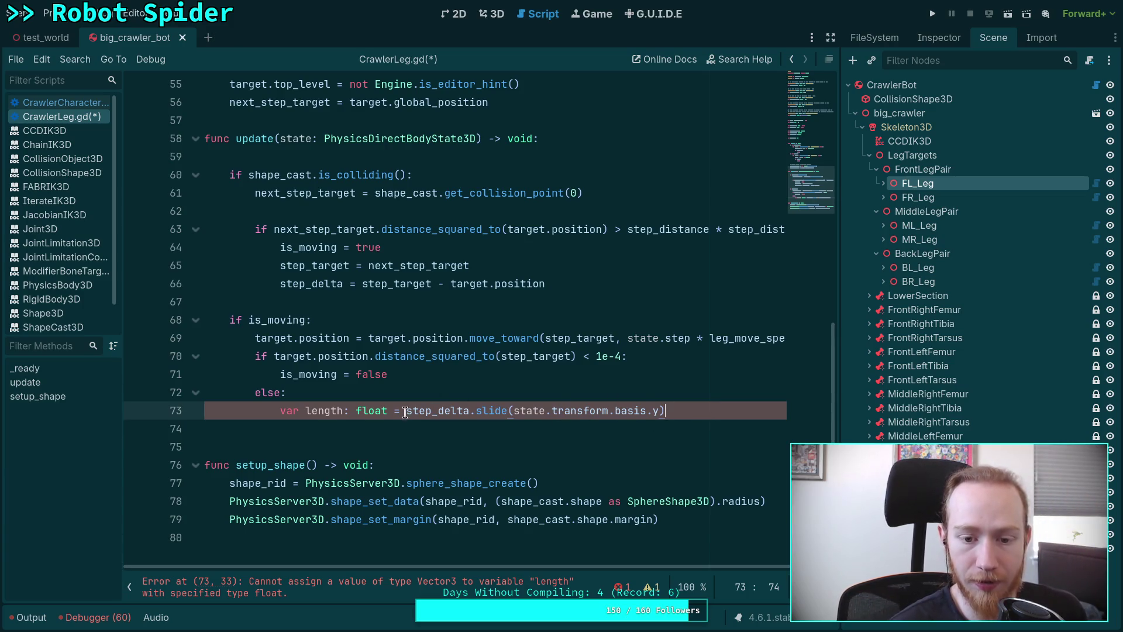
text(.li)
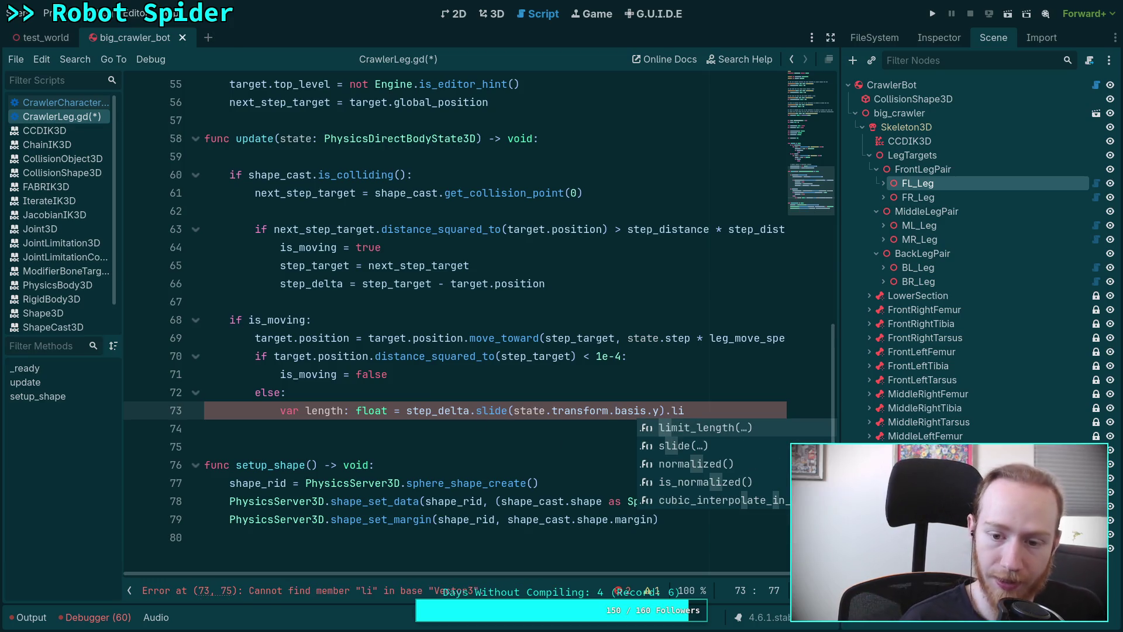
key(BackSpace)
text(en)
key(Return)
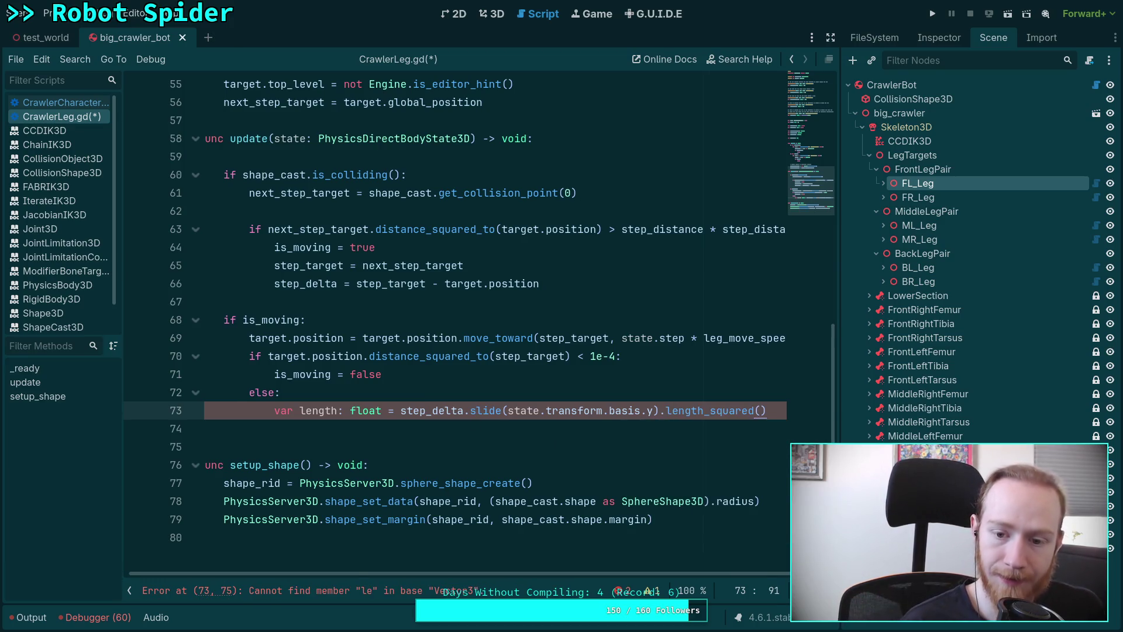
click(630, 425)
key(Tab)
key(Tab)
key(Tab)
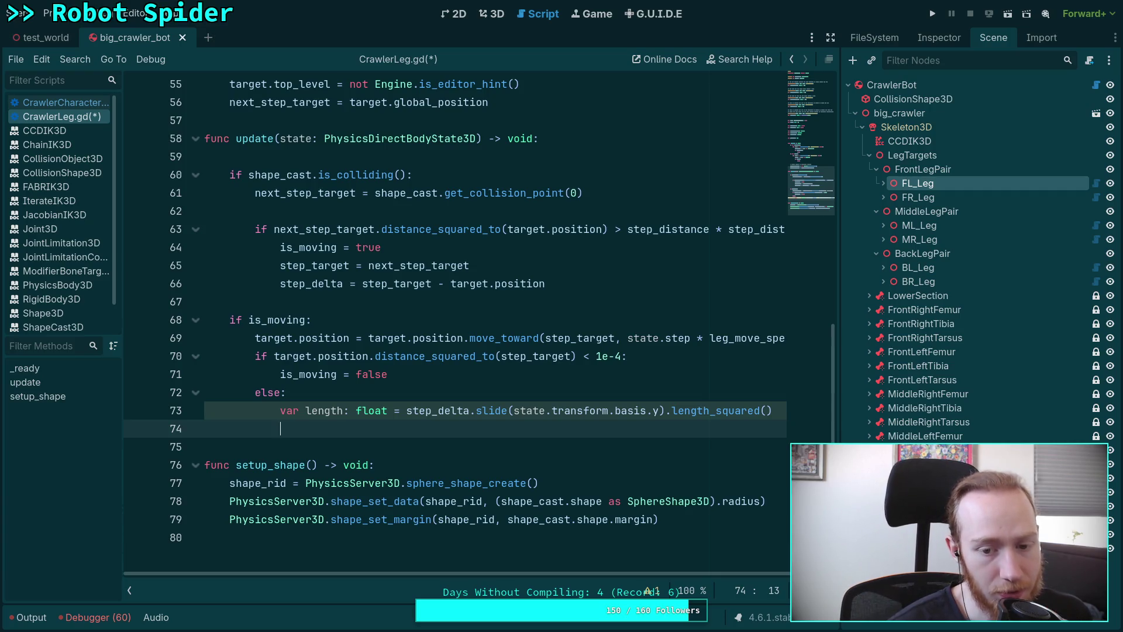
- Switch line 73 back to length() and start 'var progress: float =' on line 74
drag(709, 410, 760, 413)
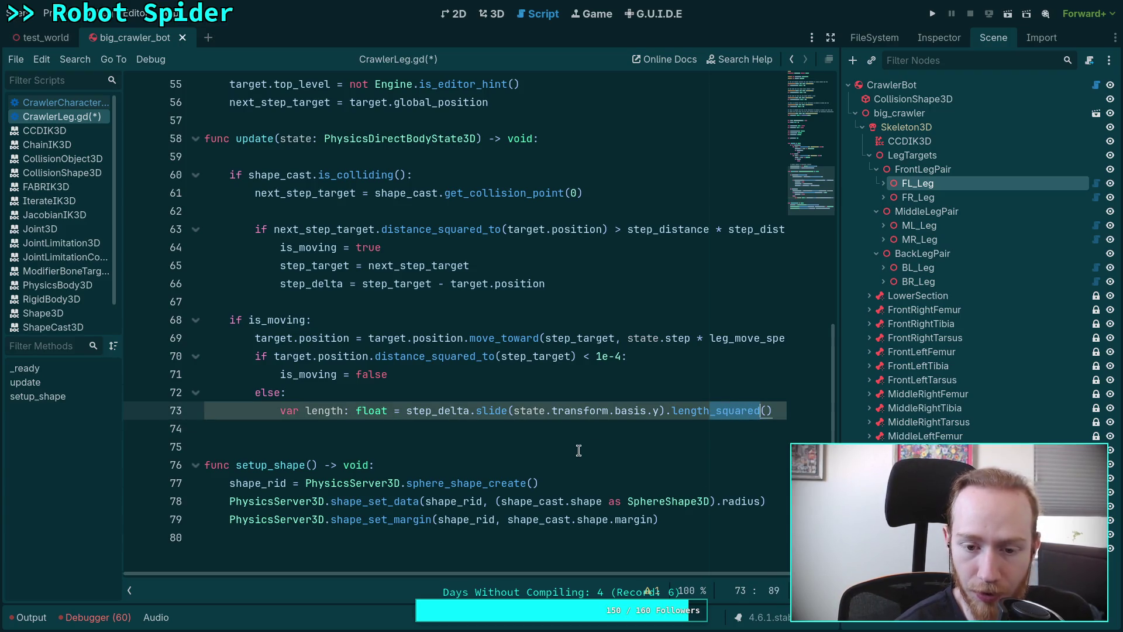
key(BackSpace)
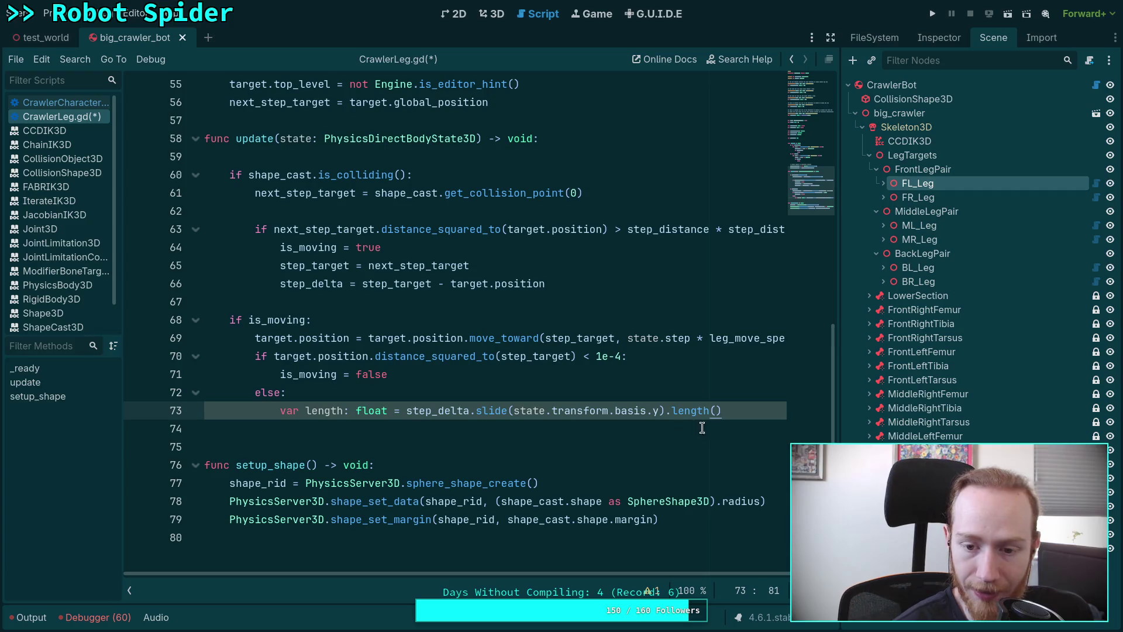
click(750, 432)
text(var pro)
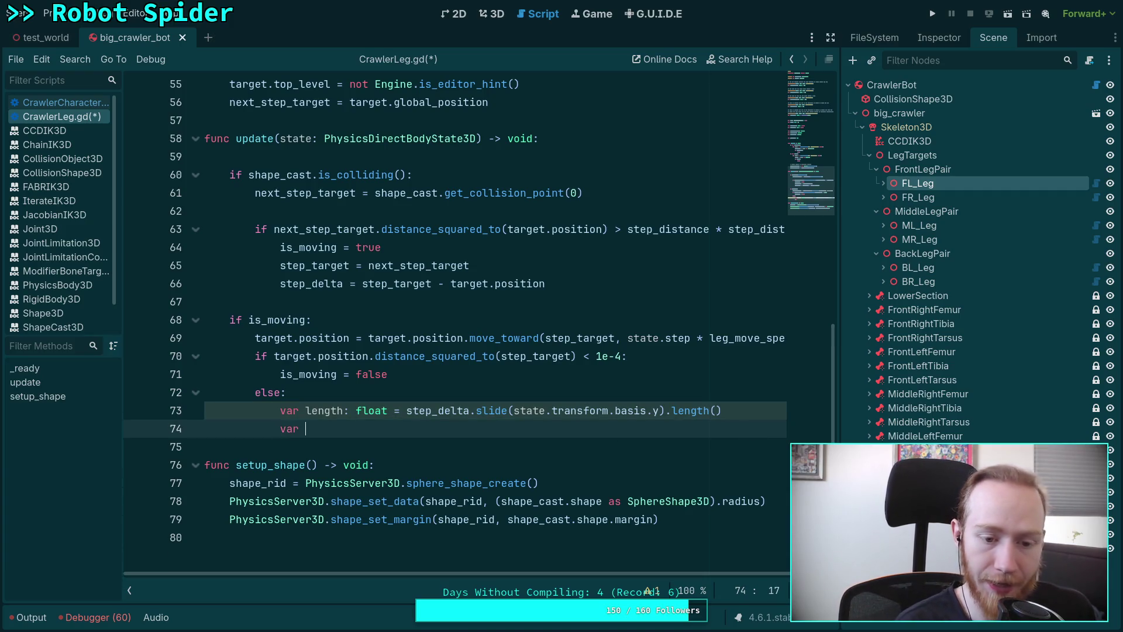
text(gress:)
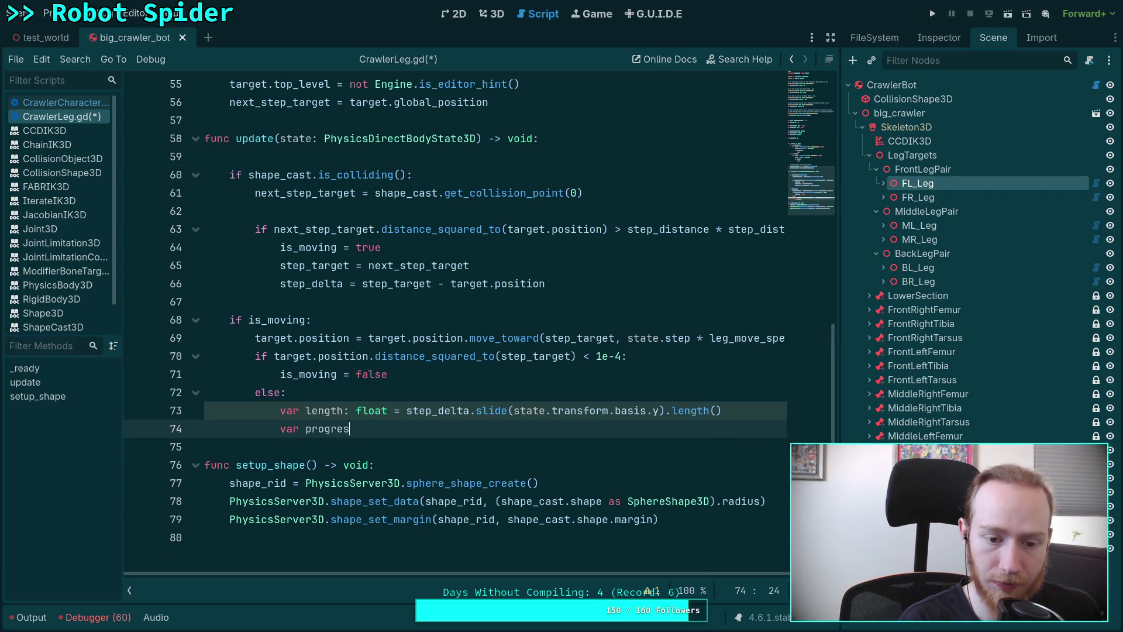
text( float =)
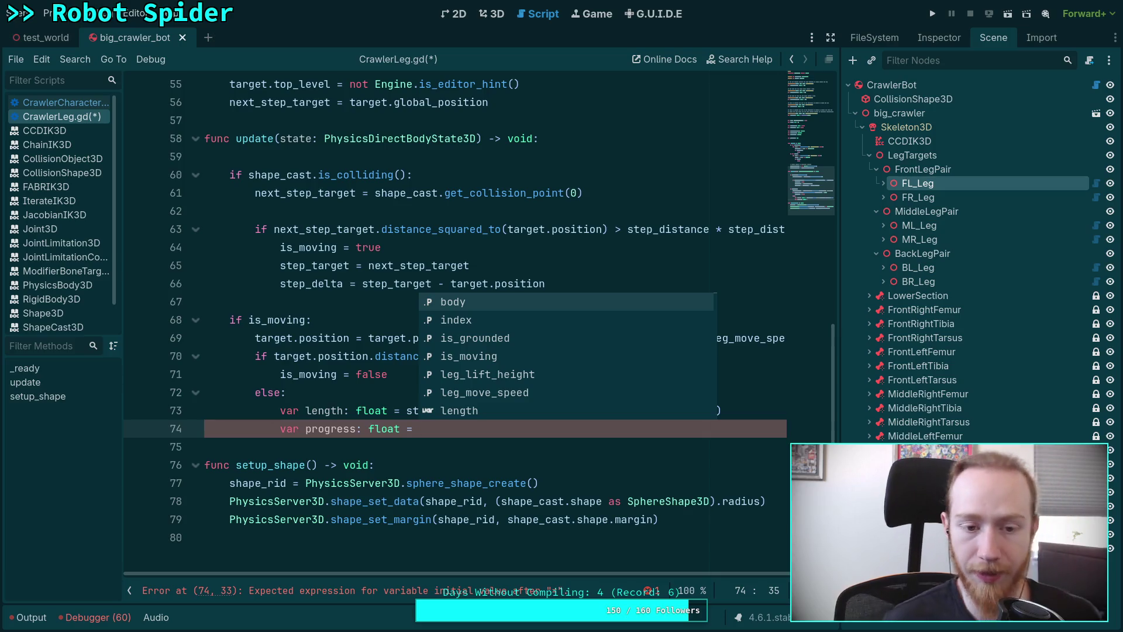
click(339, 301)
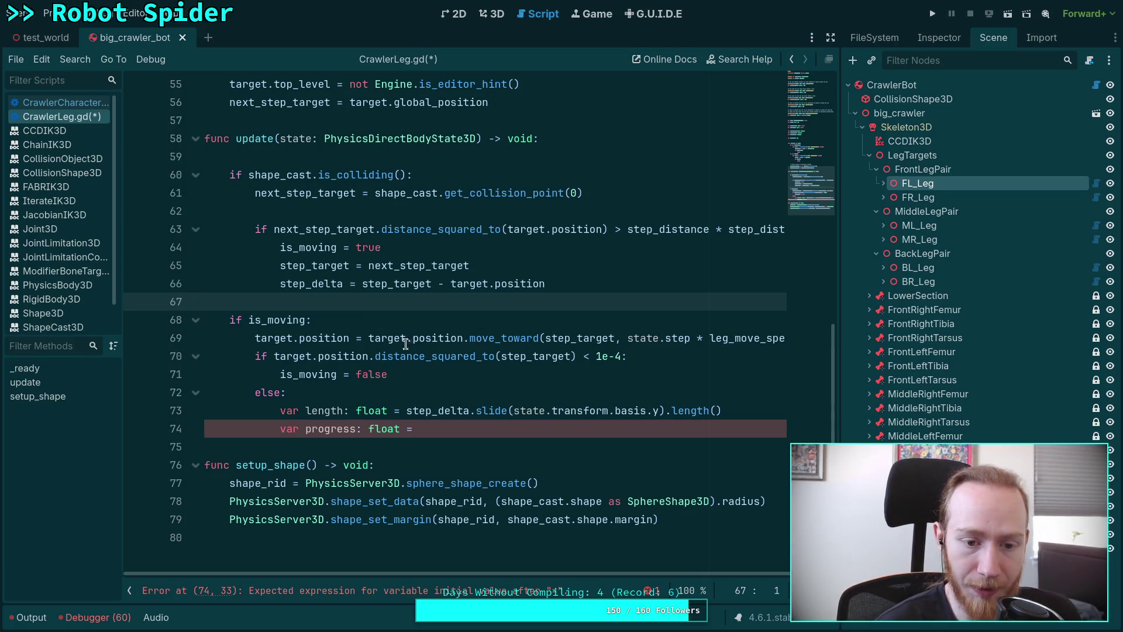
- Review where step_delta is declared, then place the caret before the distance check line
mouse_move(454, 362)
scroll(455, 363, up, 2)
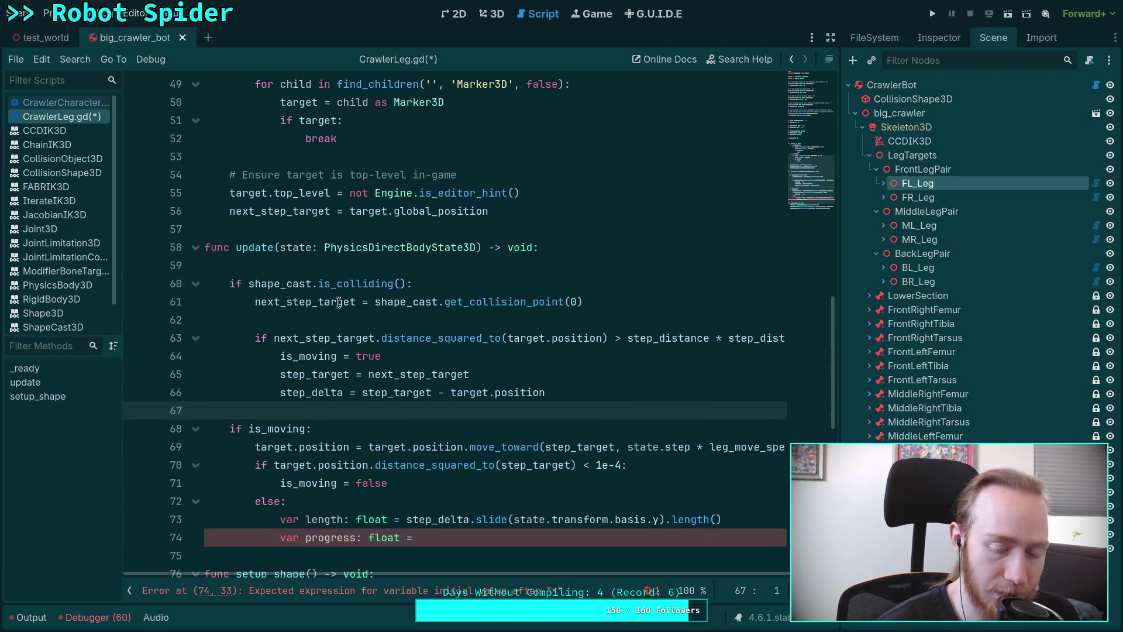
mouse_move(339, 302)
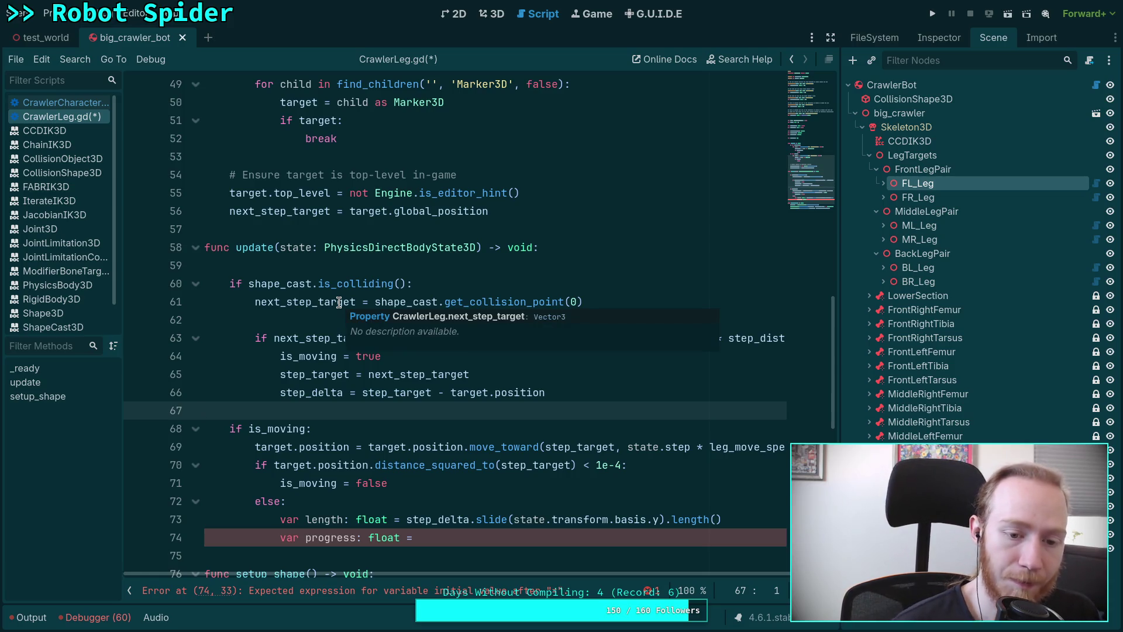
double_click(325, 387)
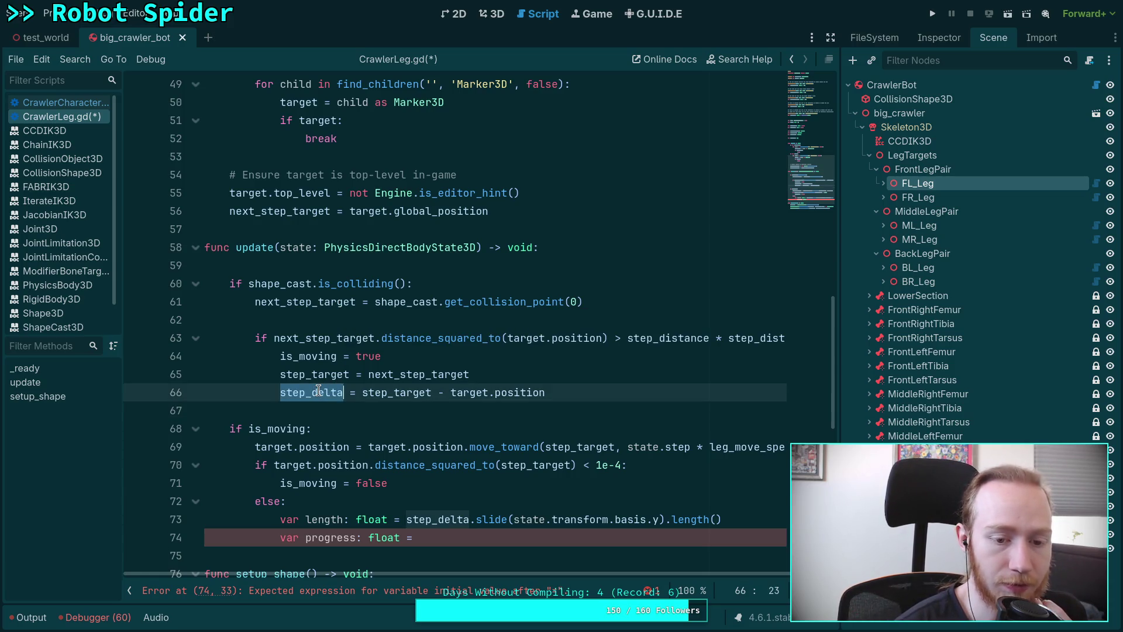
key(ctrl+z)
scroll(435, 366, down, 2)
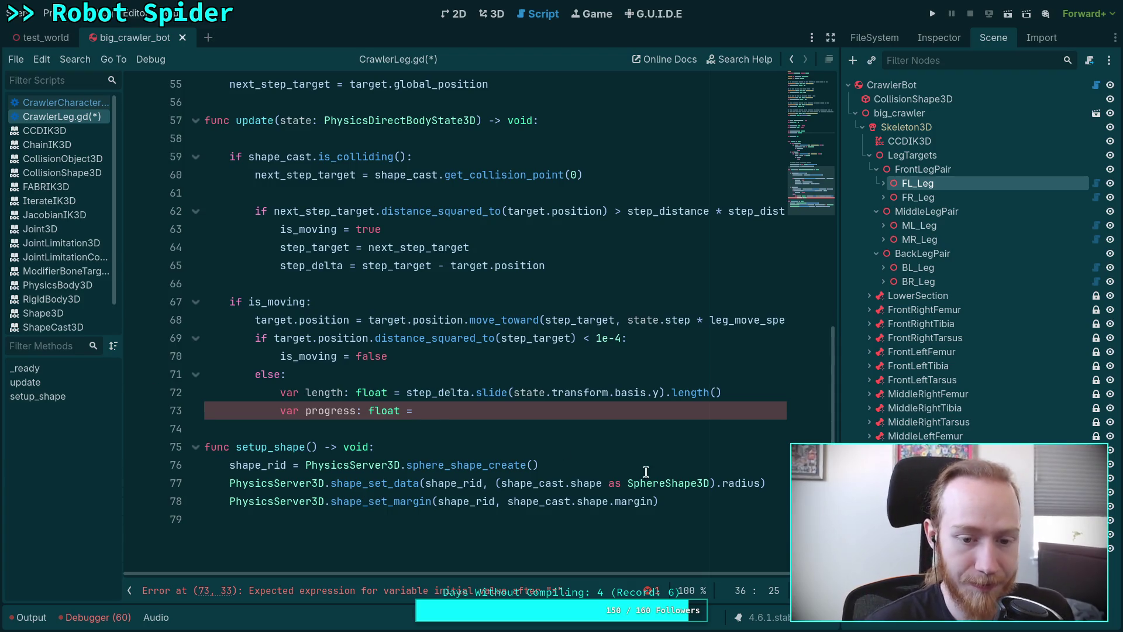
click(703, 410)
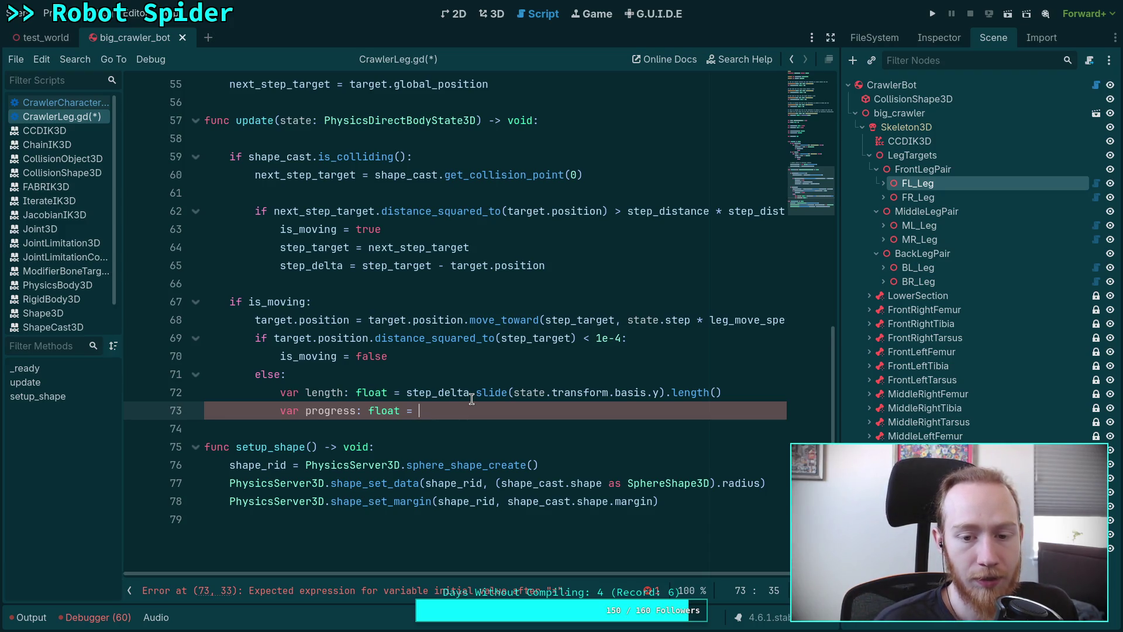
click(255, 338)
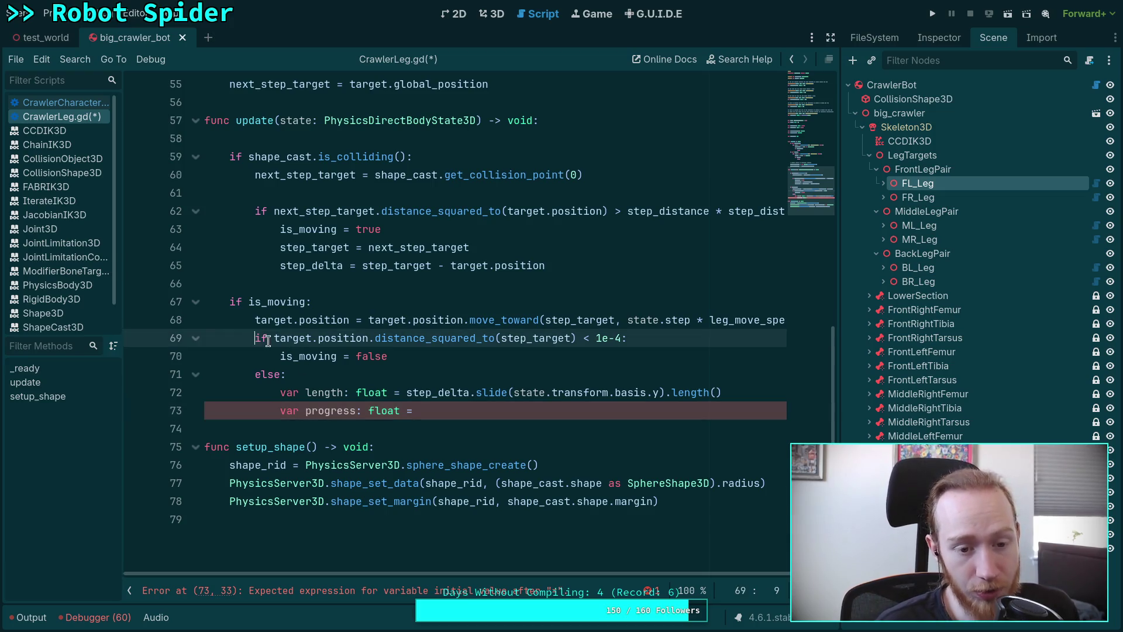
- Delete the else: line and move the length and progress declarations up into the if is_moving block
key(Return)
click(256, 338)
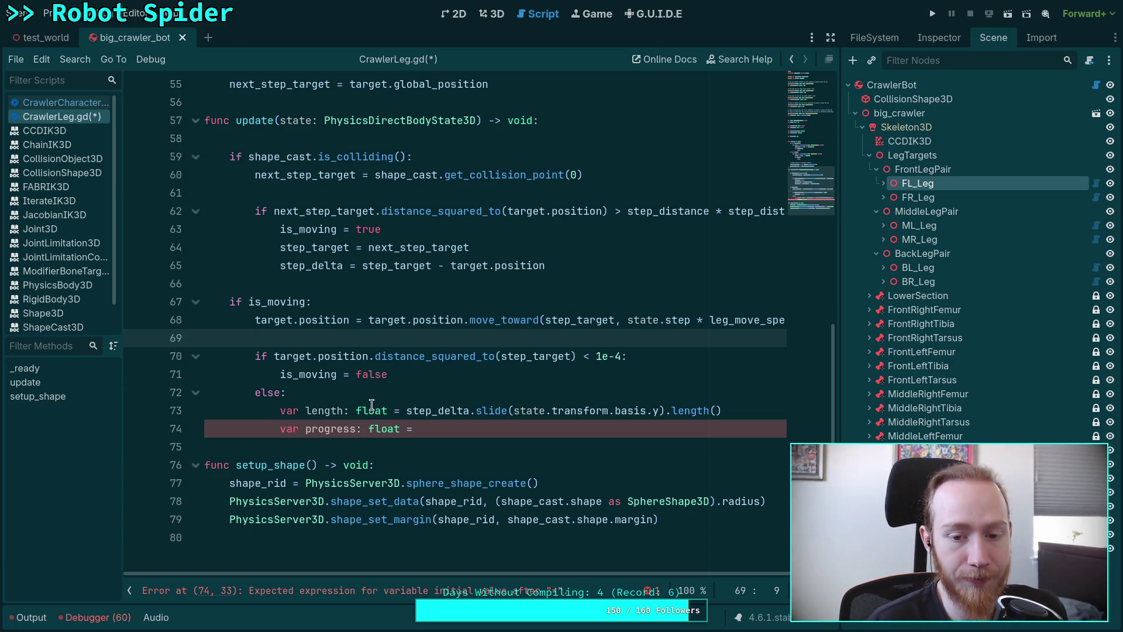
mouse_move(414, 429)
mouse_down()
mouse_move(280, 415)
mouse_move(451, 380)
mouse_up()
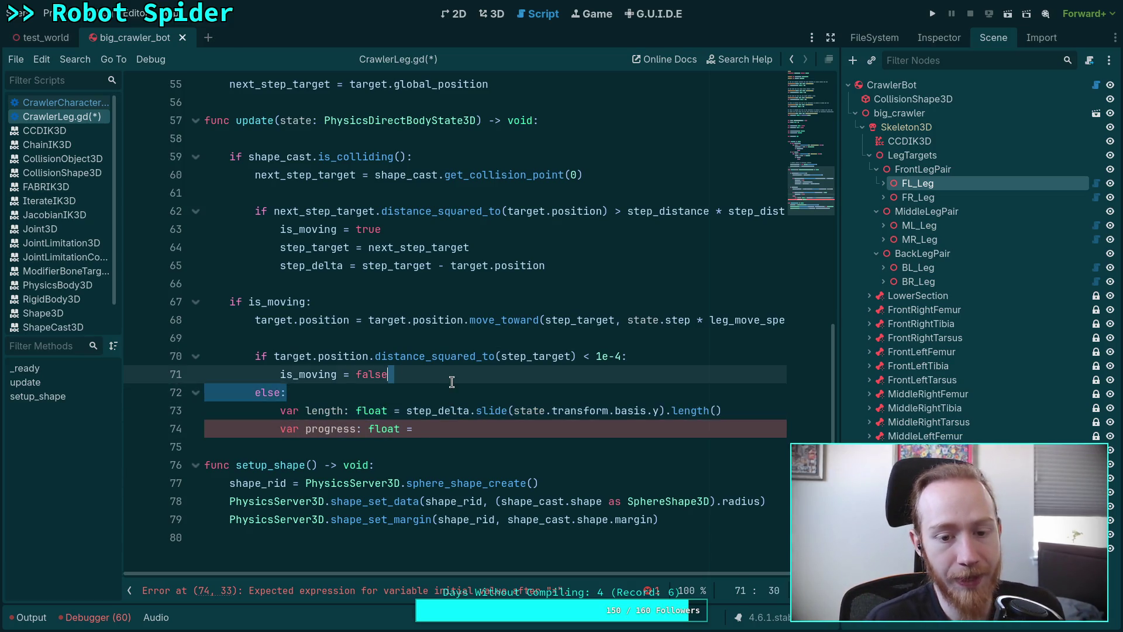
key(BackSpace)
drag(349, 397, 347, 418)
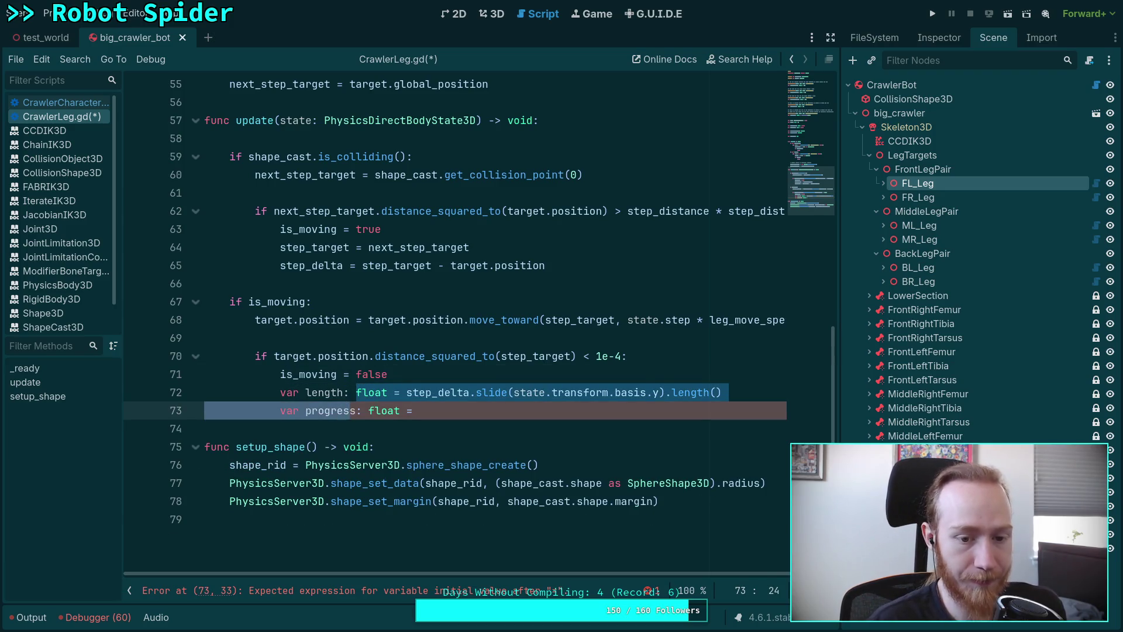
key(alt+Up)
key(alt+Up)
key(alt+Up)
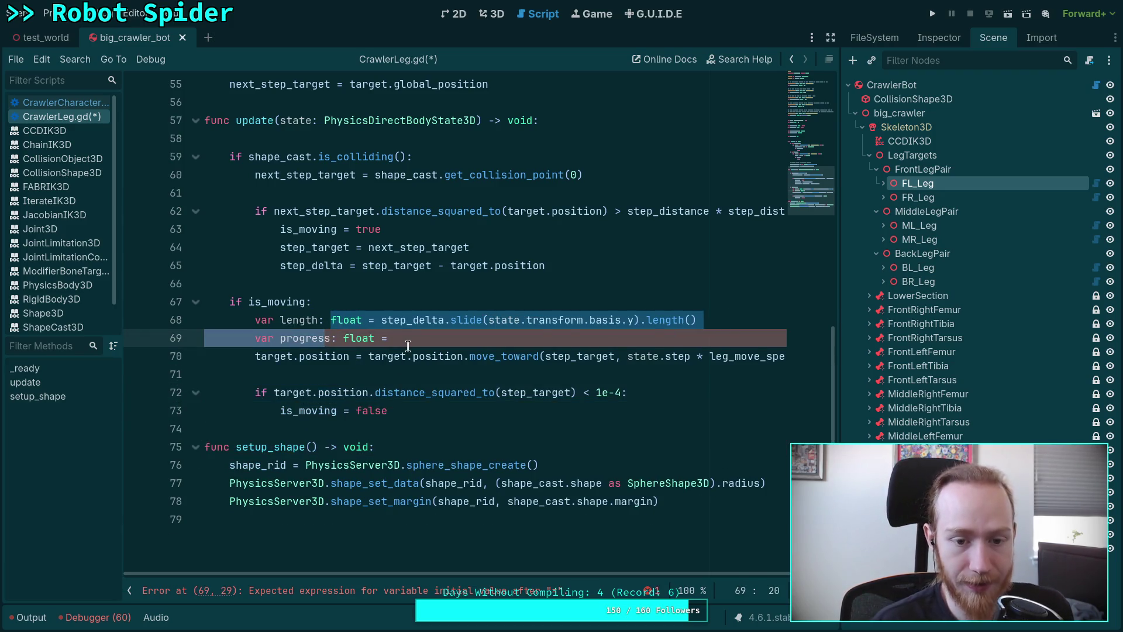
click(492, 307)
key(Return)
- Declare var to_position: Vector3 = step_target and make move_toward head to to_position
text(var )
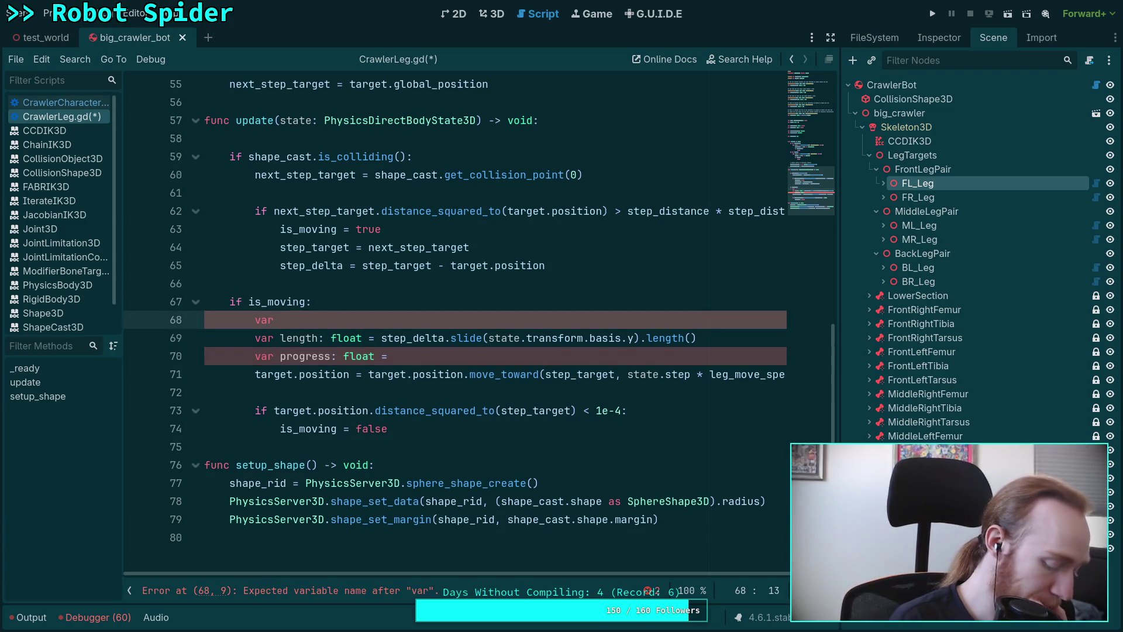
text(to_position: Vector3 = step)
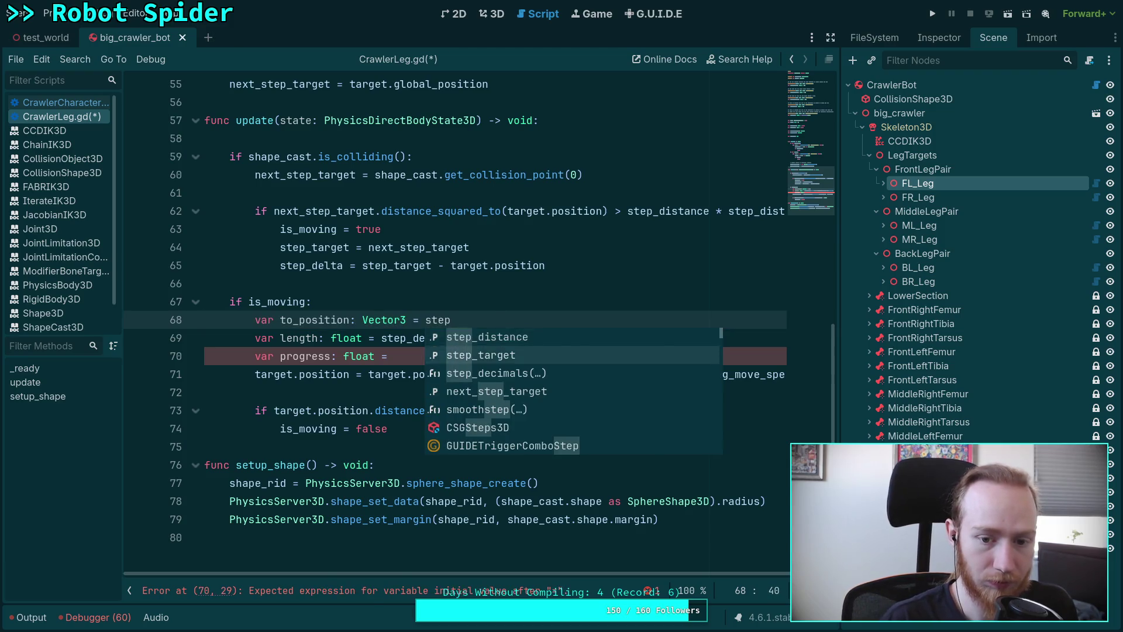
key(Return)
key(Return)
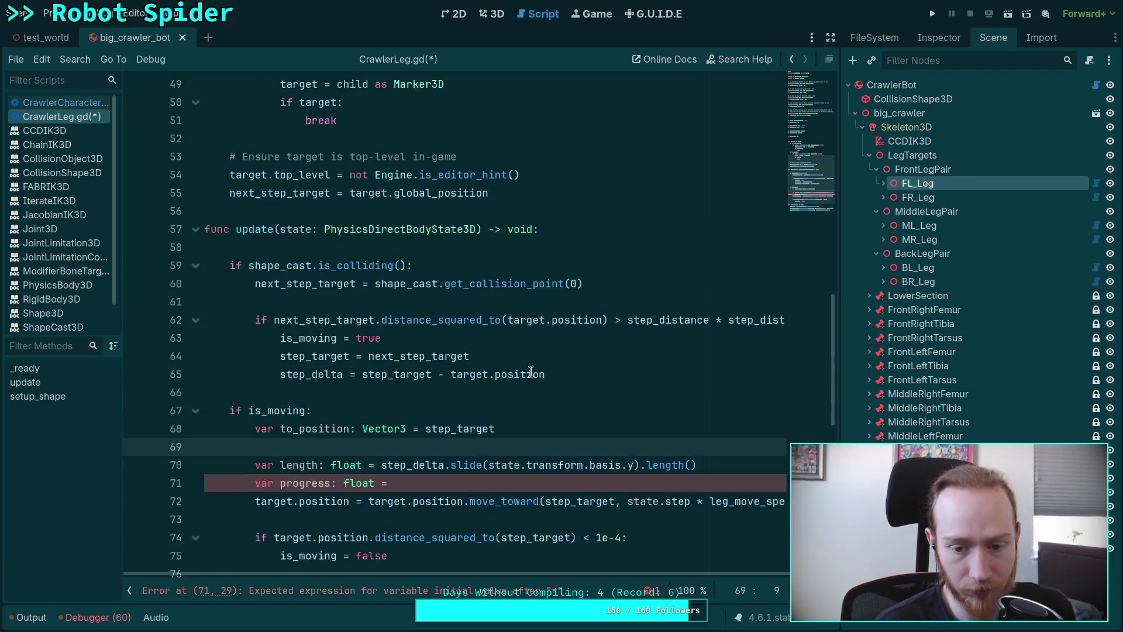
double_click(547, 392)
text(to)
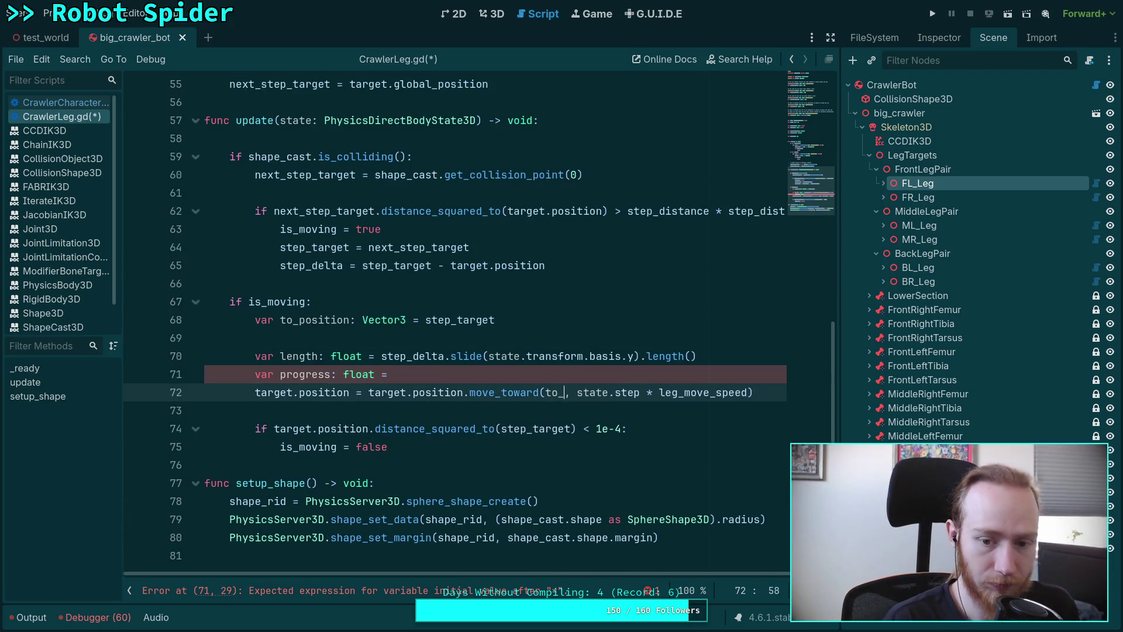
key(Return)
- Add a blank line after the progress line and select the length and progress lines
click(519, 337)
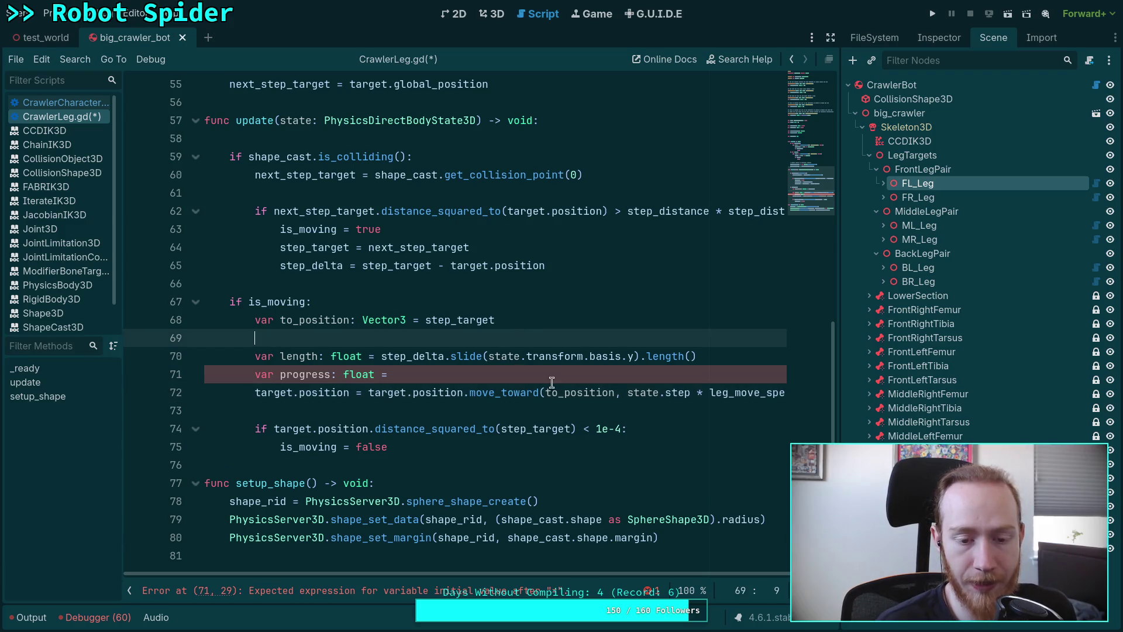
click(552, 377)
key(Return)
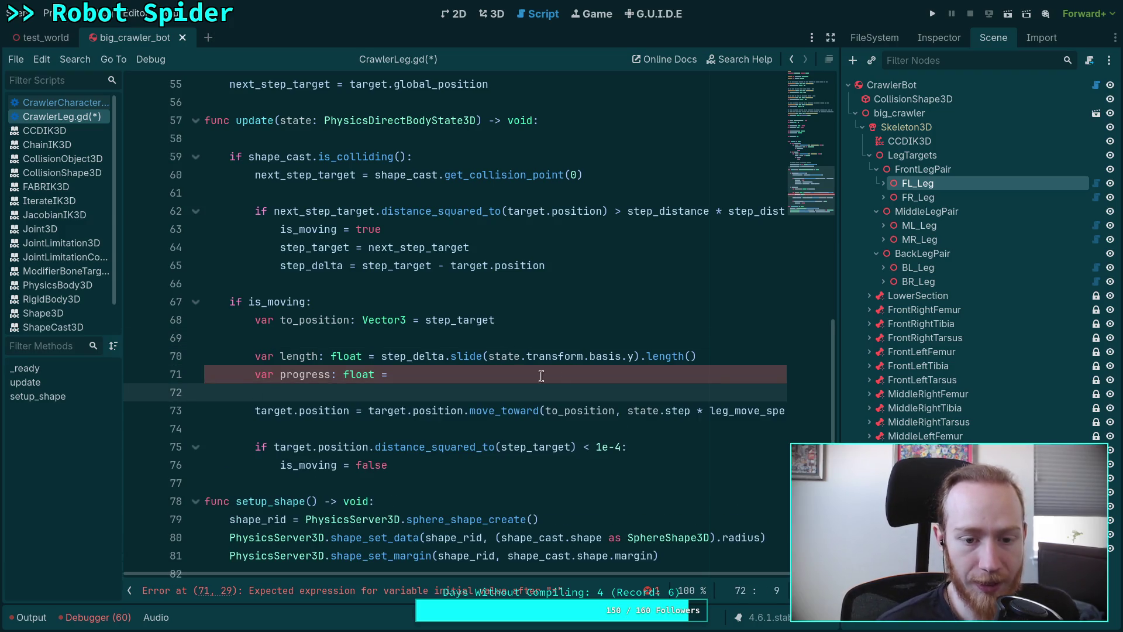
click(560, 378)
drag(696, 373, 716, 358)
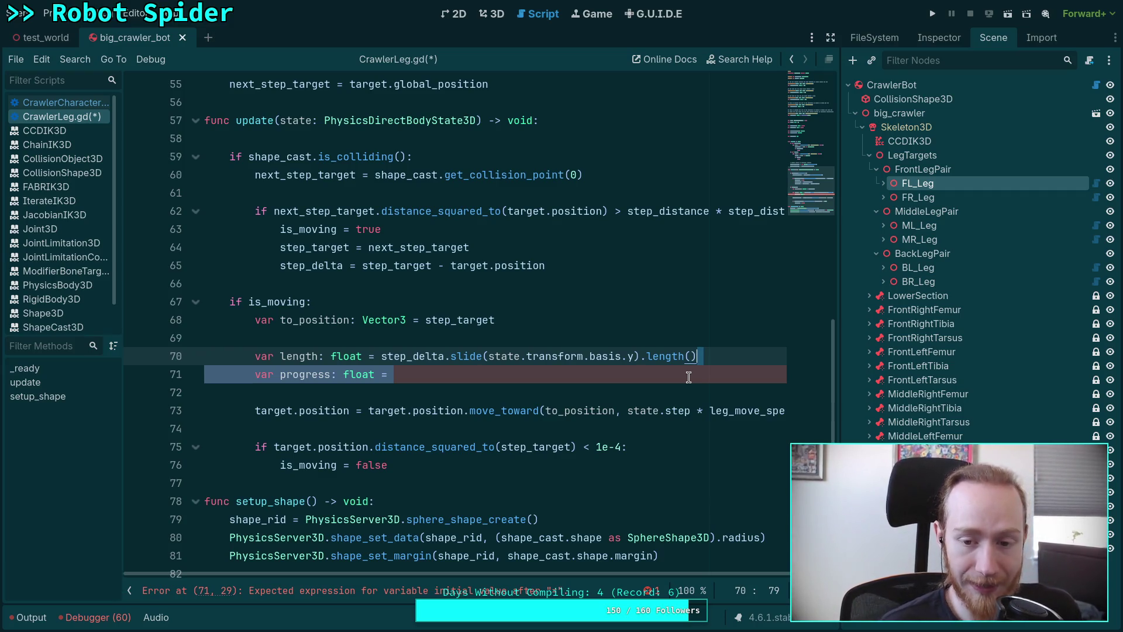
- Delete the var length and var progress lines from the is_moving block
click(500, 372)
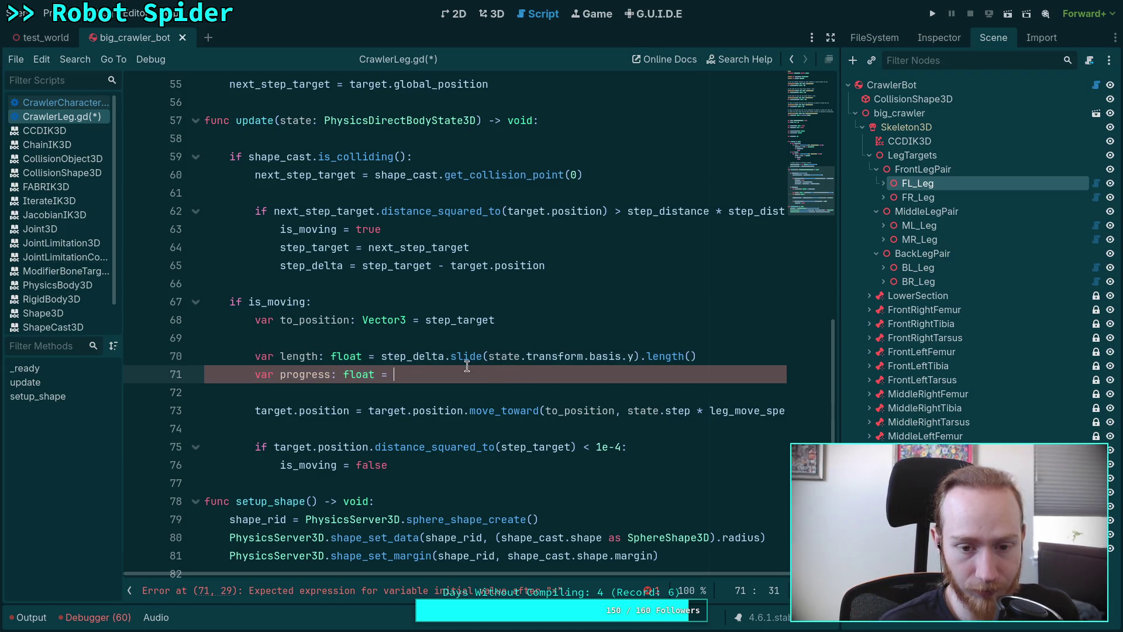
double_click(406, 358)
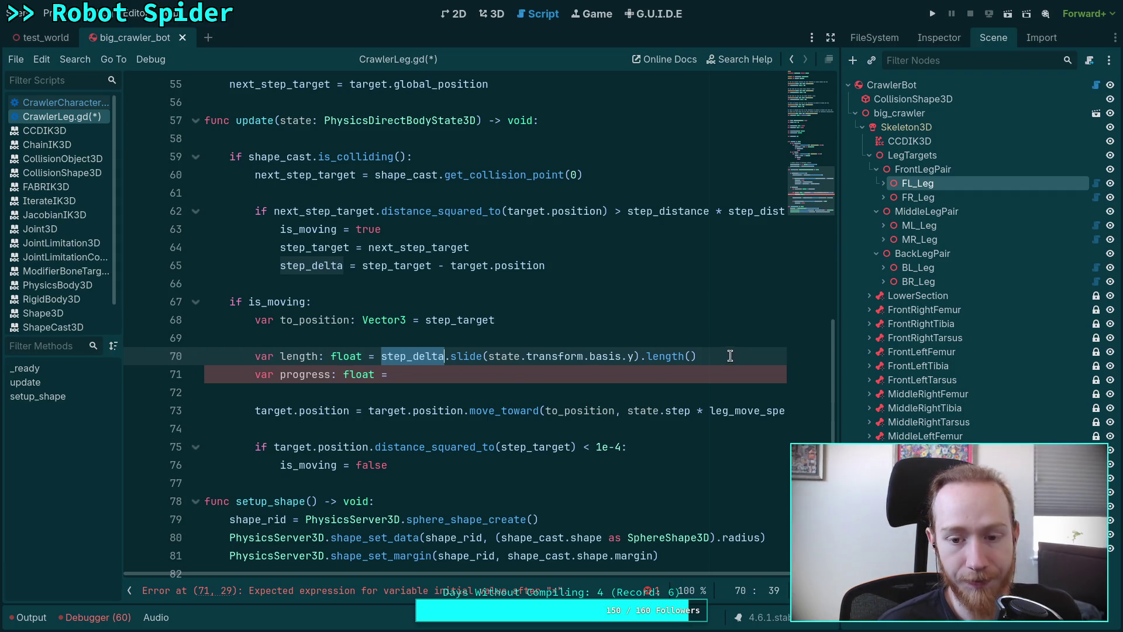
drag(730, 356, 729, 341)
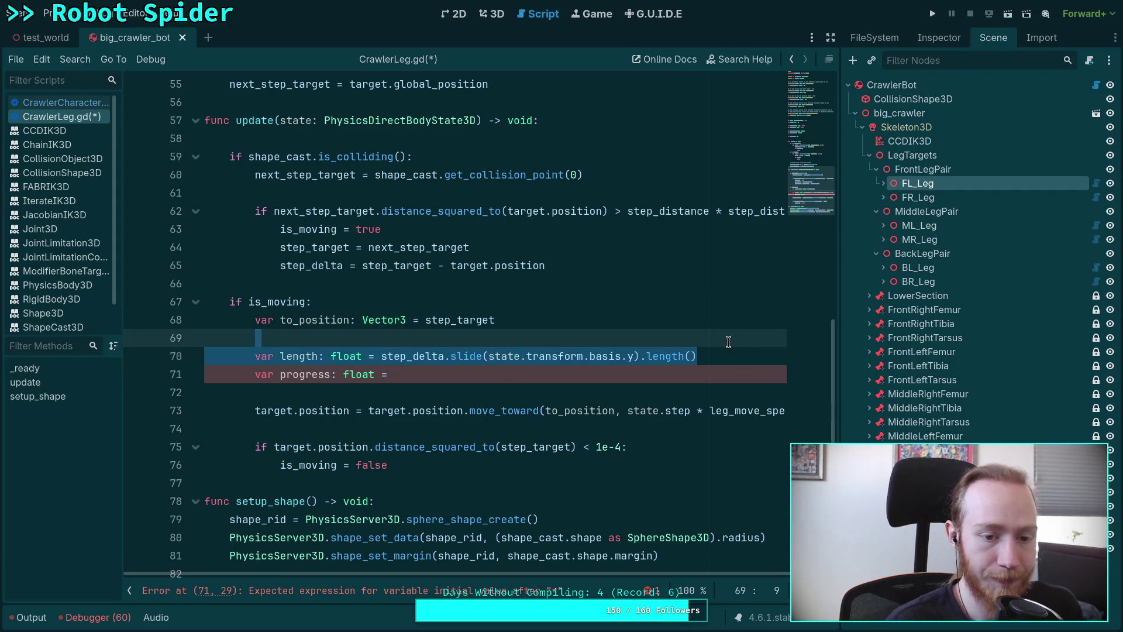
key(Delete)
drag(554, 356, 554, 343)
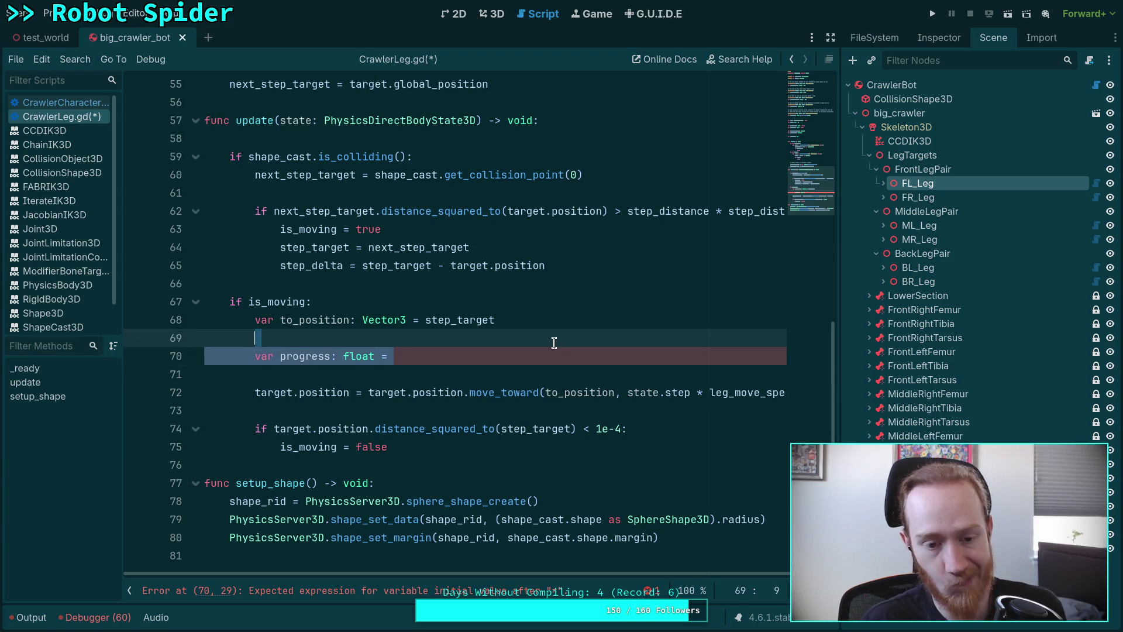
key(Delete)
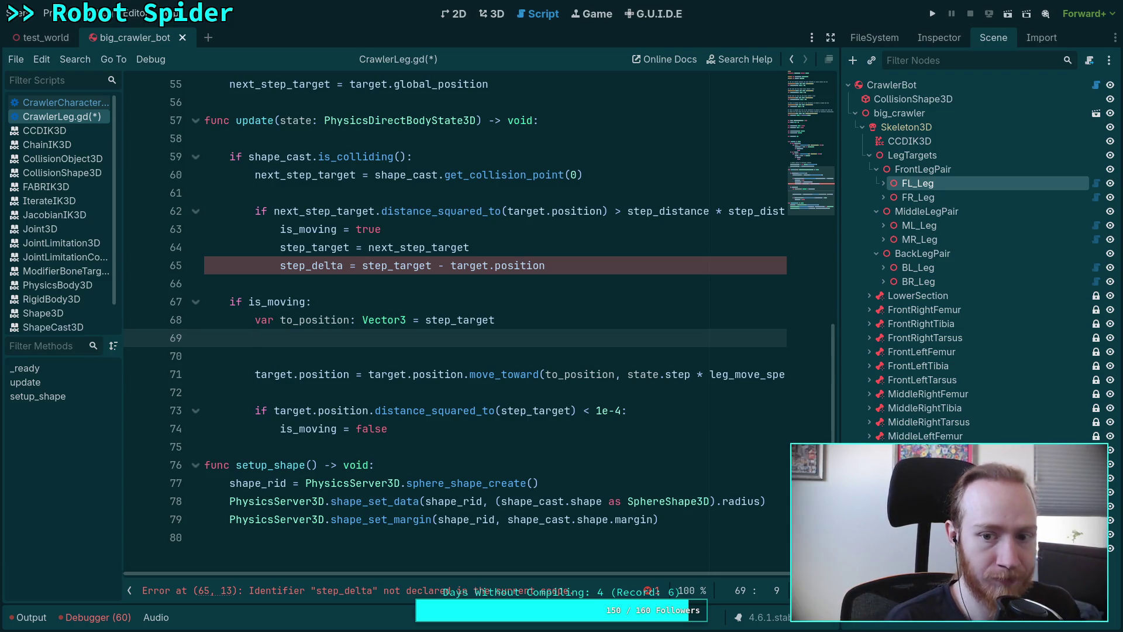
- Begin an if statement on line 69 below the to_position declaration
text(if)
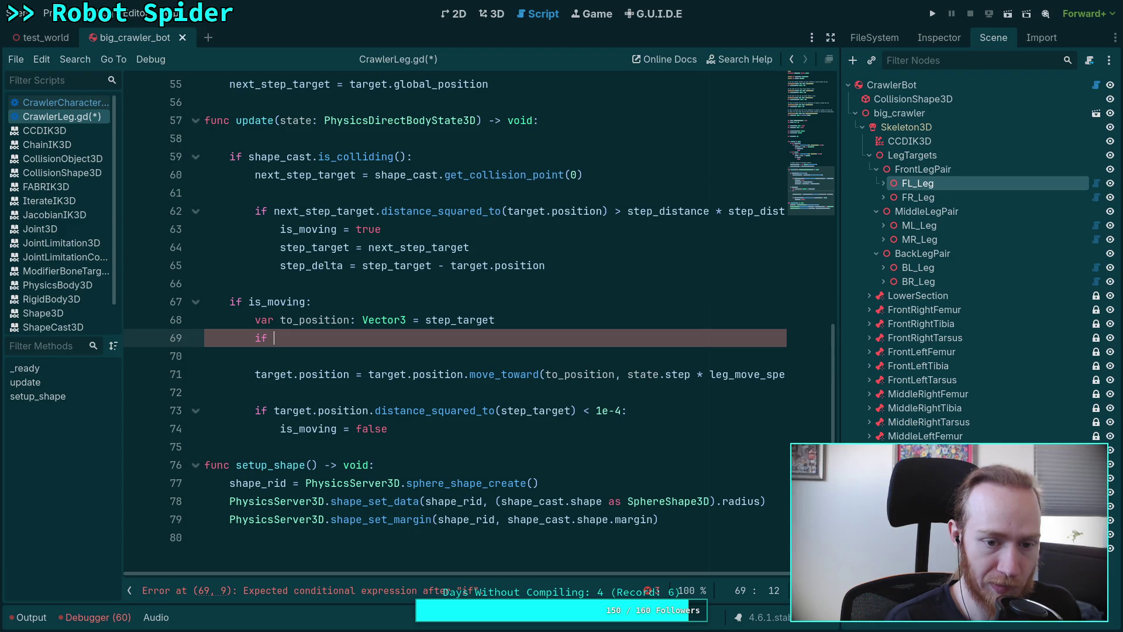
text(target.)
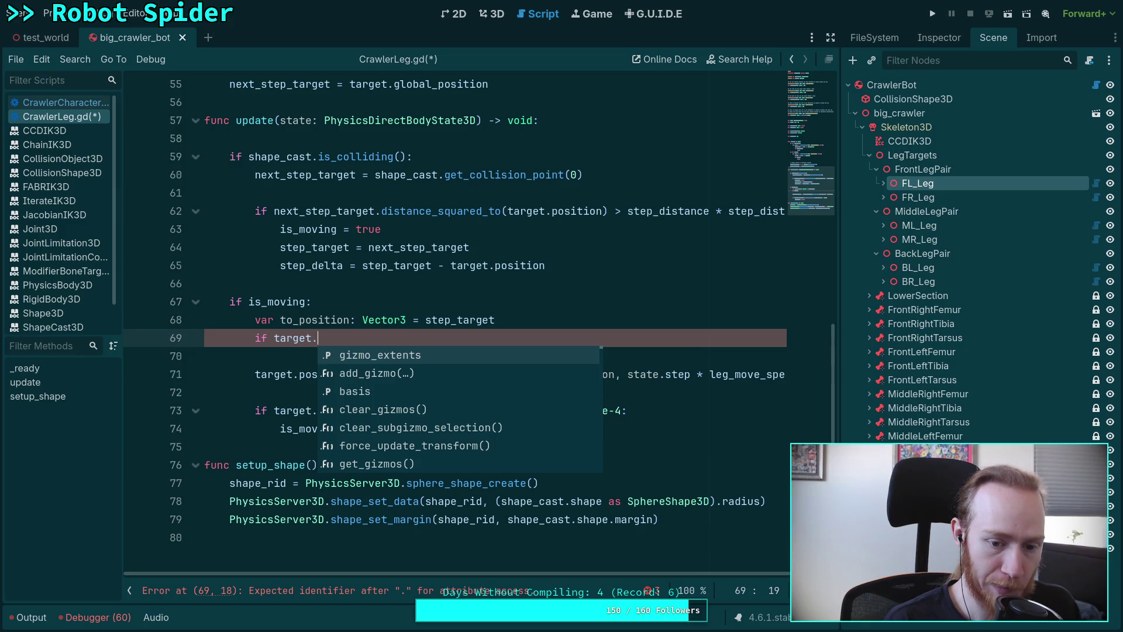
key(BackSpace)
key(BackSpace)
key(BackSpace)
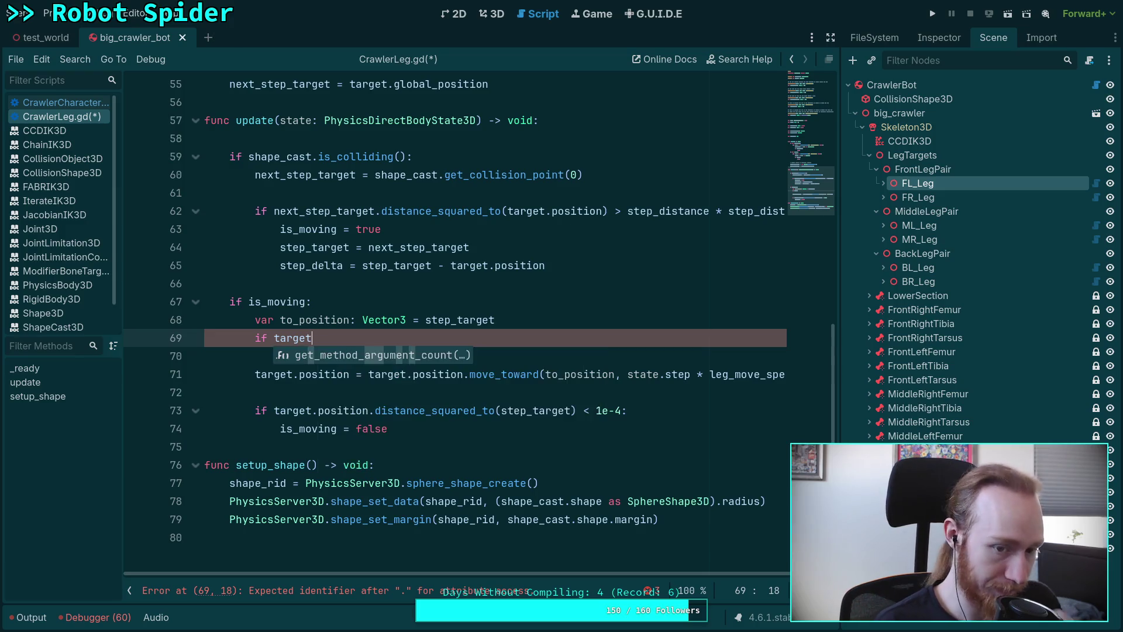
key(BackSpace)
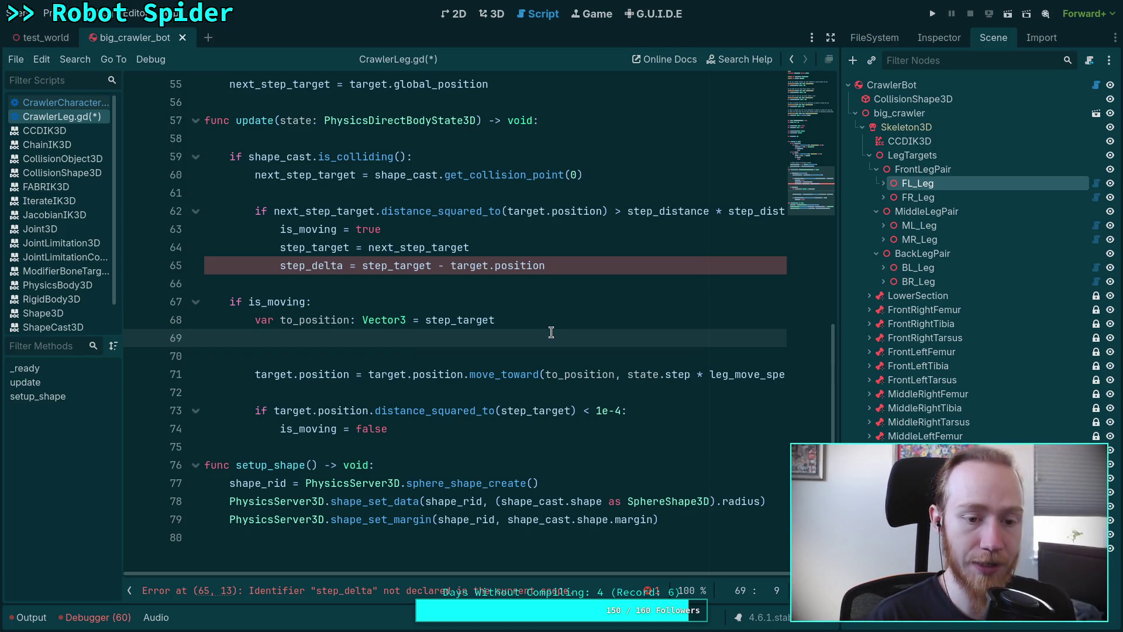
text(if)
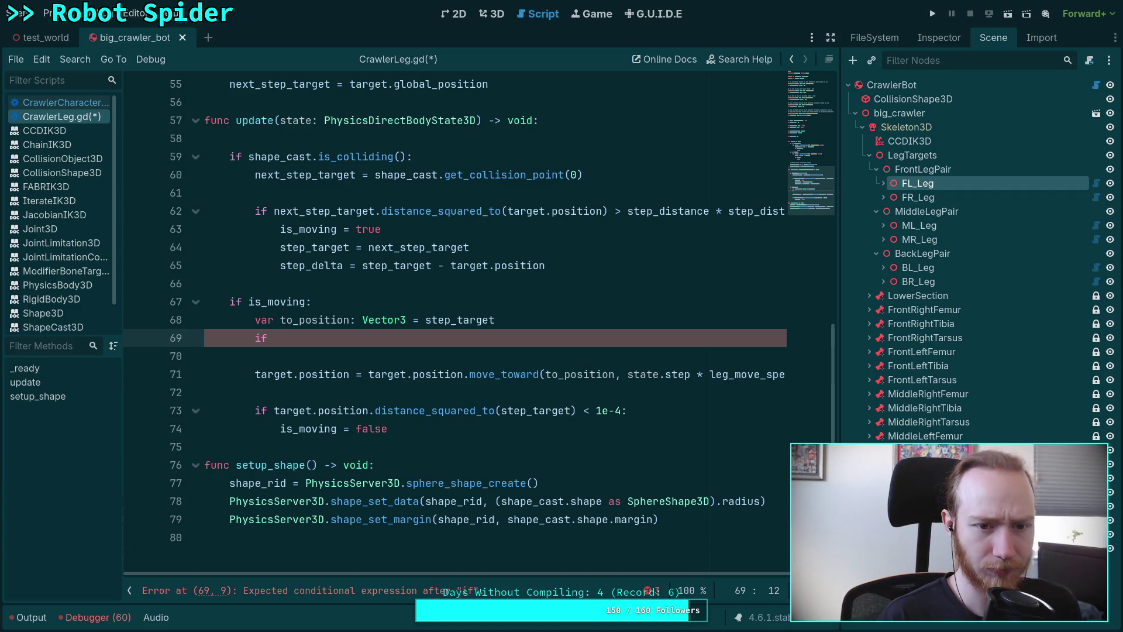
- Start the condition if target.position.distance_squared_to(step_target) on line 69
text(target.po)
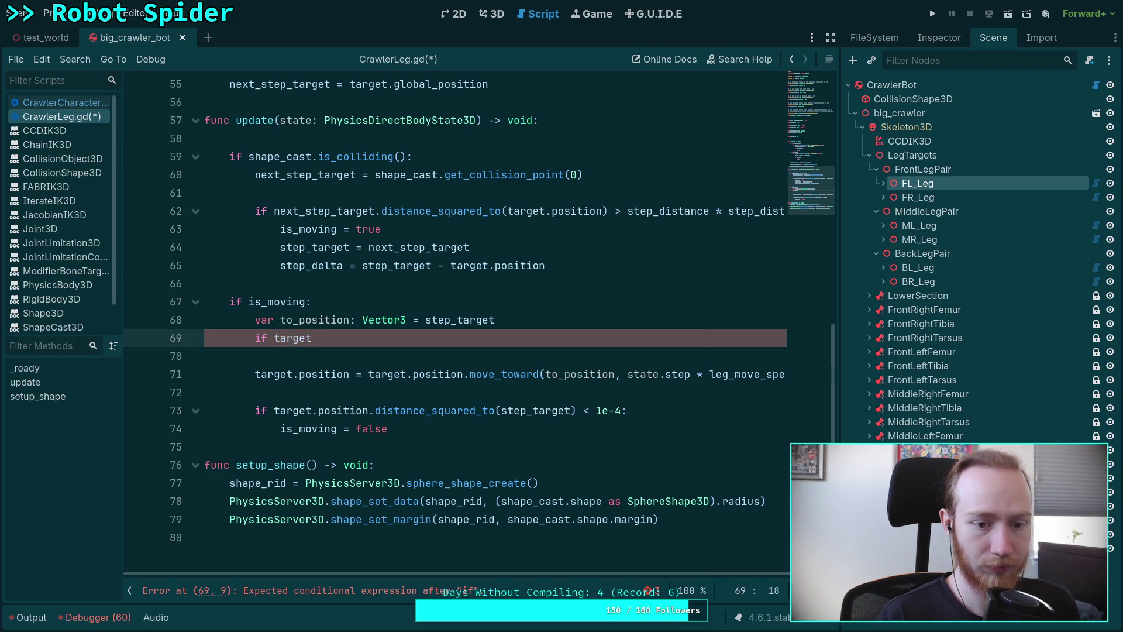
key(Return)
text(.dis)
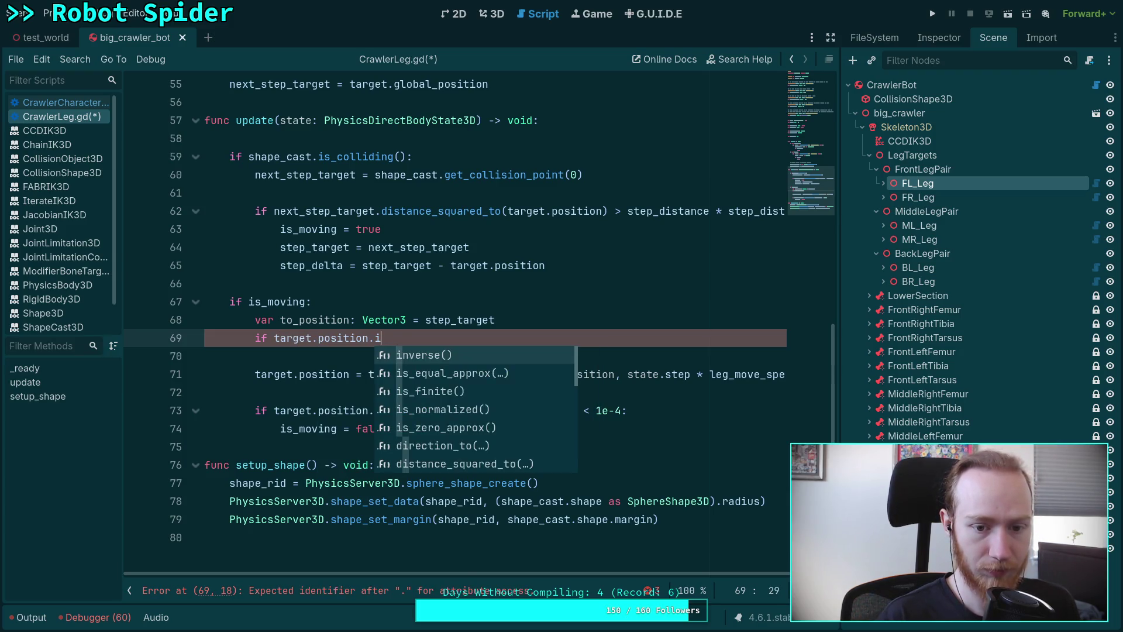
key(Return)
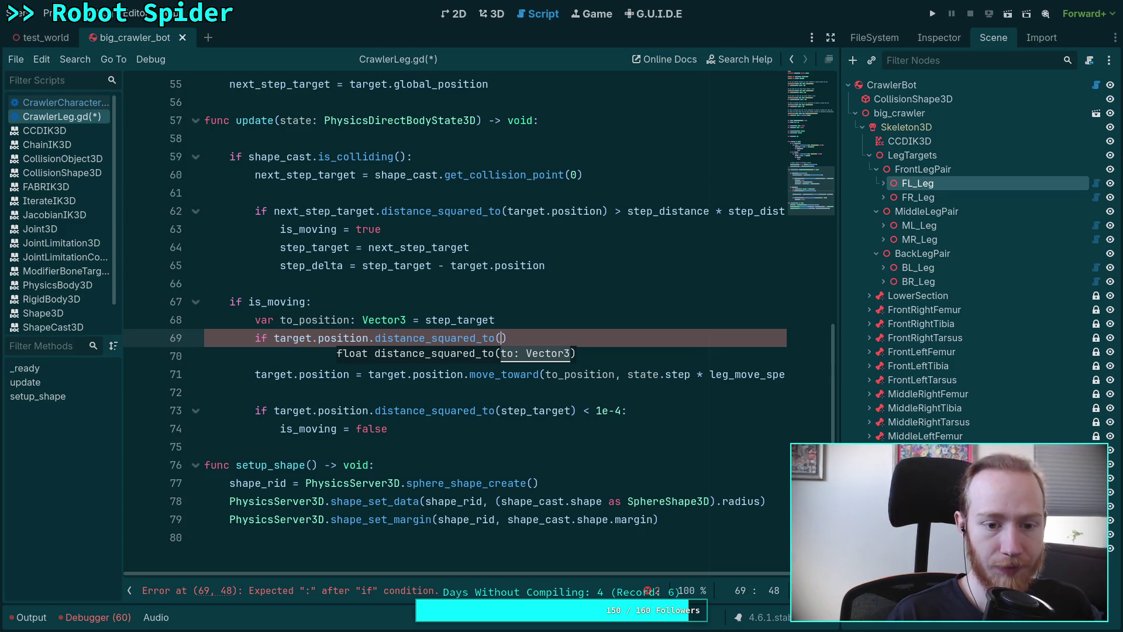
text(to)
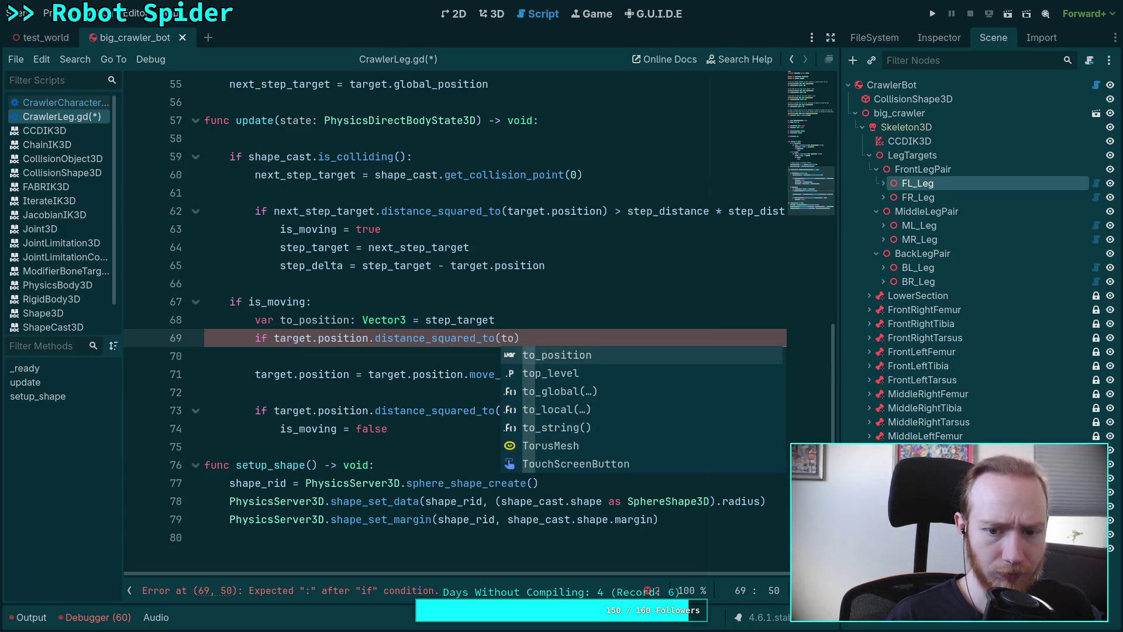
key(BackSpace)
key(BackSpace)
text(st)
key(Down)
key(Return)
- Finish it with < (step_distance * step_distance) / 2.0: and open an indented line below
text() )
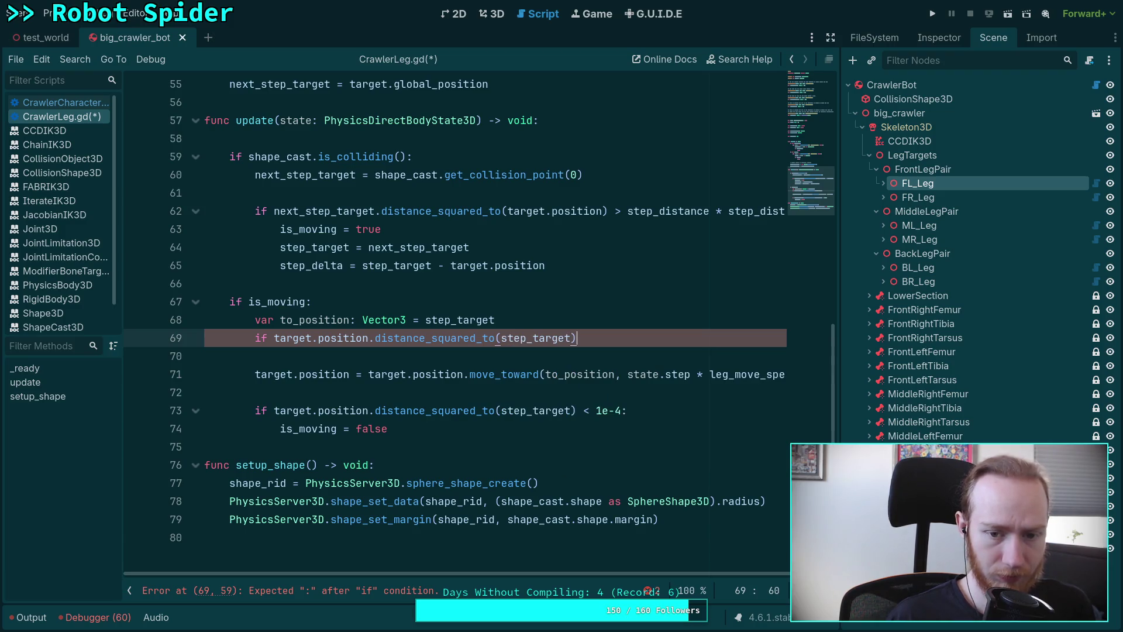
text(< )
text((step)
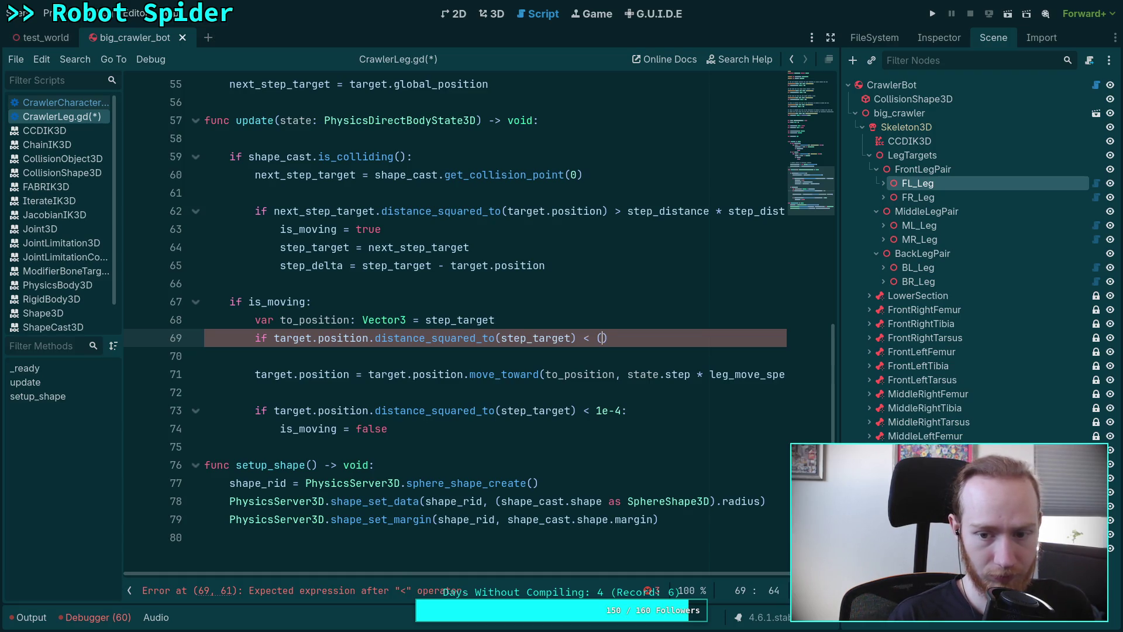
key(Up)
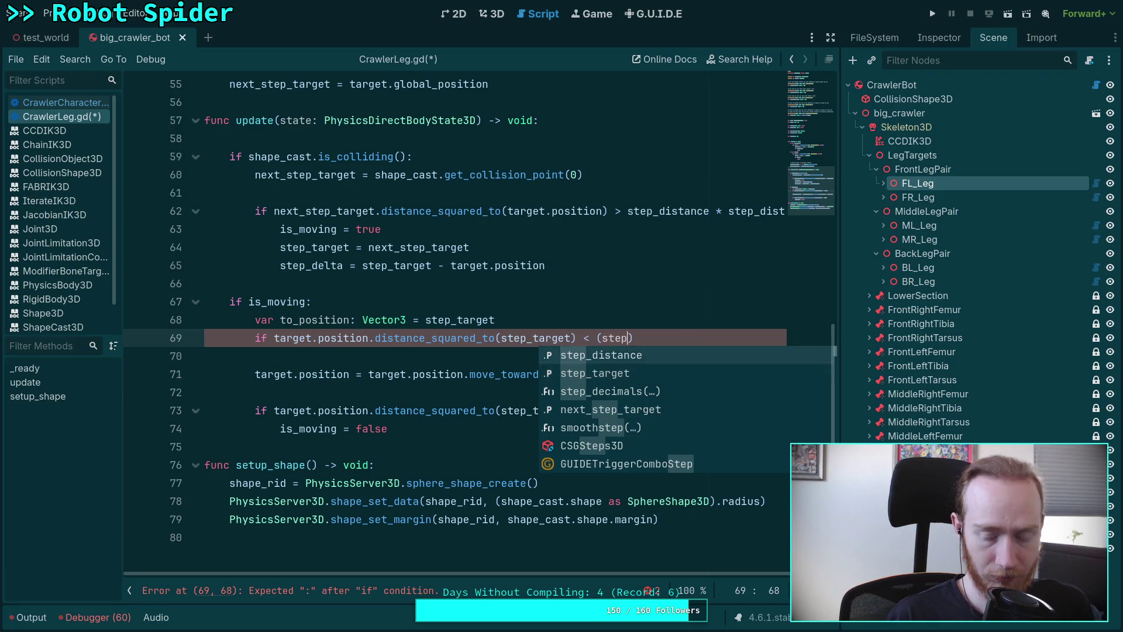
key(Return)
text(* st)
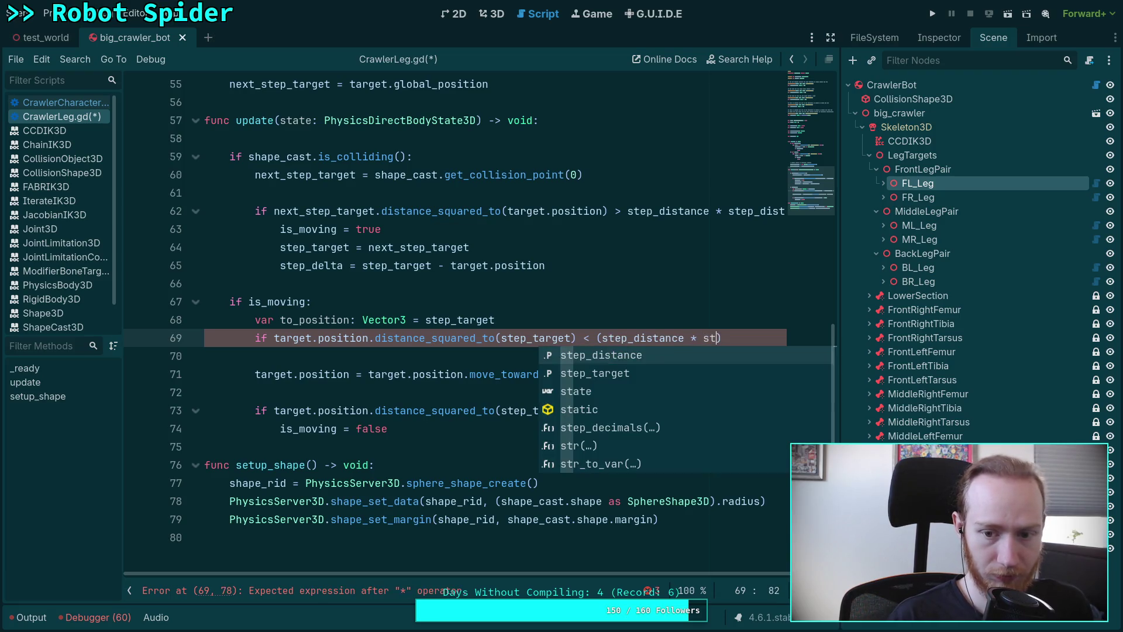
key(Return)
text() / 2.0:)
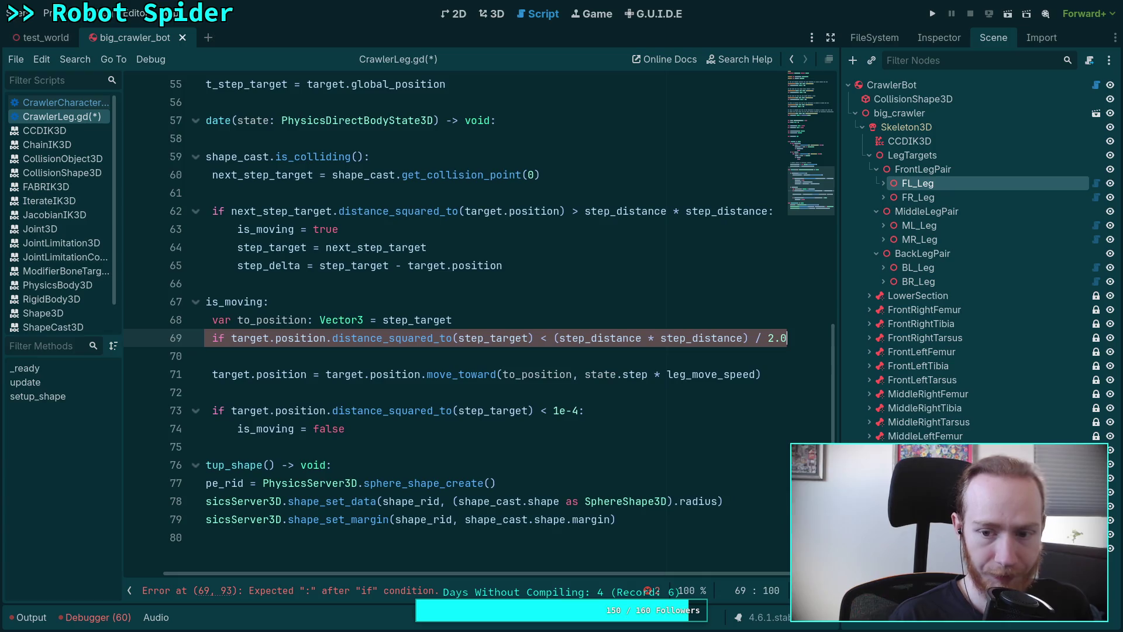
key(Return)
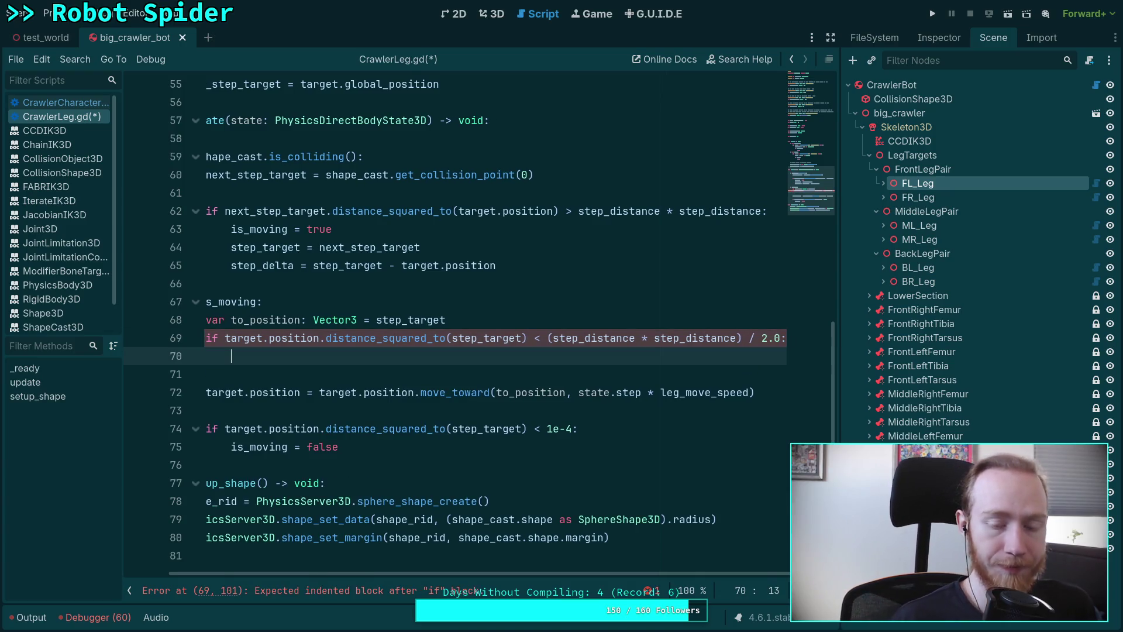
drag(529, 576, 484, 576)
click(489, 375)
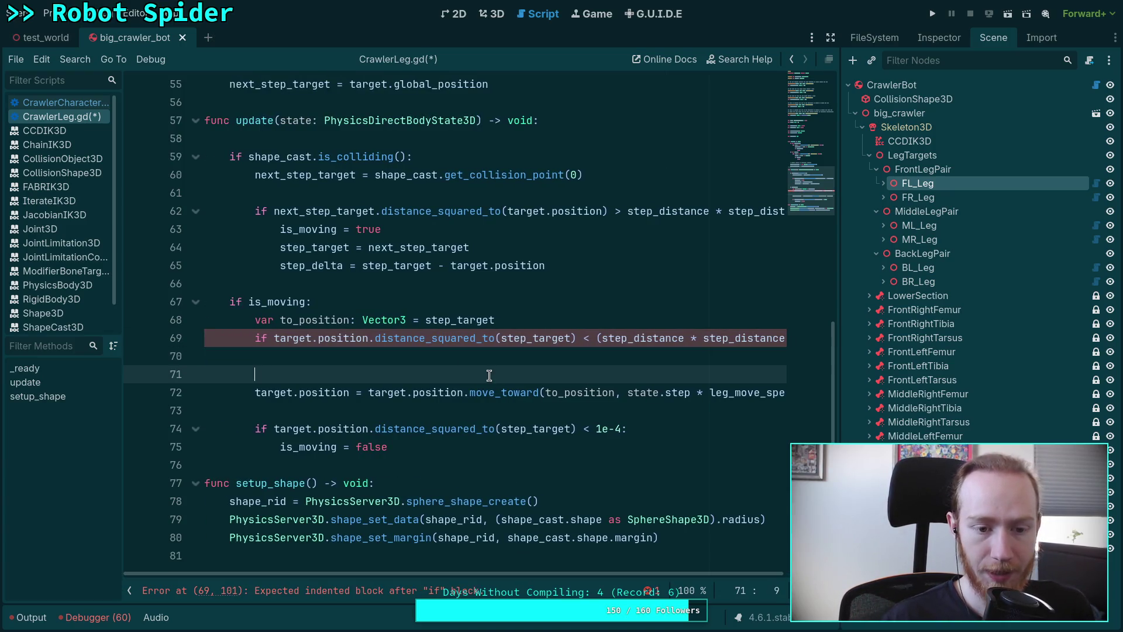
key(Up)
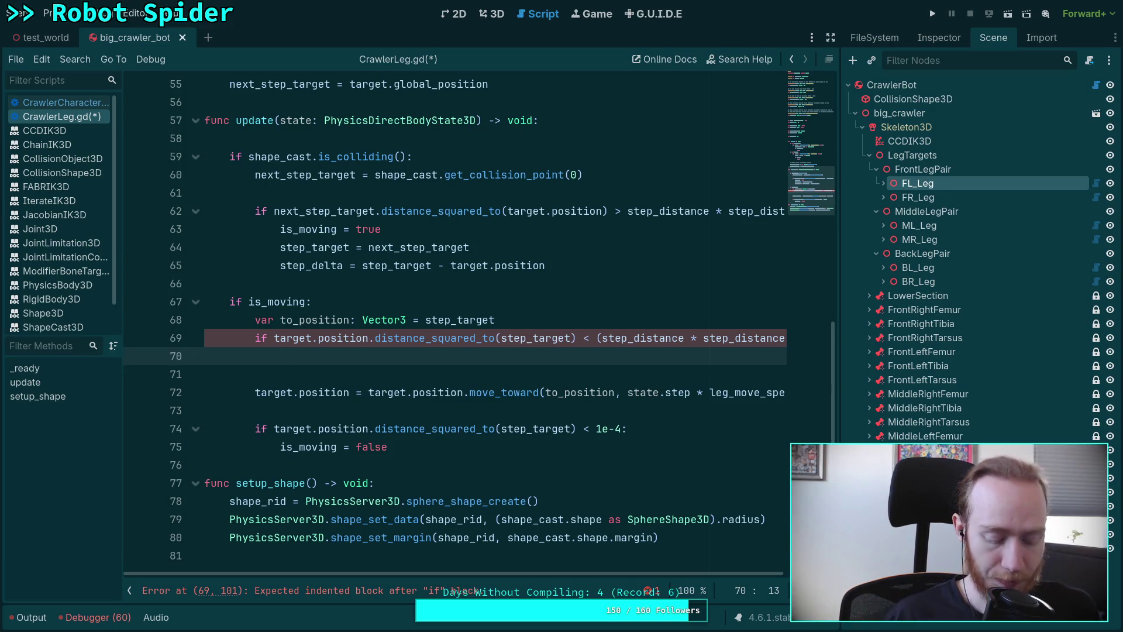
- Change the threshold divisor from 2.0 to 4.0 and the comparison from < to <=
click(551, 556)
drag(554, 573, 603, 573)
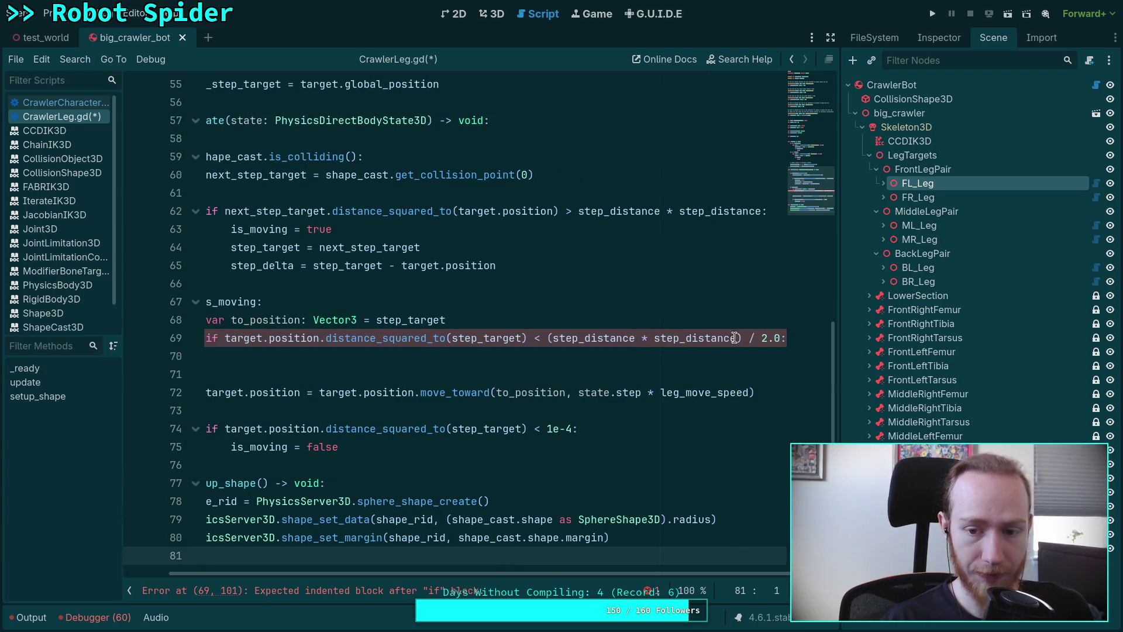
click(766, 337)
key(BackSpace)
text(4)
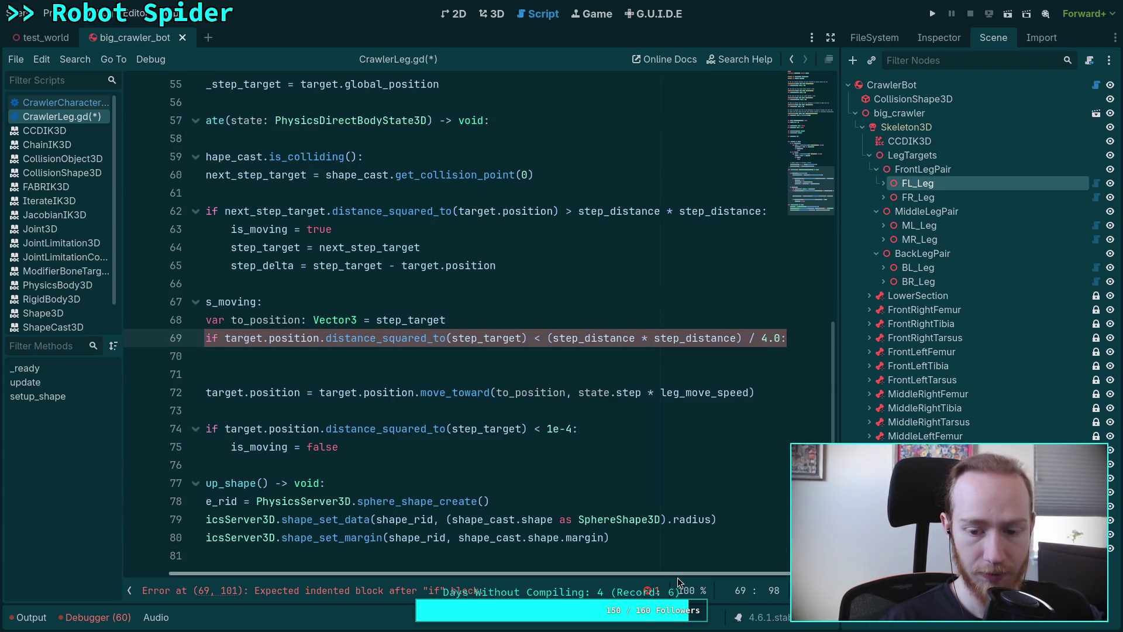
drag(678, 576, 628, 577)
click(600, 353)
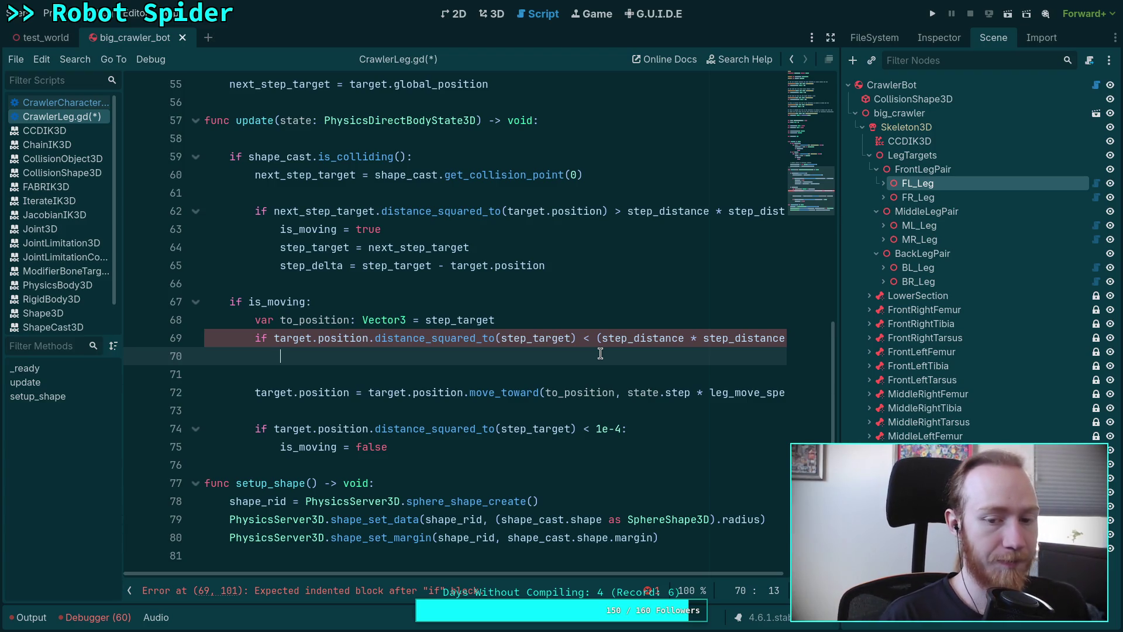
click(591, 338)
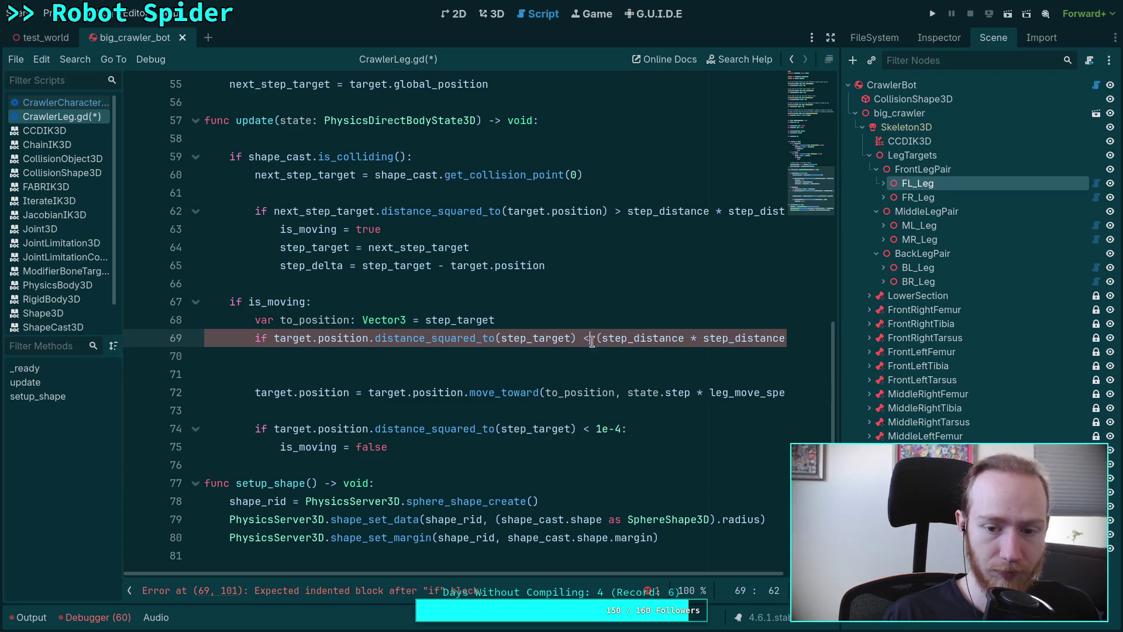
text(=)
key(BackSpace)
key(BackSpace)
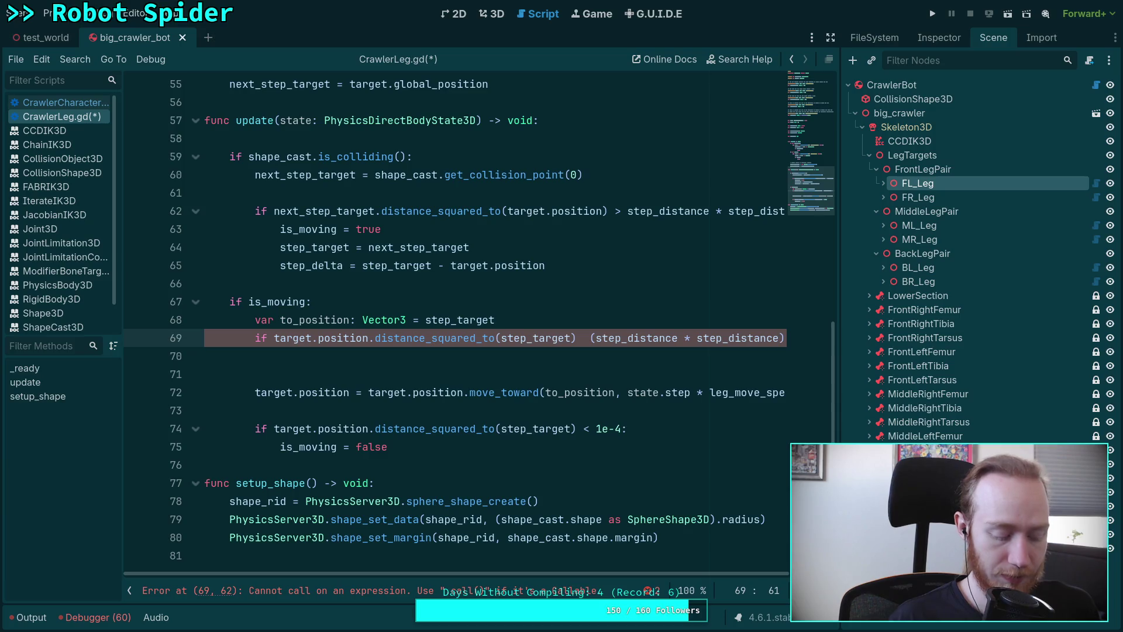
text(<=)
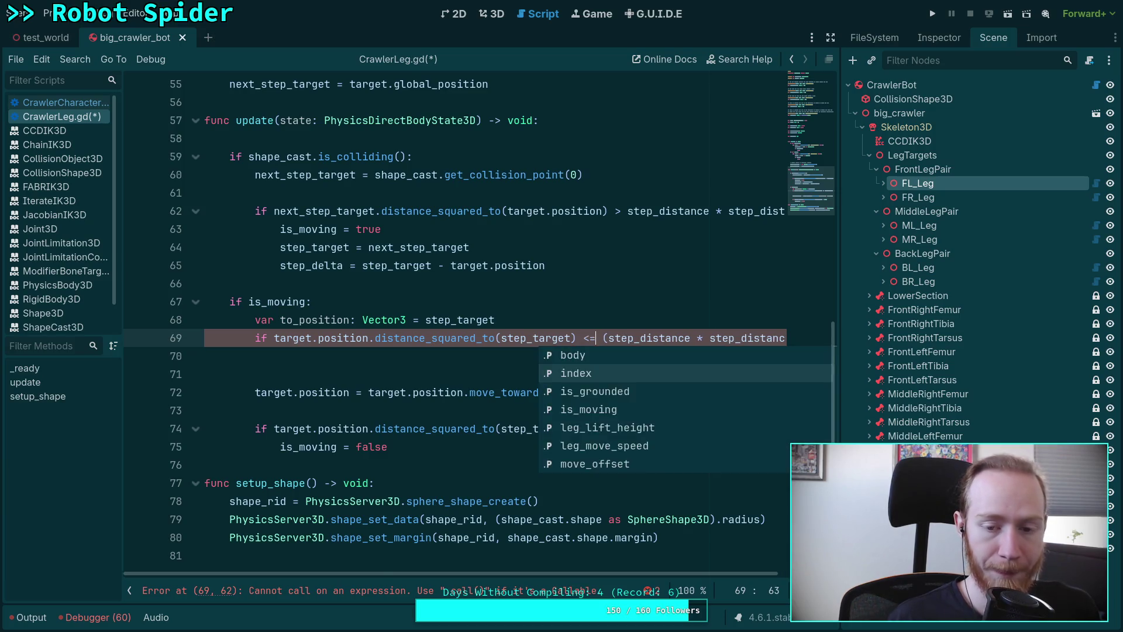
- Set to_position = step_target inside the if block on line 70
click(281, 355)
text(to_position)
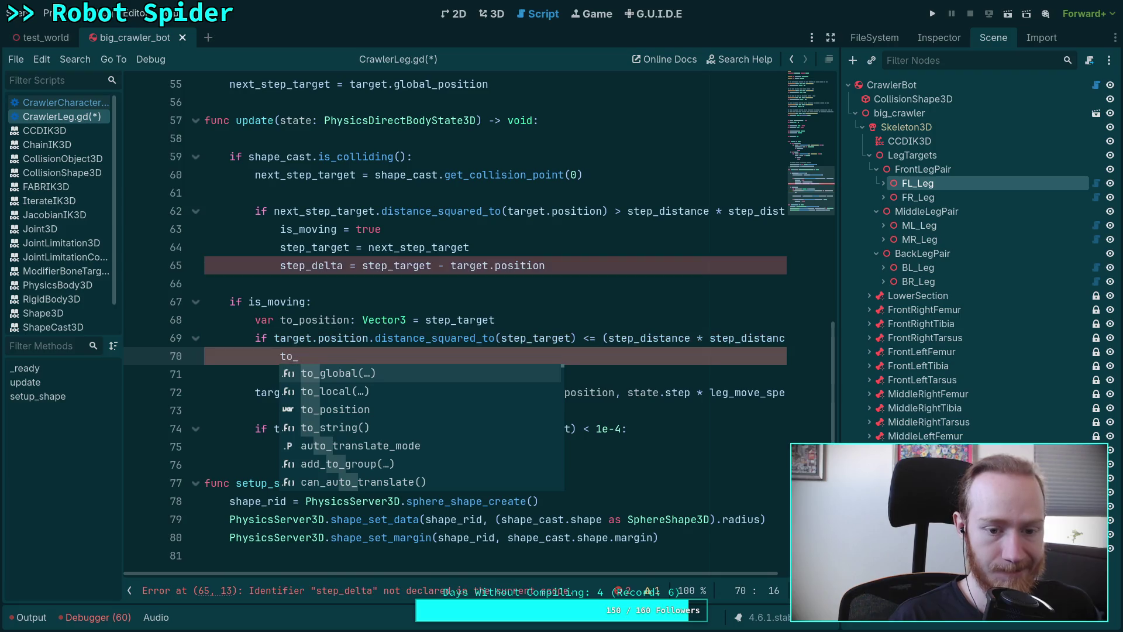
key(BackSpace)
key(BackSpace)
key(BackSpace)
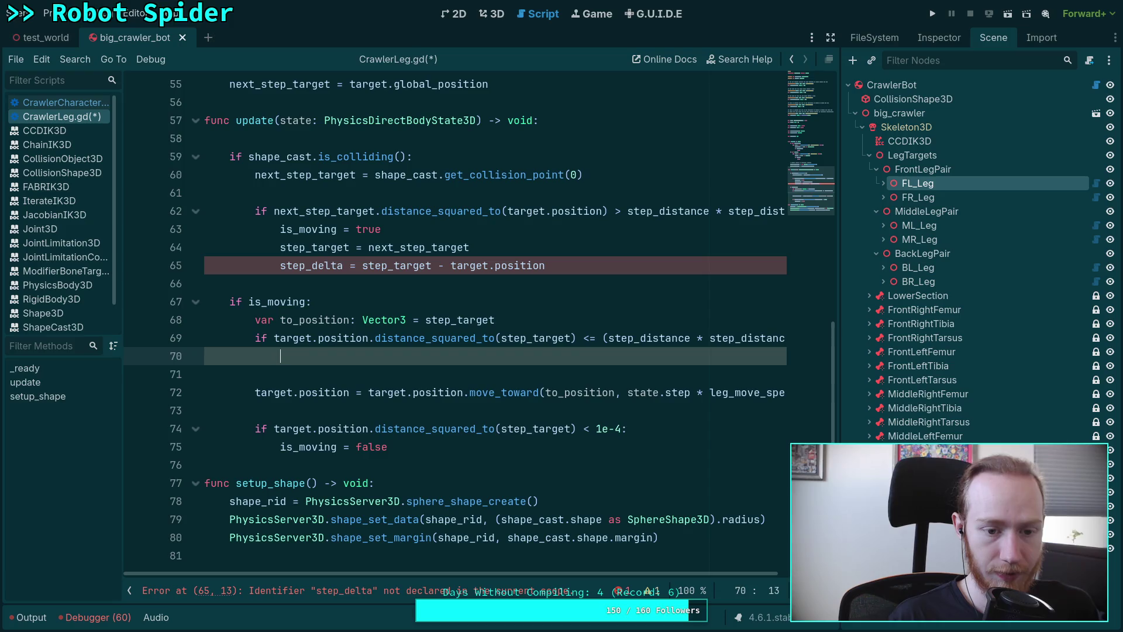
text(pass)
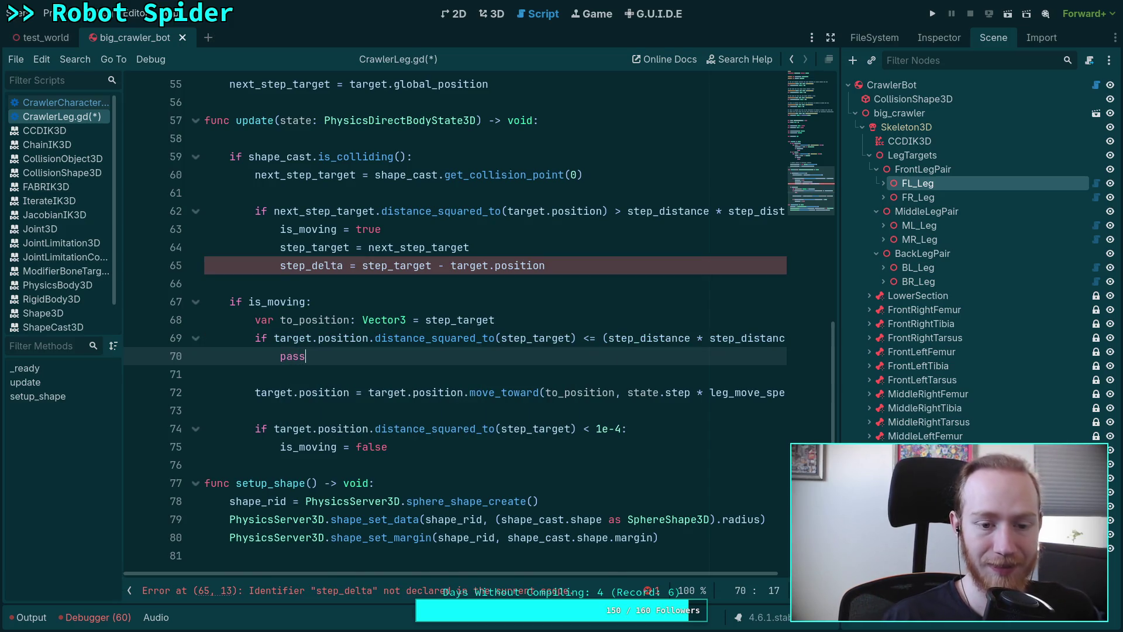
drag(305, 356, 280, 356)
text(to)
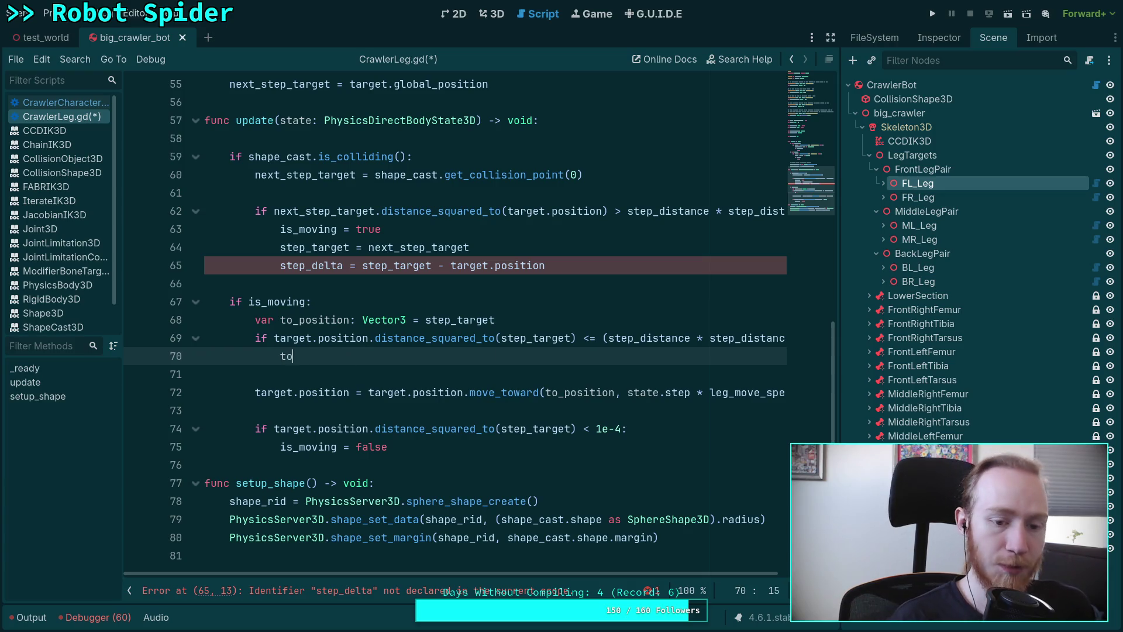
key(Down)
key(Down)
key(Down)
key(Return)
text(= st)
key(Down)
key(Return)
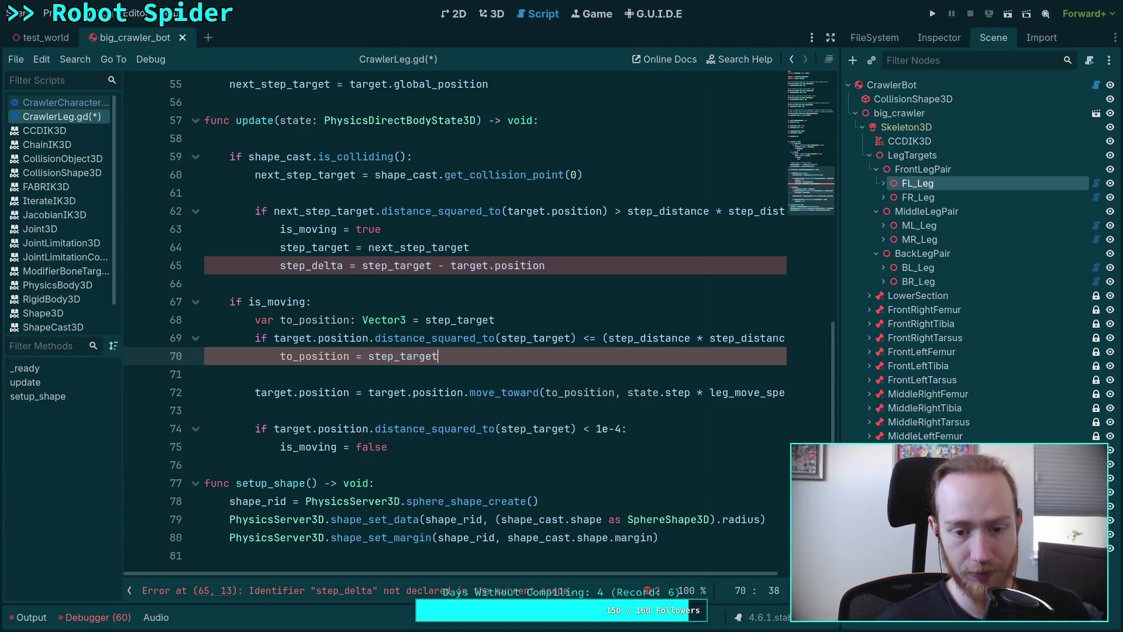
- Remove the to_position declaration's initial value and add an outdented line after the if body
drag(408, 320, 497, 319)
key(BackSpace)
click(439, 356)
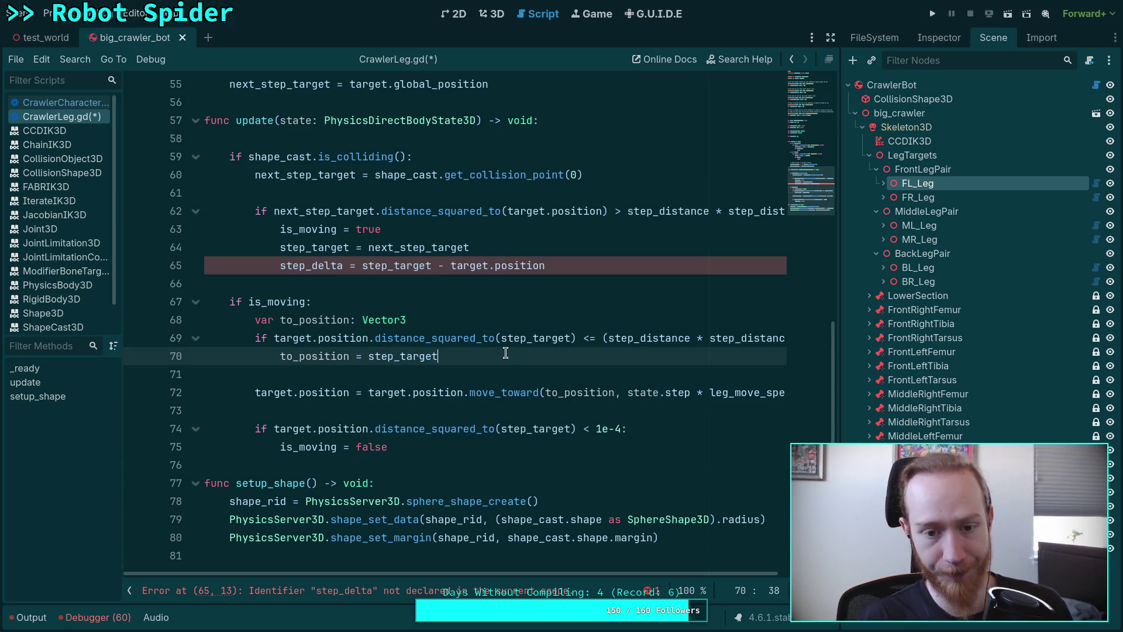
key(Return)
key(BackSpace)
- Add an else: branch starting with the comment '# Lift to leg height'
text(else:)
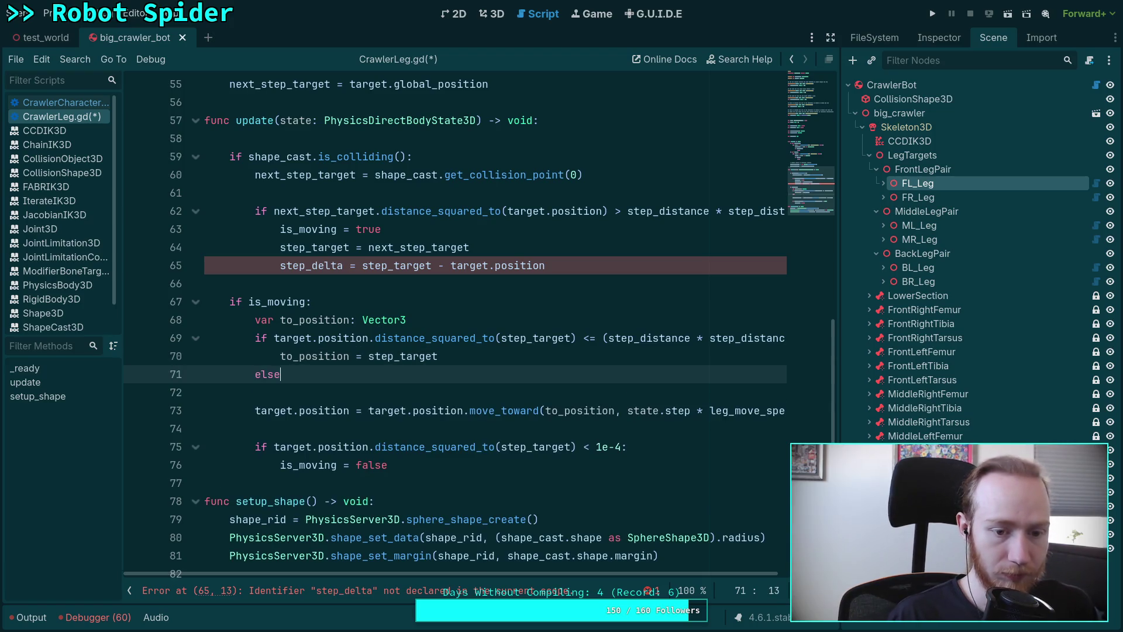
key(Return)
text(# Lig)
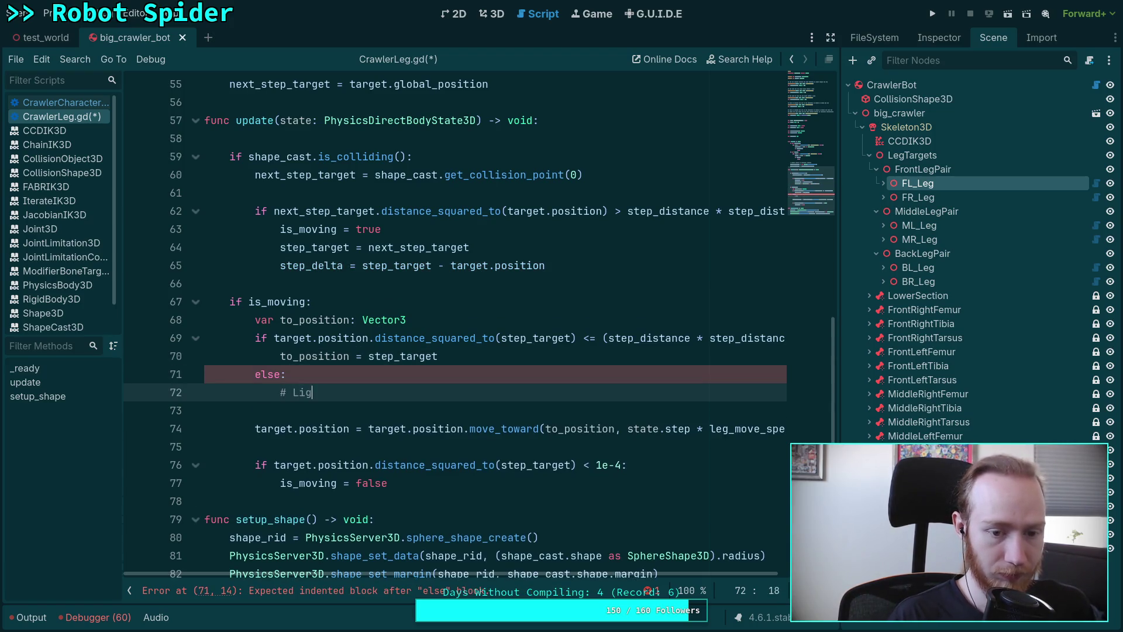
key(BackSpace)
text(ft to leg)
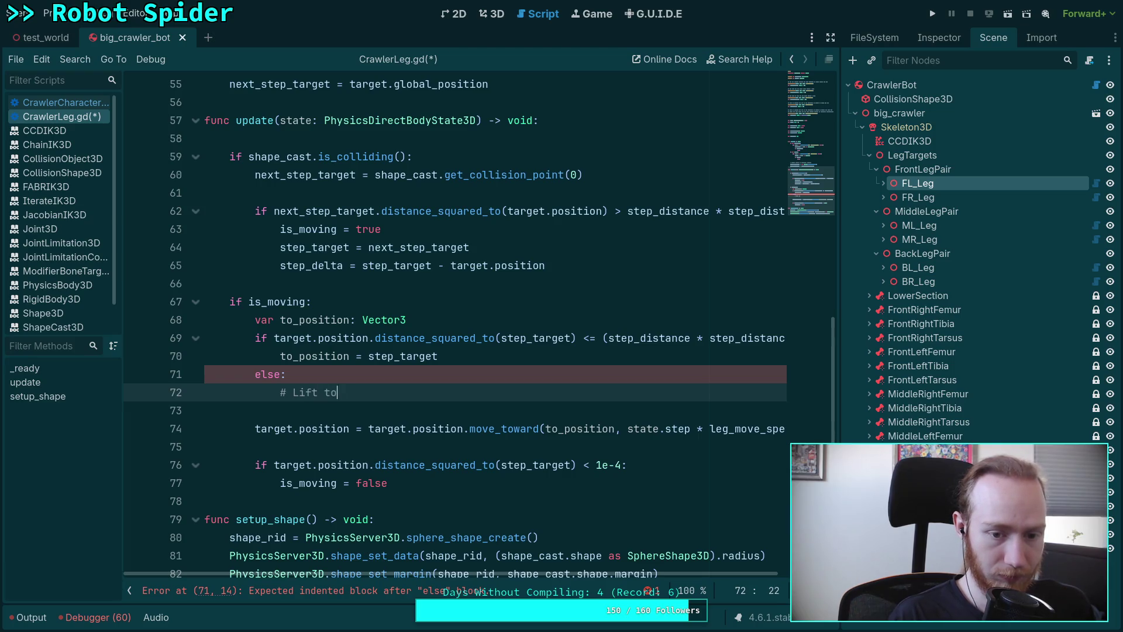
text( height)
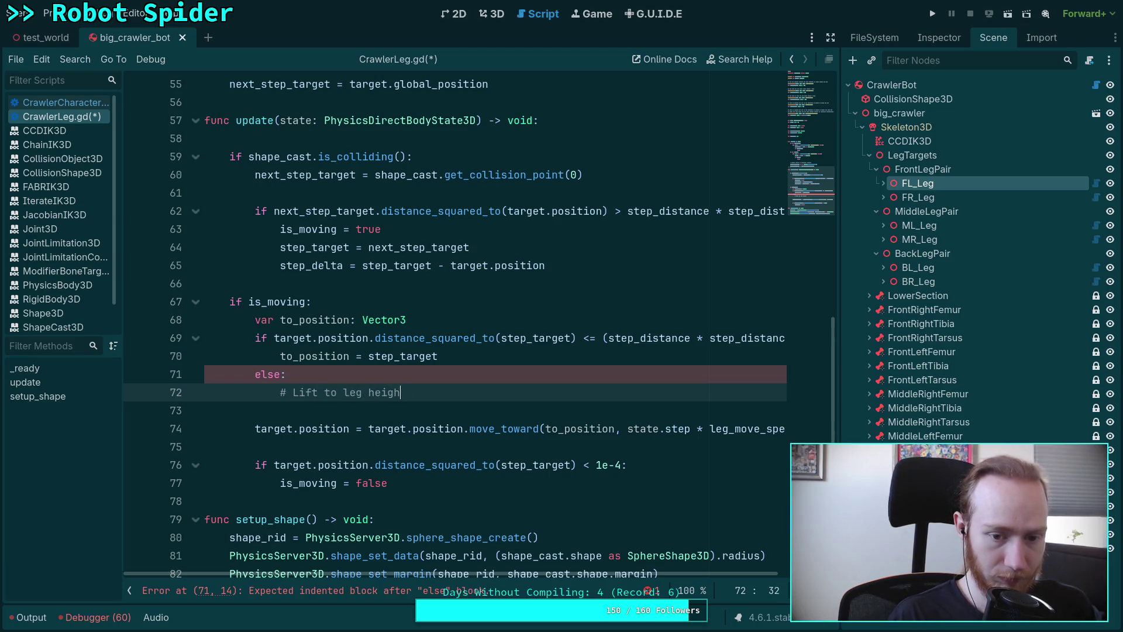
key(Return)
- Write to_position = step_target + (state.transform.basis.y * a dot-product term) on line 73
text(to_)
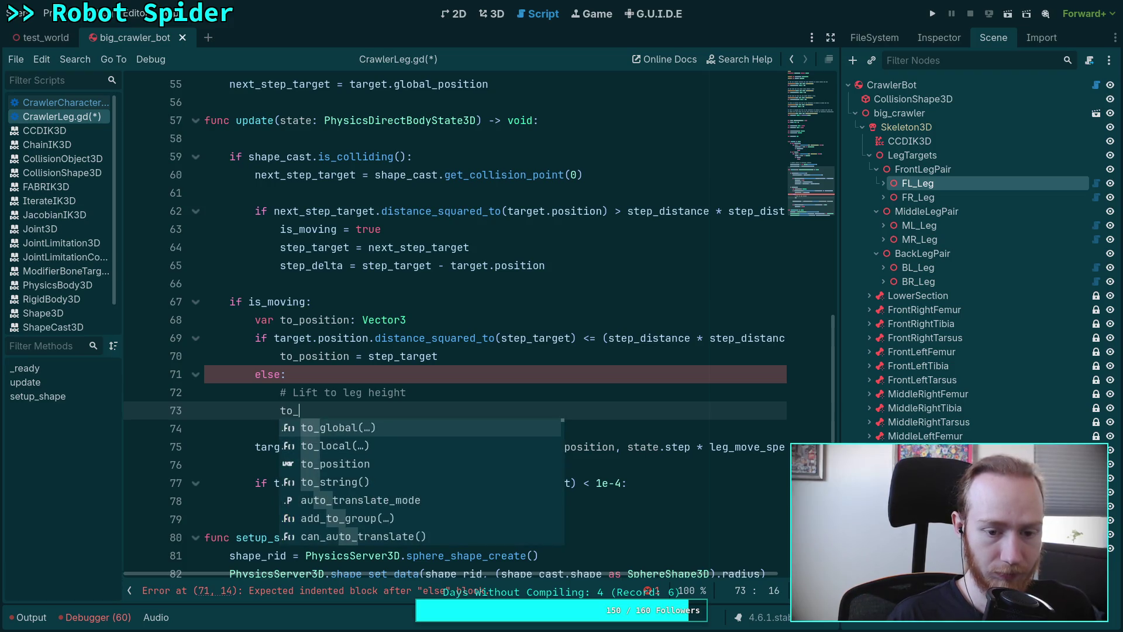
key(Down)
key(Down)
key(Return)
text(= st)
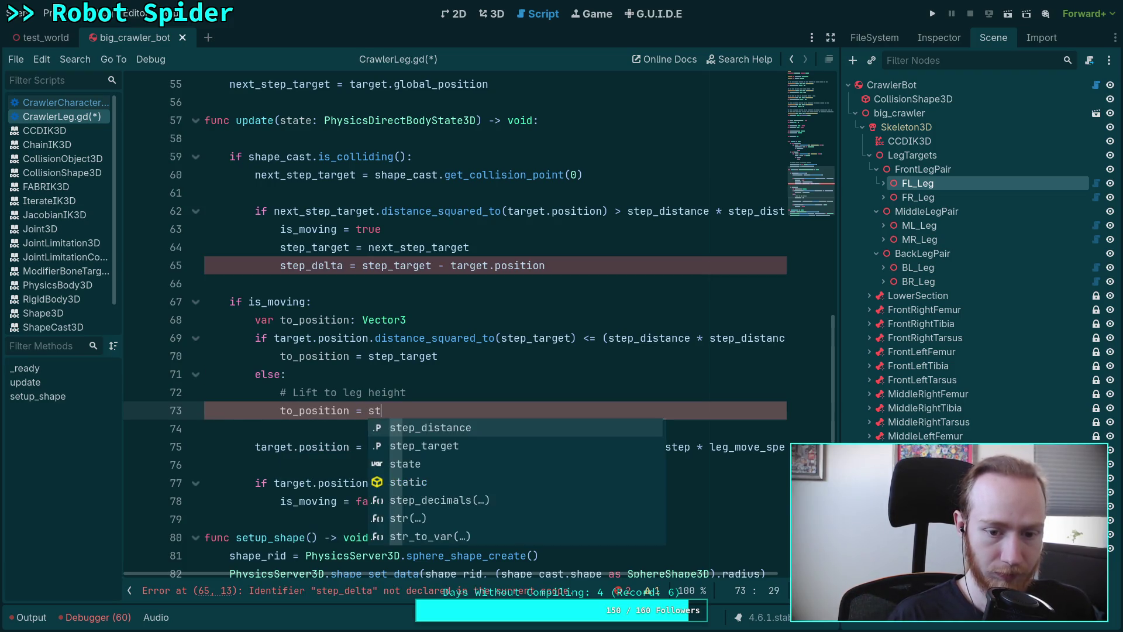
key(Down)
key(Return)
text(+ )
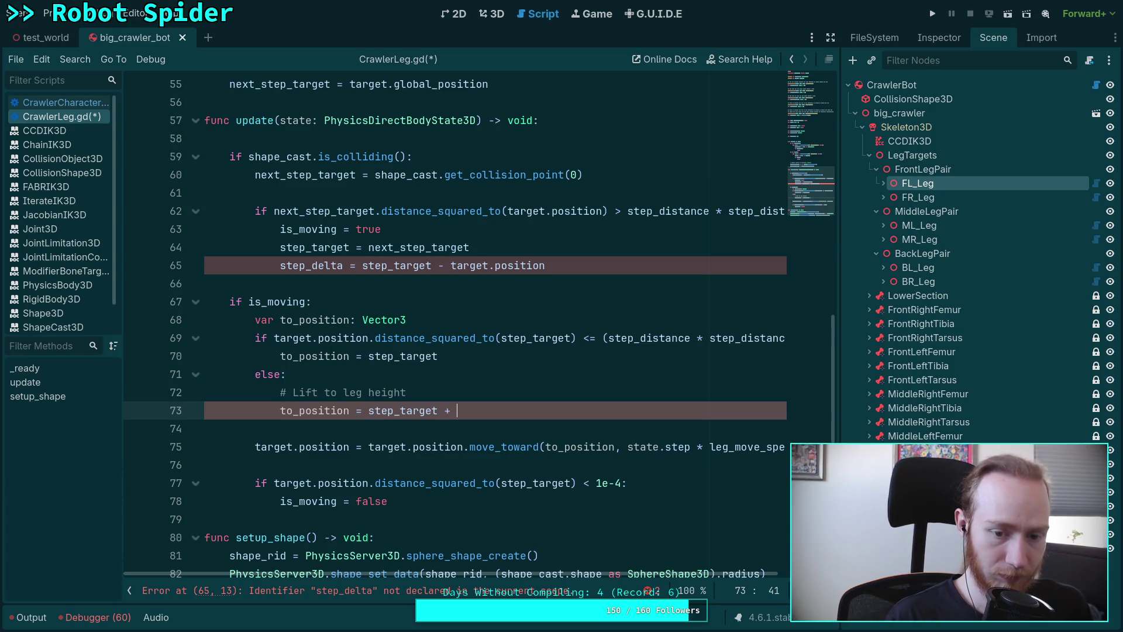
text(()
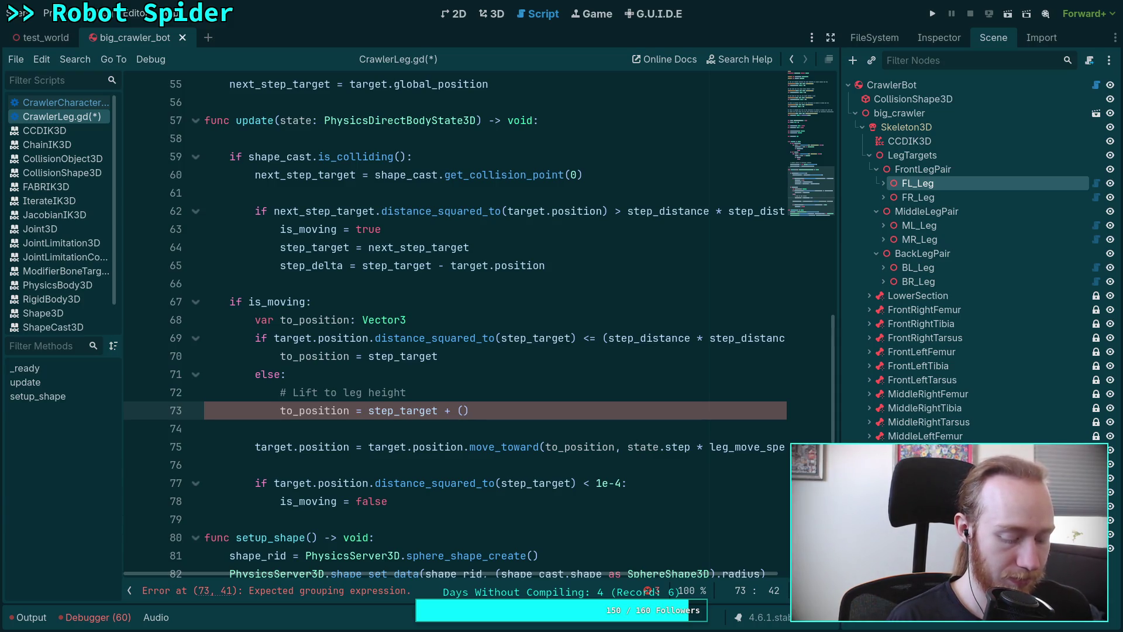
text(state.transform)
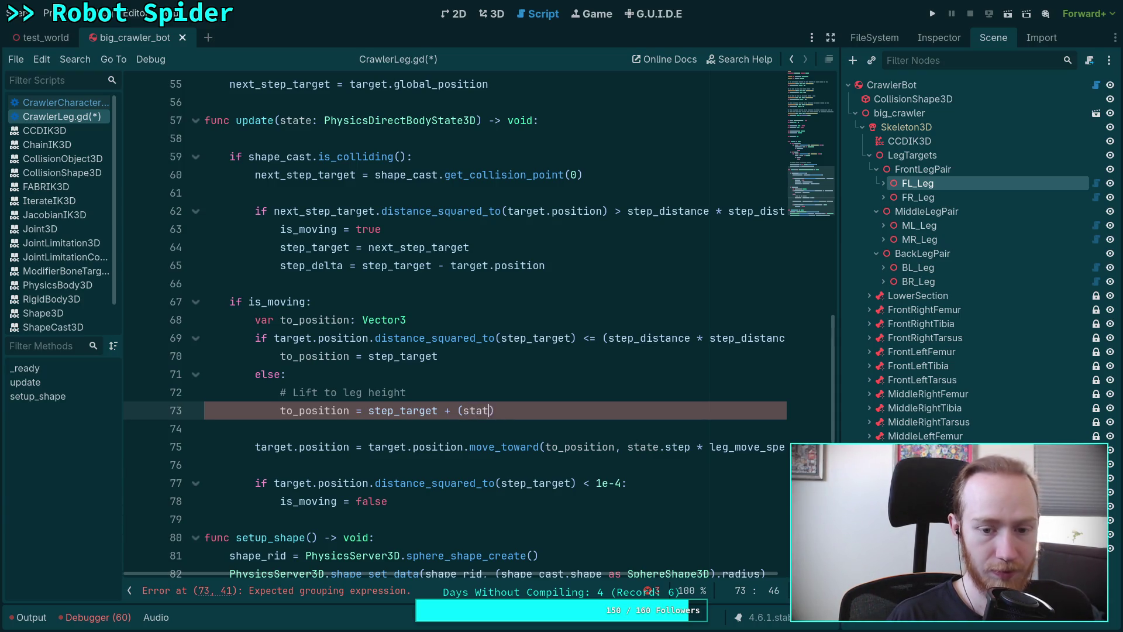
text(.basis.f)
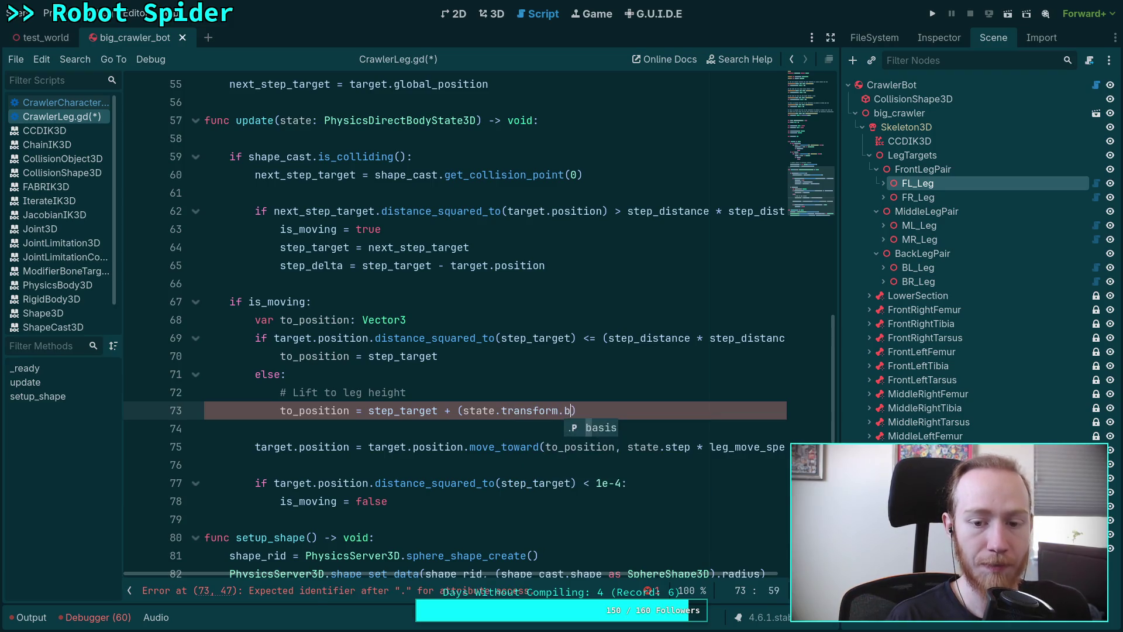
key(BackSpace)
text(y * sta)
text(te.transform)
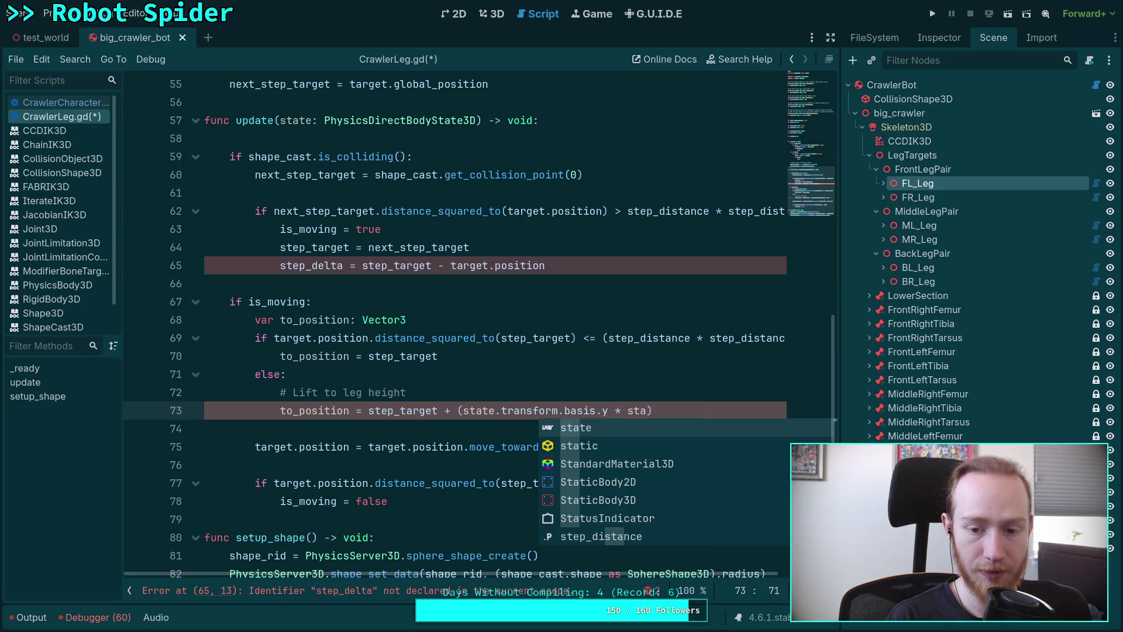
text(.)
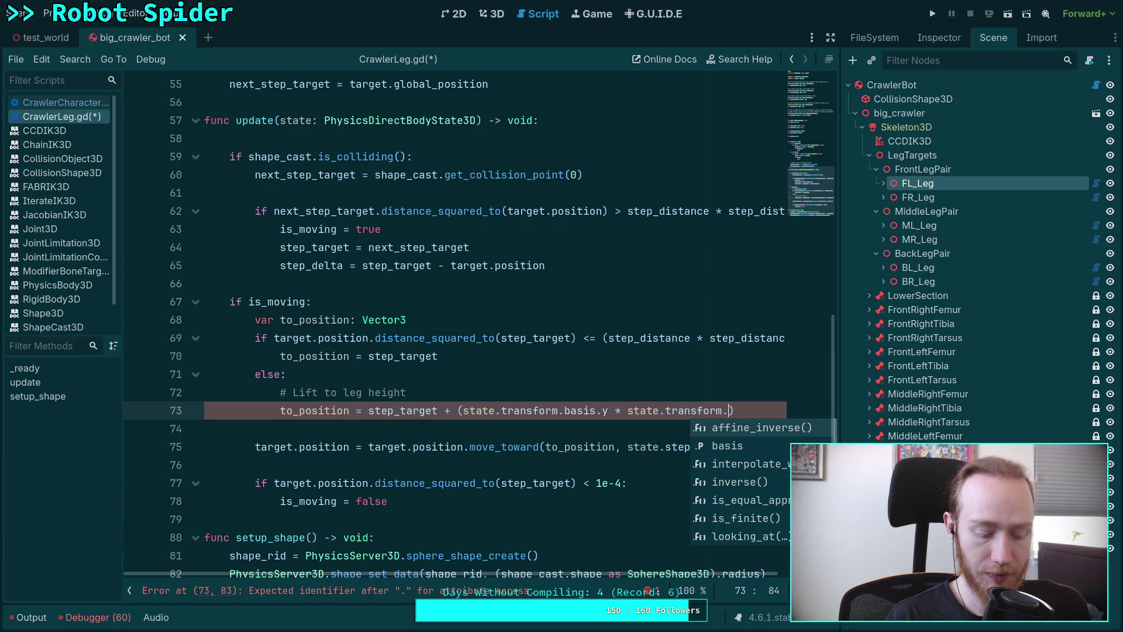
text(ba)
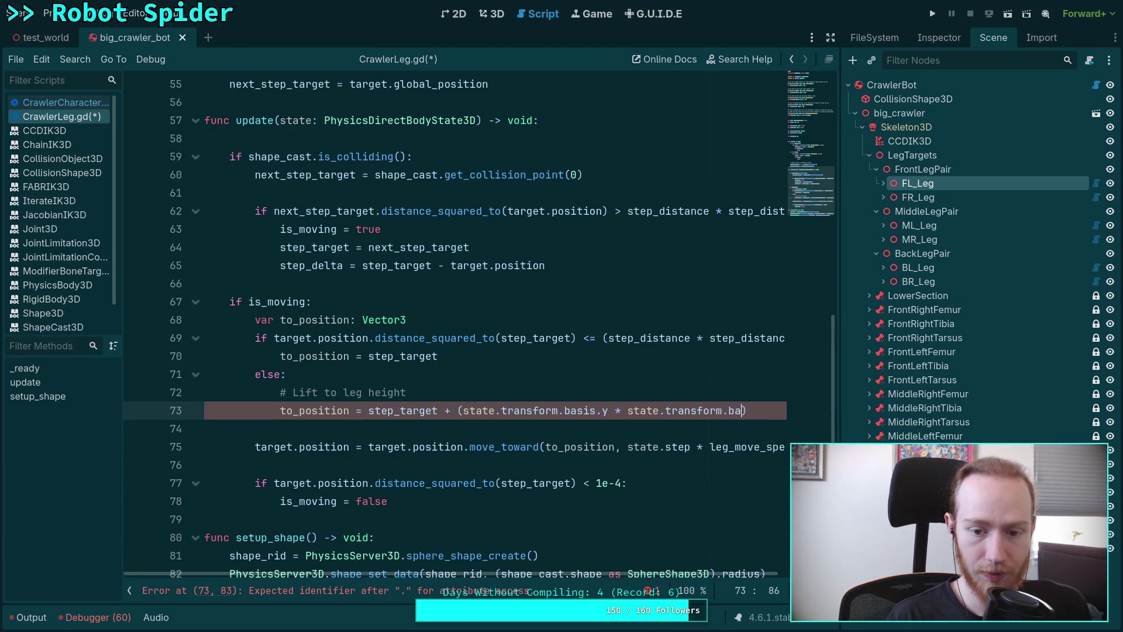
text(sis.y)
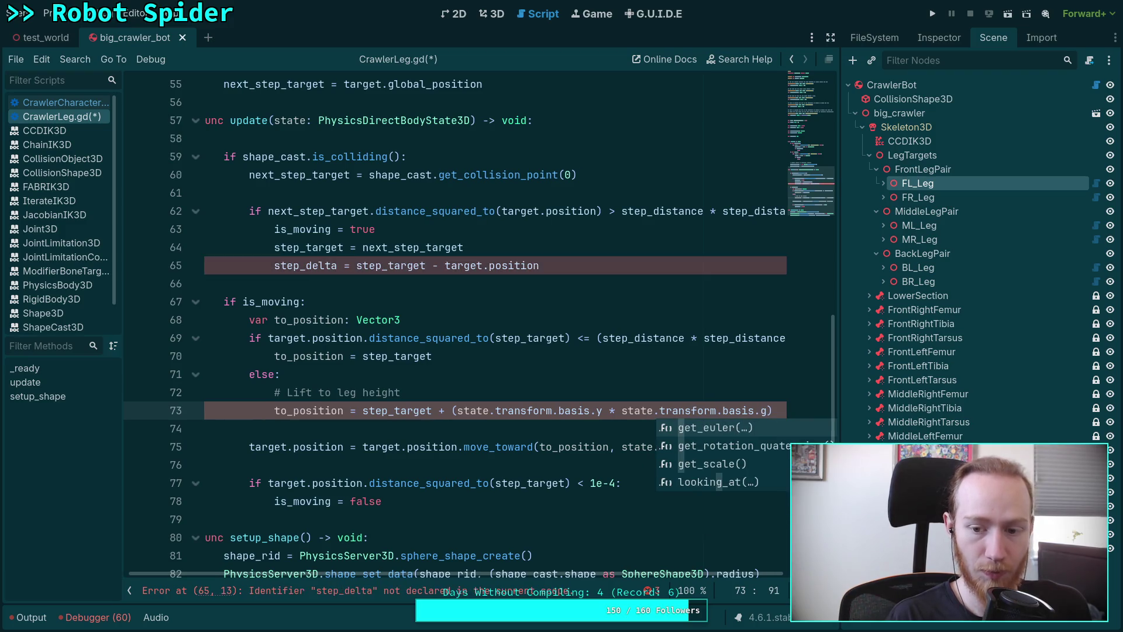
key(BackSpace)
text(dot)
key(Return)
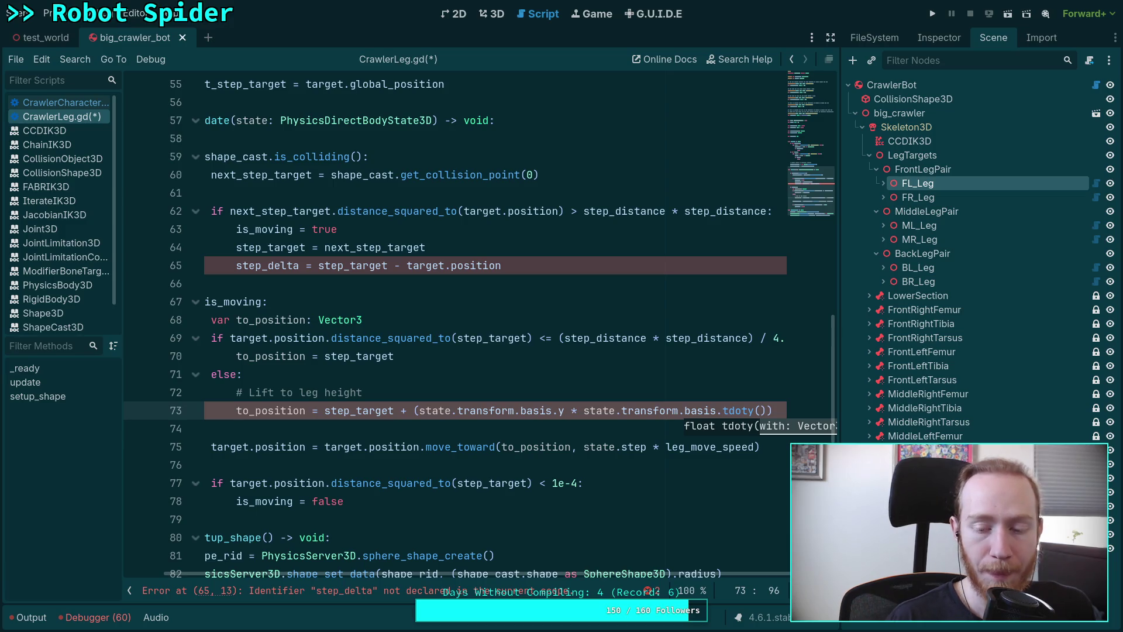
- Replace the dot-product term with leg_lift_height, then return to the browser's Vector3 source
drag(584, 412, 771, 413)
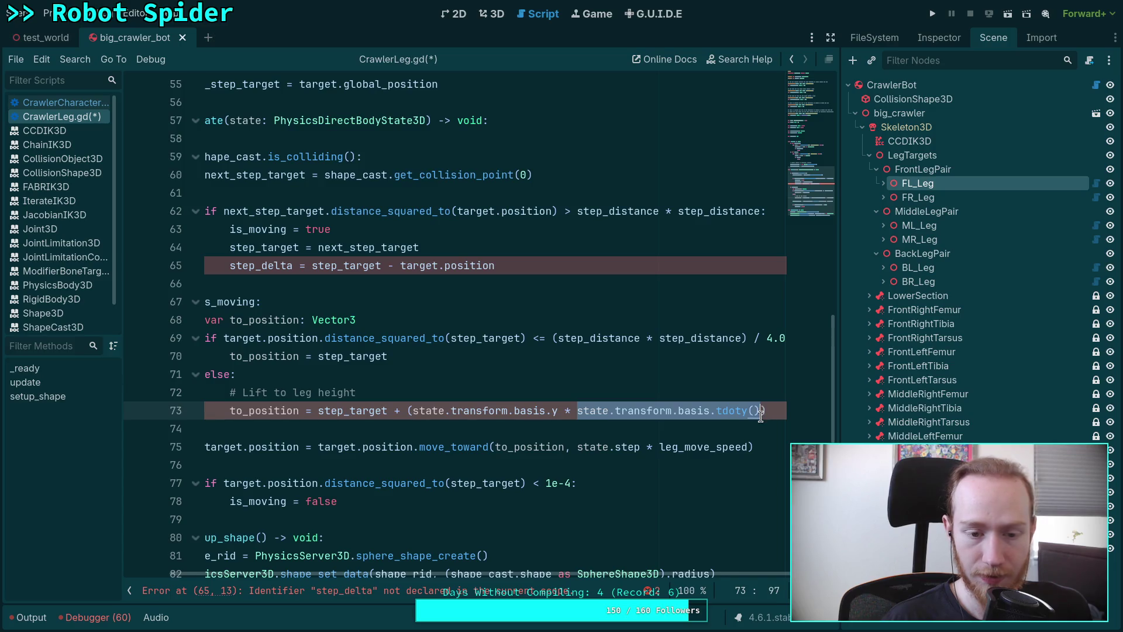
text(step)
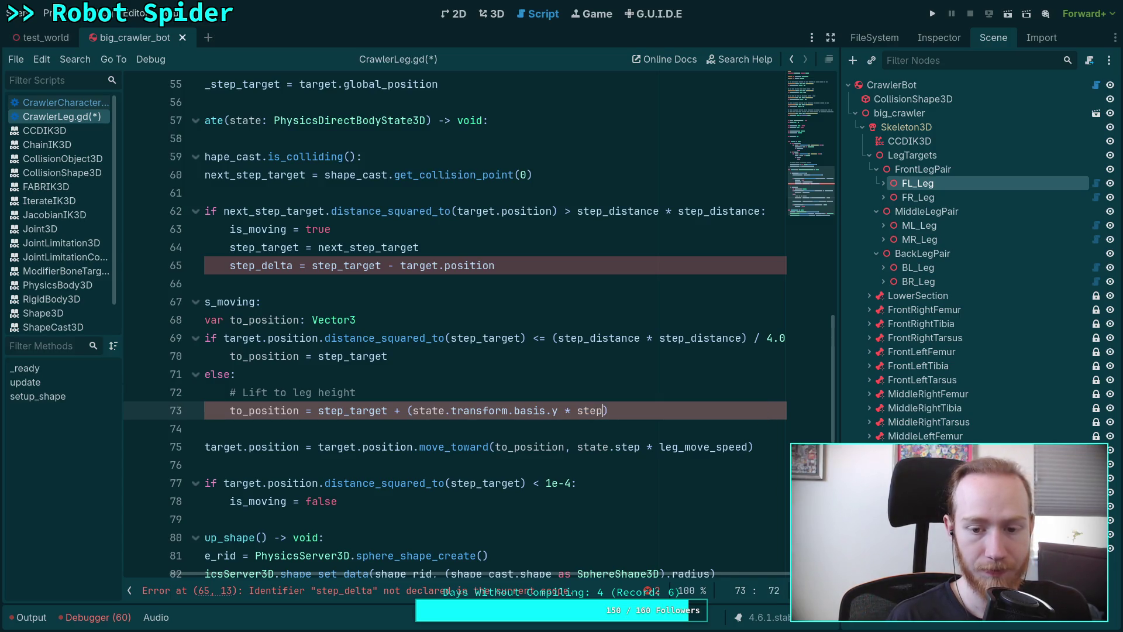
key(Down)
key(Down)
key(Down)
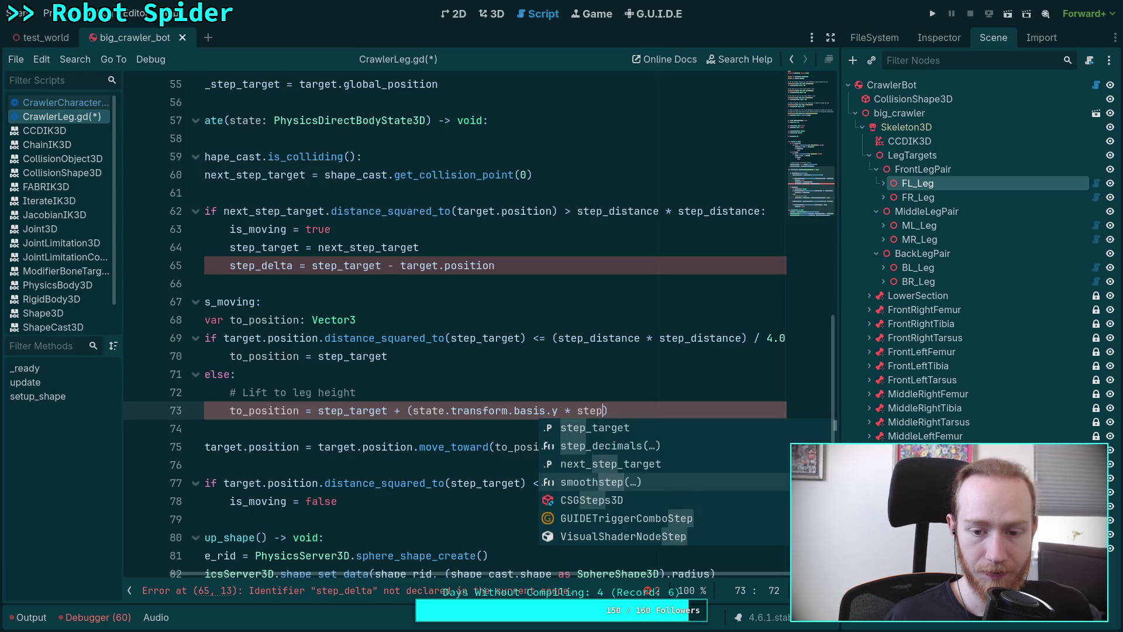
key(Up)
key(BackSpace)
key(BackSpace)
key(BackSpace)
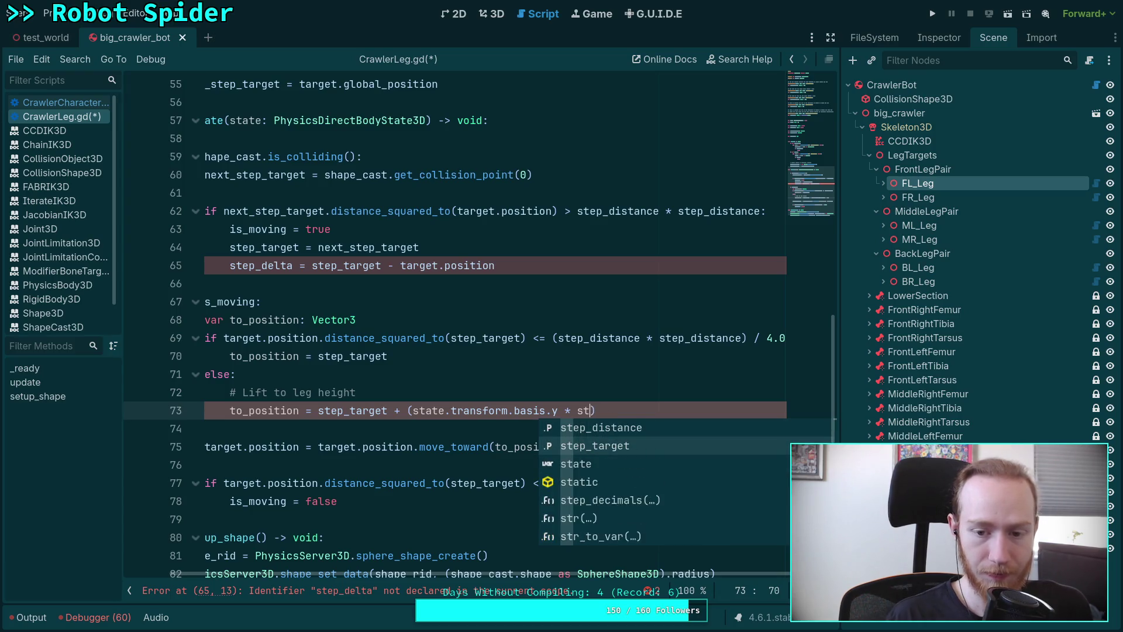
text(heig)
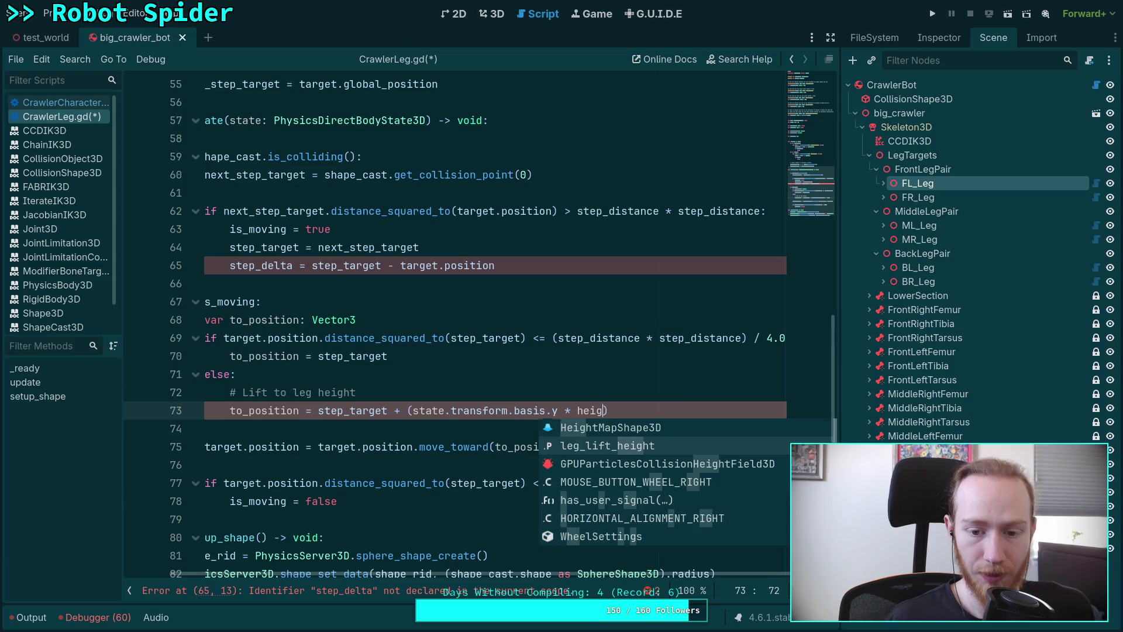
key(Return)
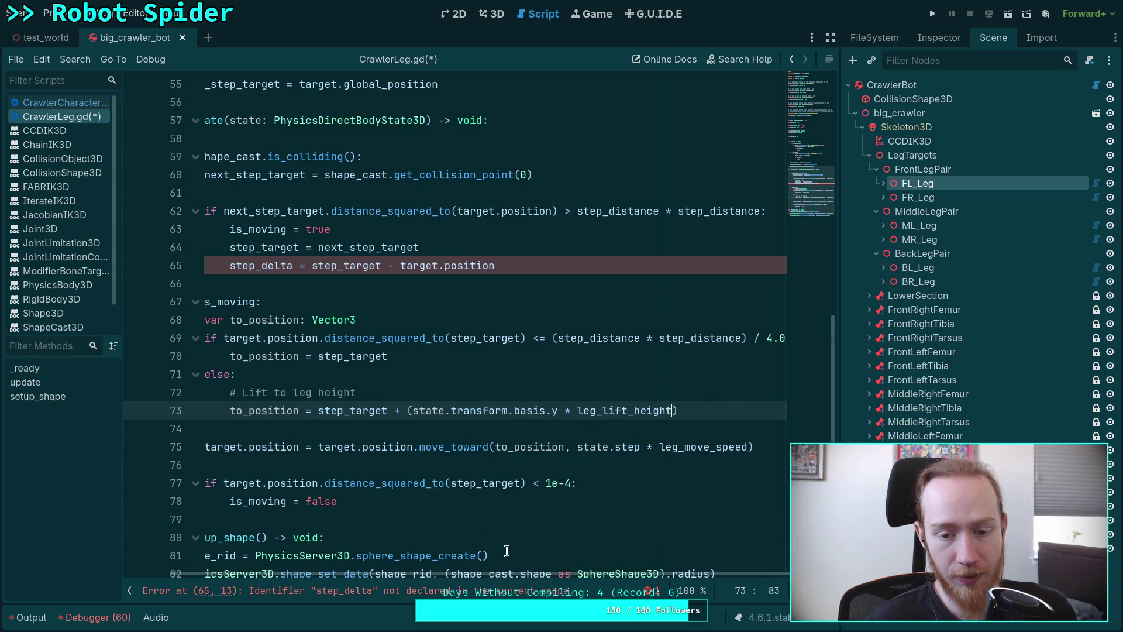
scroll(526, 576, left, 3)
click(601, 416)
click(598, 427)
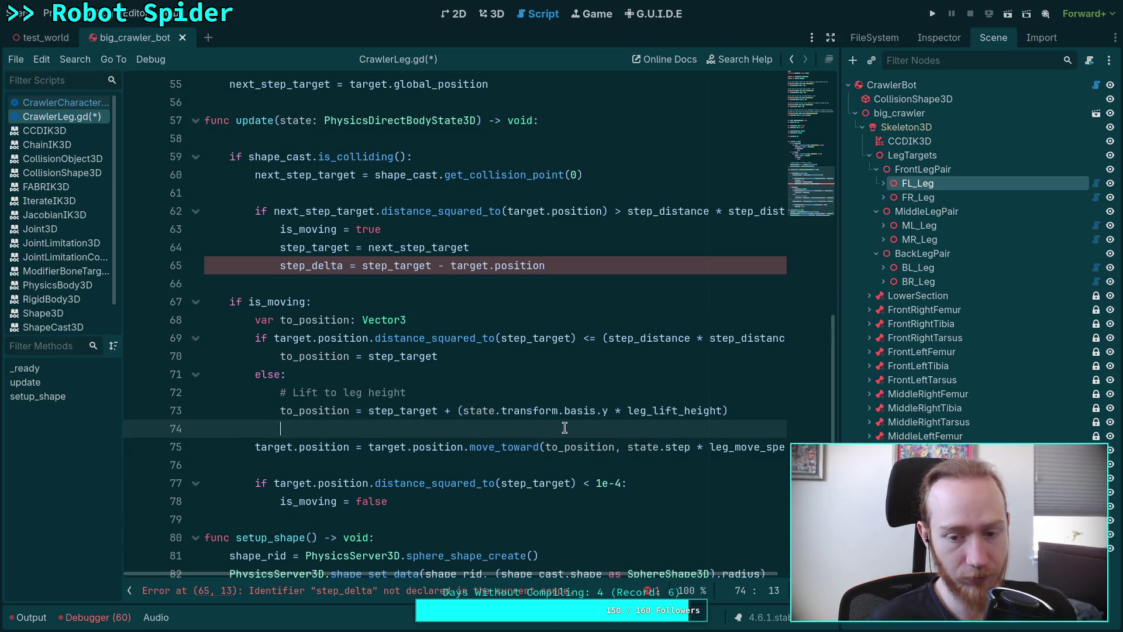
key(alt+Tab)
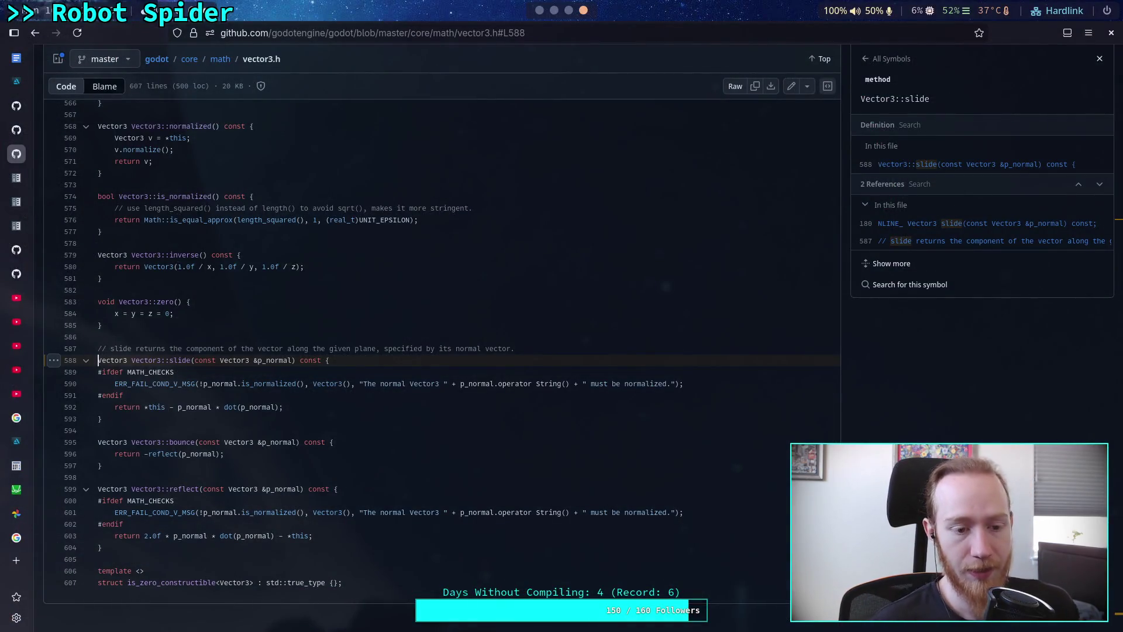
- Read the isMoving block in the minecraft-spider Leg.kt source, then return to Godot's CrawlerLeg.gd
click(16, 274)
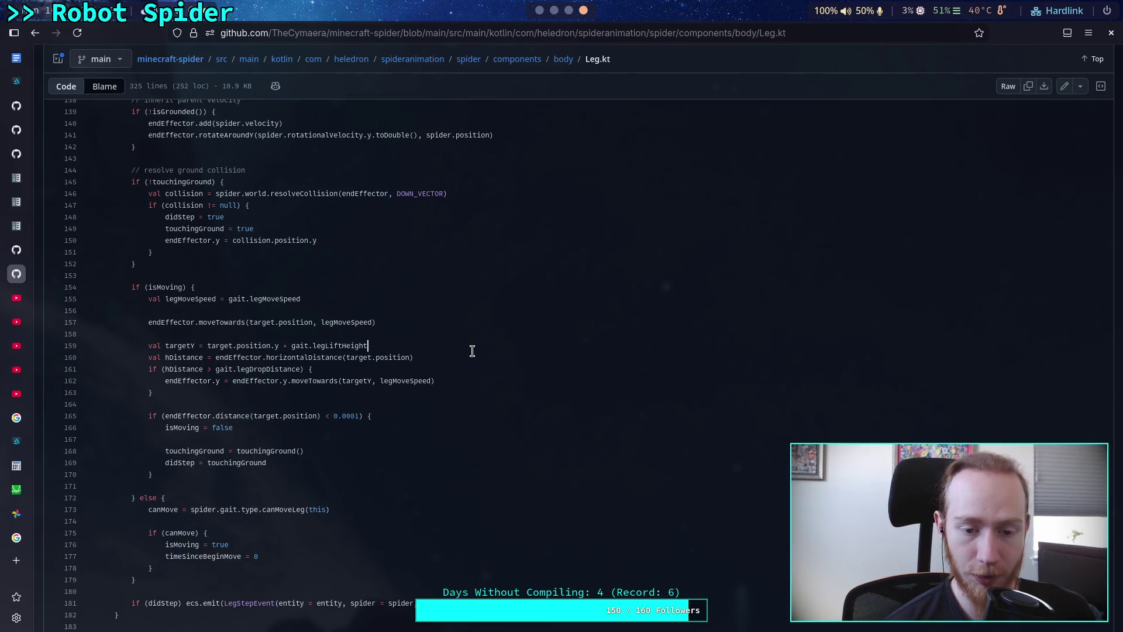
key(alt+Tab)
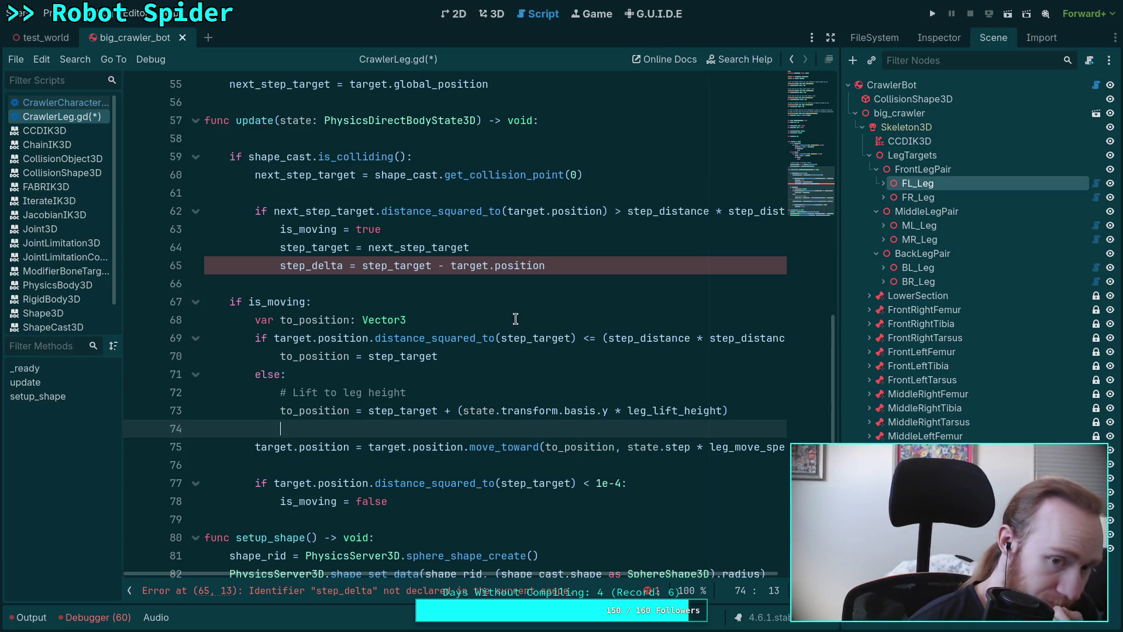
- Delete the undeclared step_delta assignment on line 65 of CrawlerLeg.gd
scroll(515, 319, up, 4)
scroll(532, 355, up, 7)
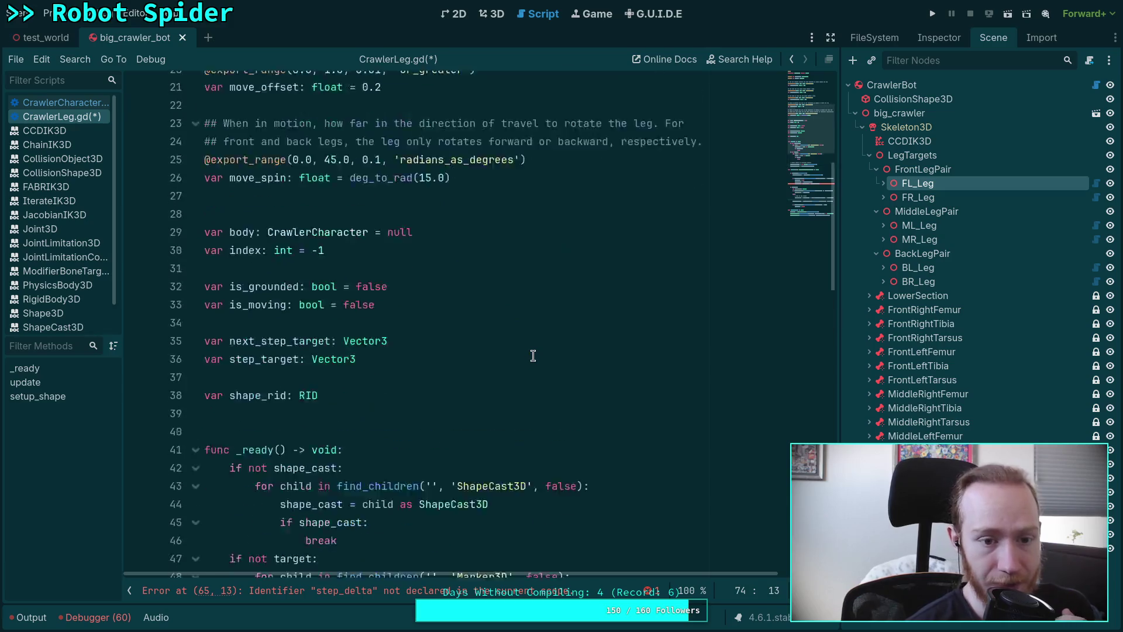
scroll(541, 365, down, 12)
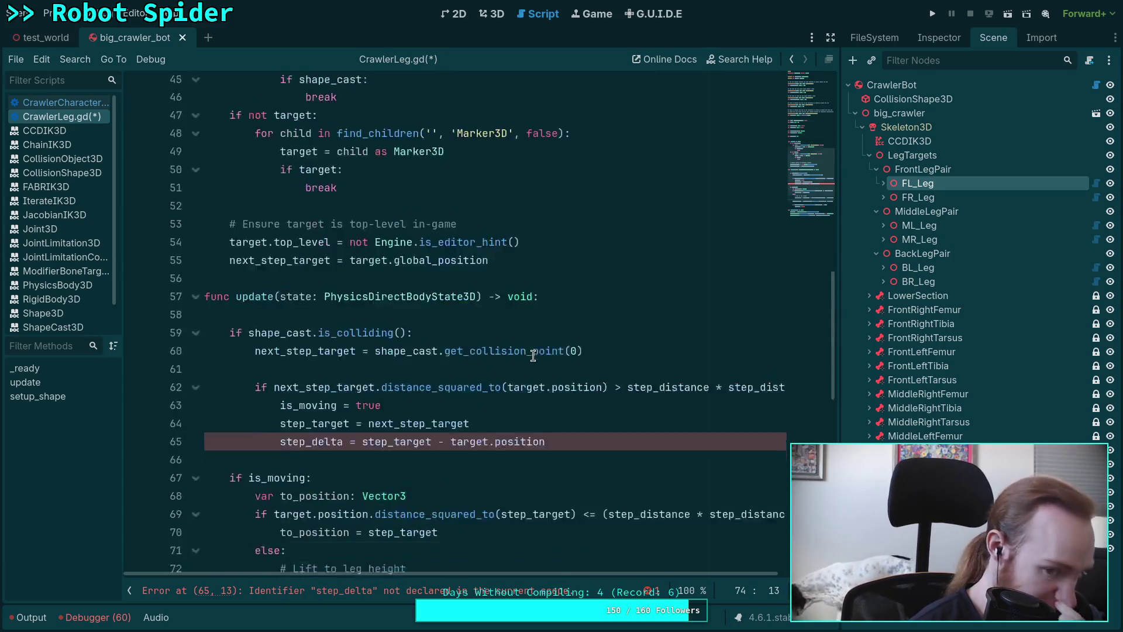
drag(614, 211, 622, 193)
key(Delete)
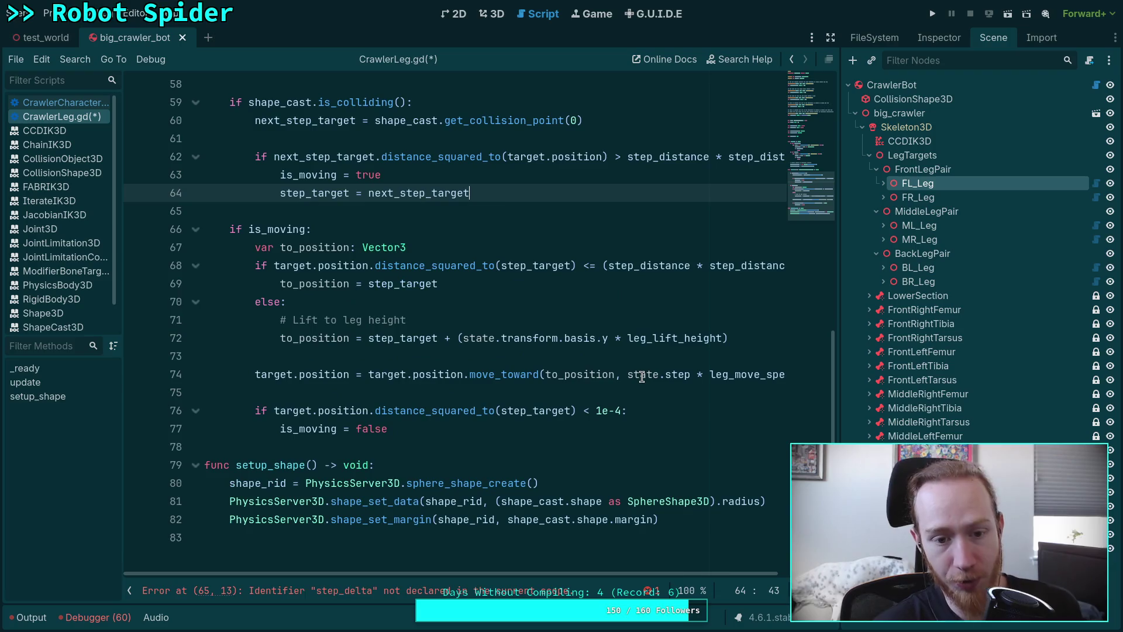
click(690, 392)
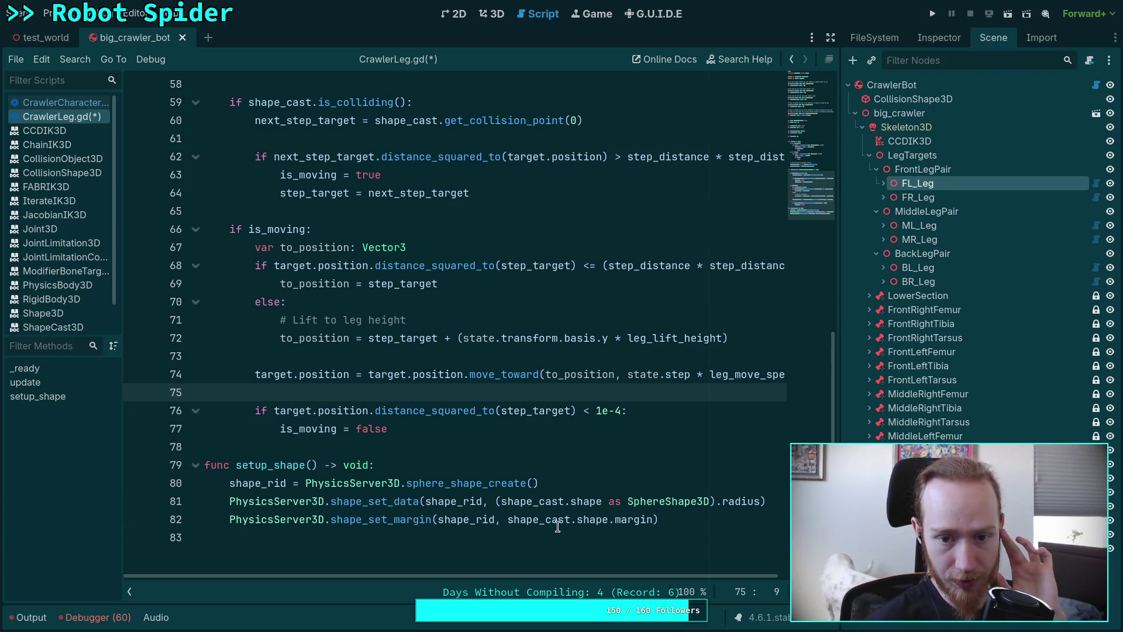
- Review the distance threshold on line 68 and the to_position assignment on line 69
drag(585, 576, 667, 581)
drag(548, 265, 786, 266)
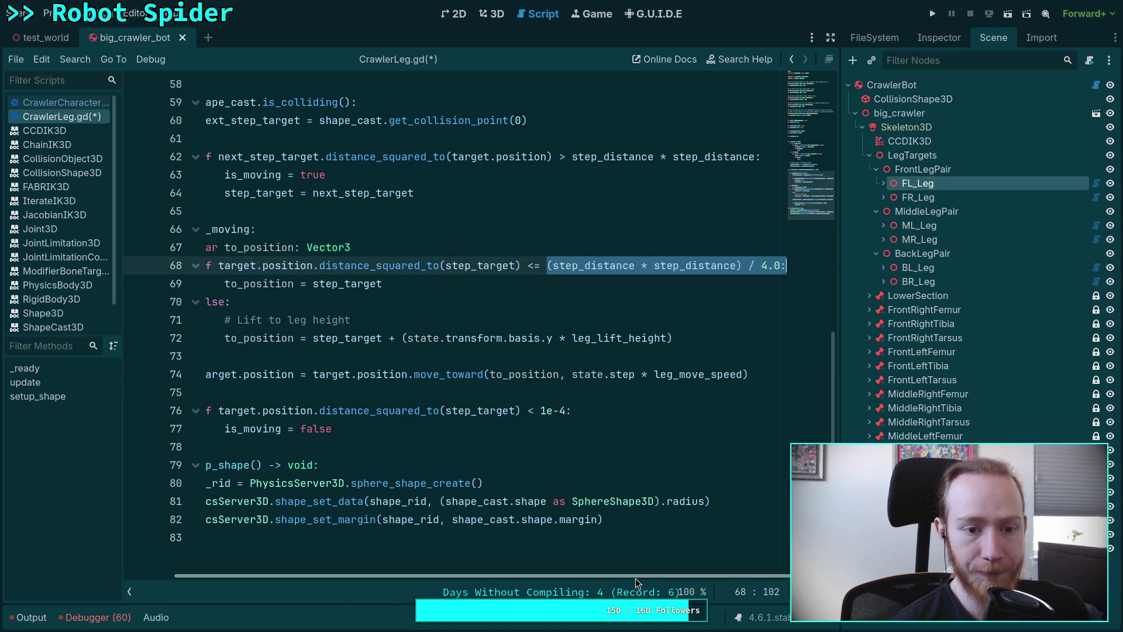
drag(635, 578, 556, 578)
drag(437, 284, 353, 283)
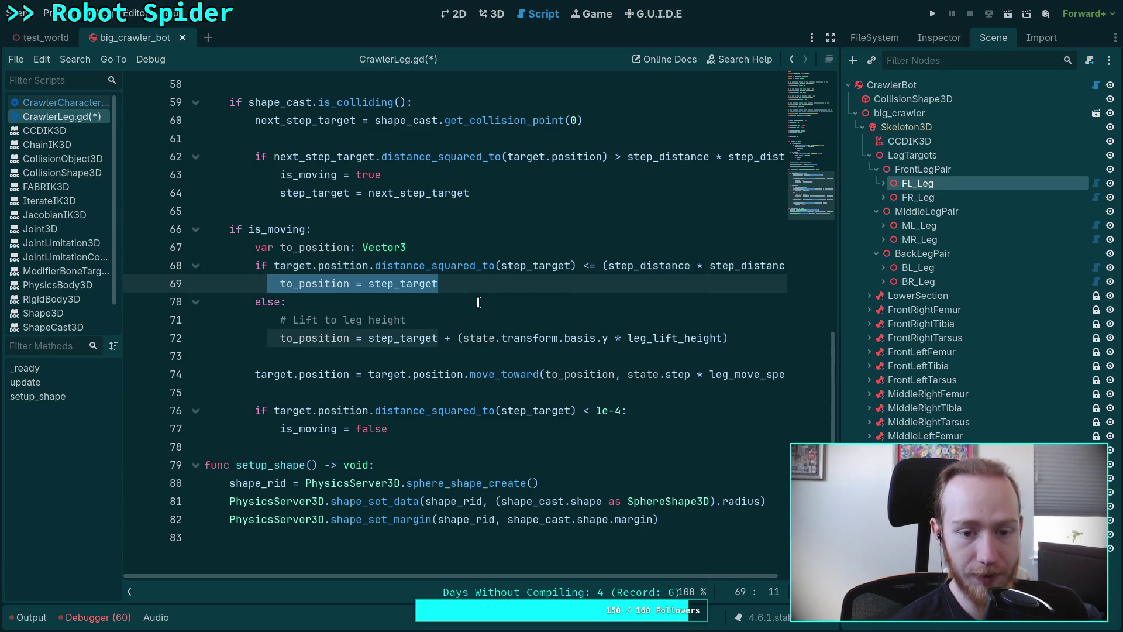
click(453, 352)
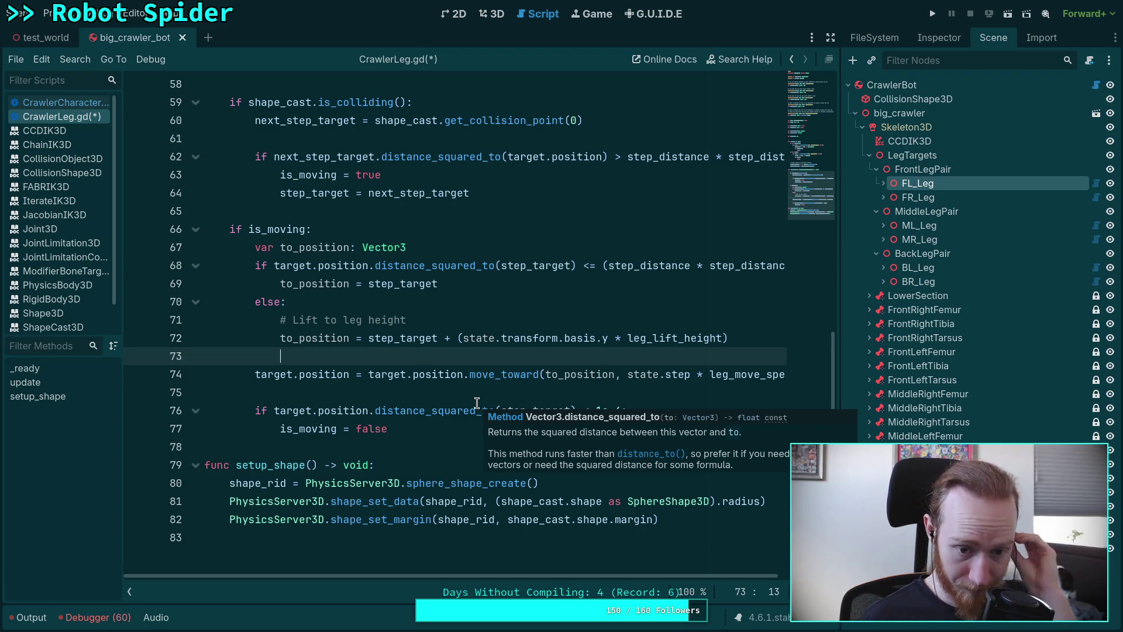
- Close the big_crawler_bot and test_world scene tabs, leaving the script in focus
click(182, 37)
scroll(546, 325, up, 4)
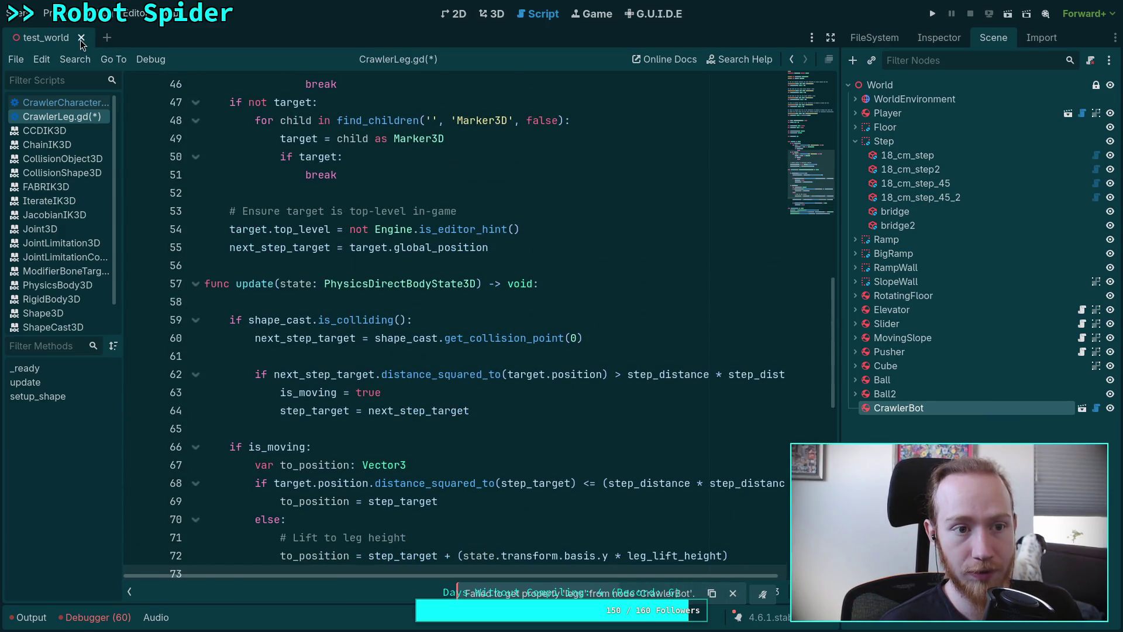
click(81, 38)
click(526, 322)
- Save CrawlerLeg.gd, then open big_crawler_bot.tscn and inspect FL_Leg's leg properties
key(ctrl+s)
scroll(508, 331, up, 12)
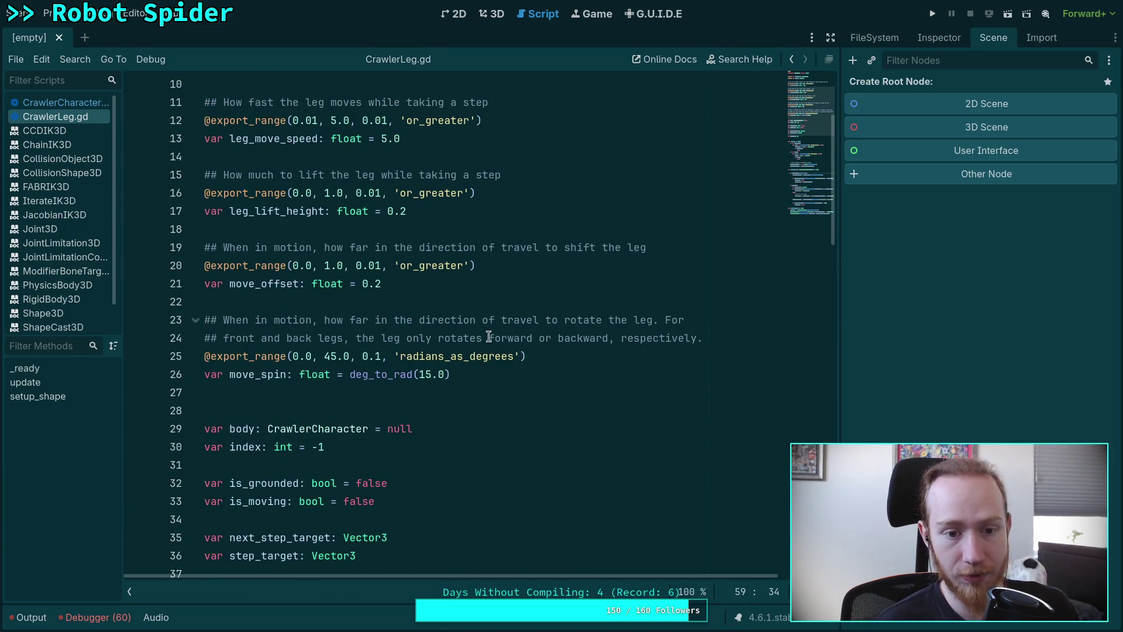
click(874, 39)
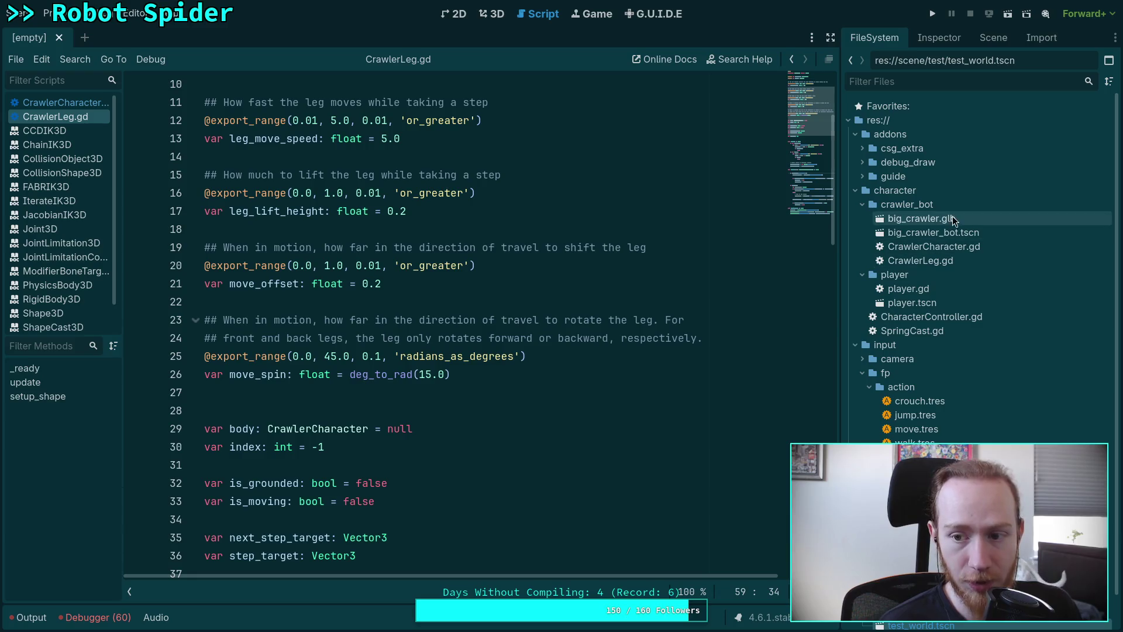
double_click(934, 232)
click(993, 38)
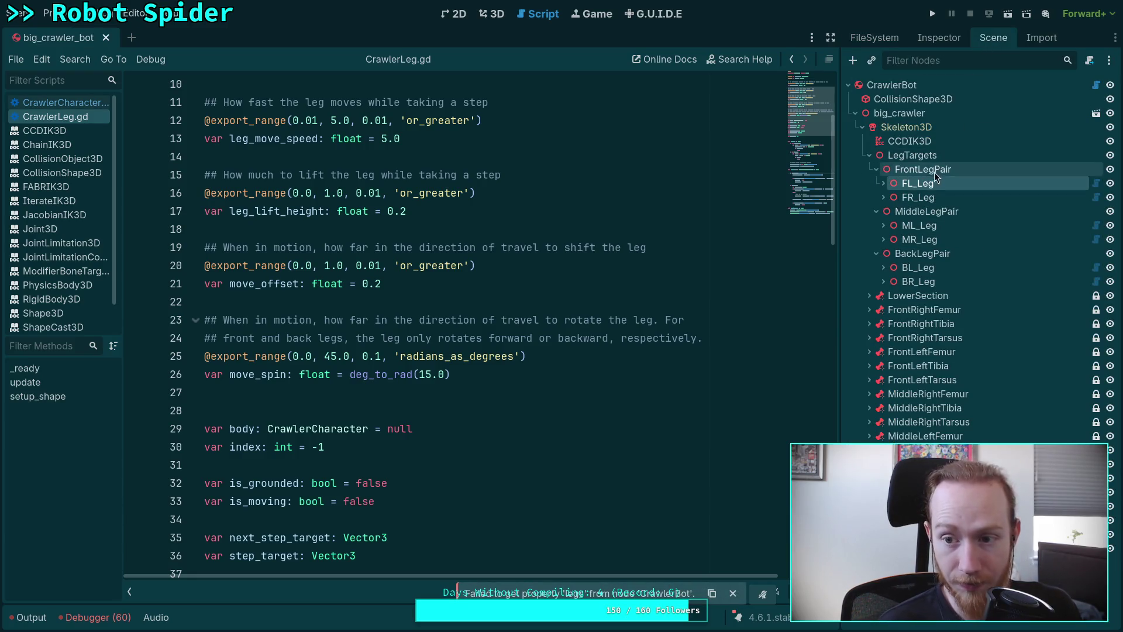
click(938, 38)
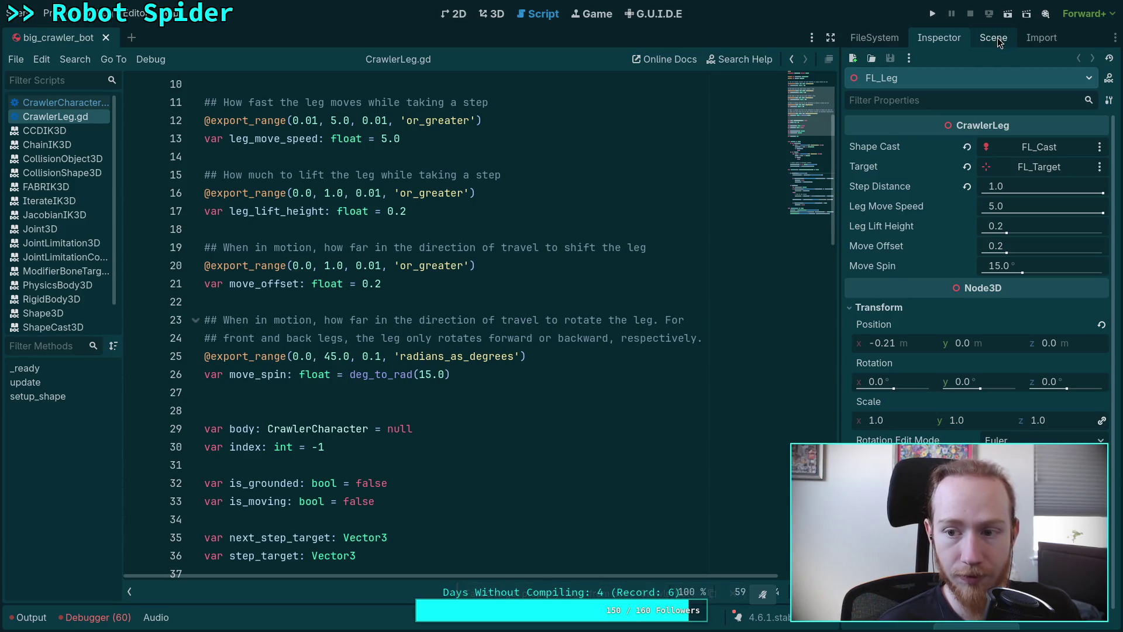
click(998, 37)
- Close the big_crawler_bot scene, then run and stop a spider test
click(106, 37)
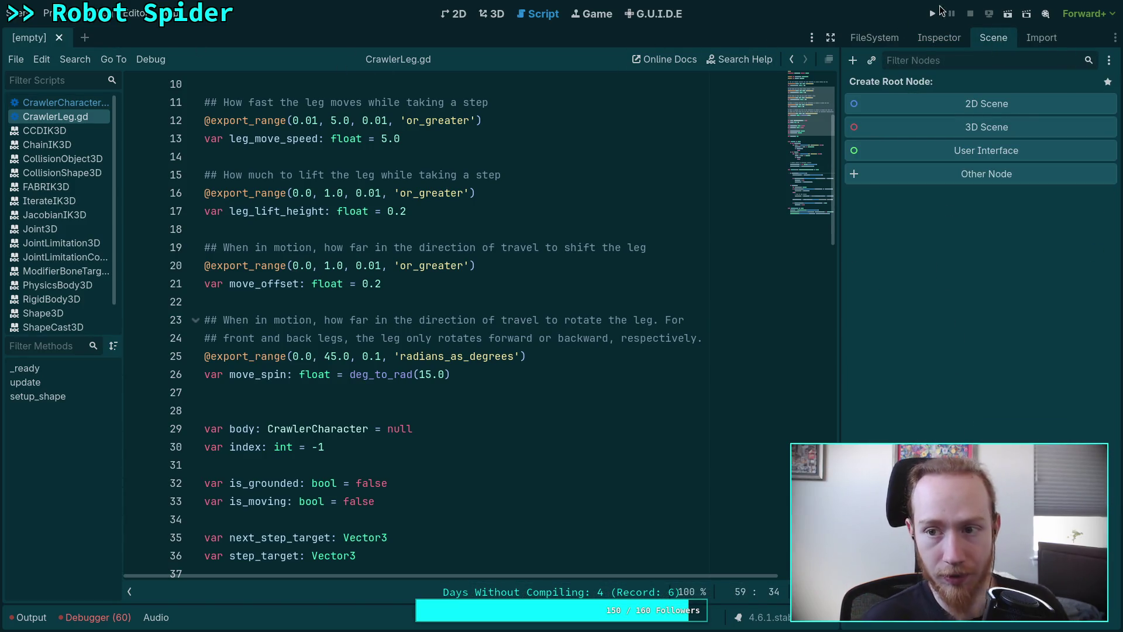
click(936, 12)
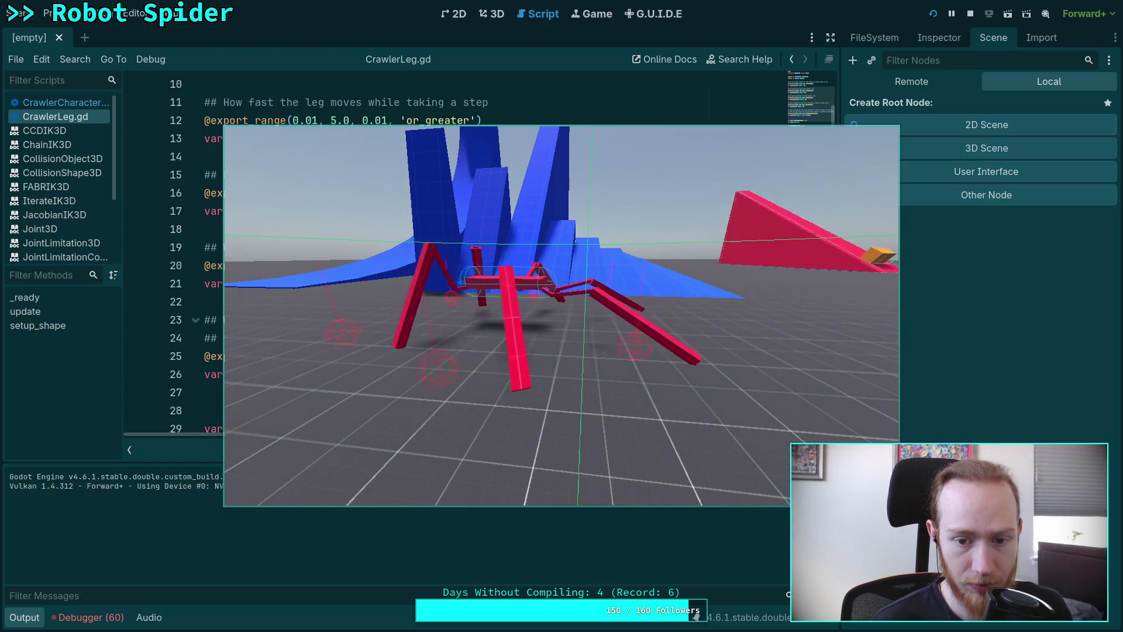
click(970, 13)
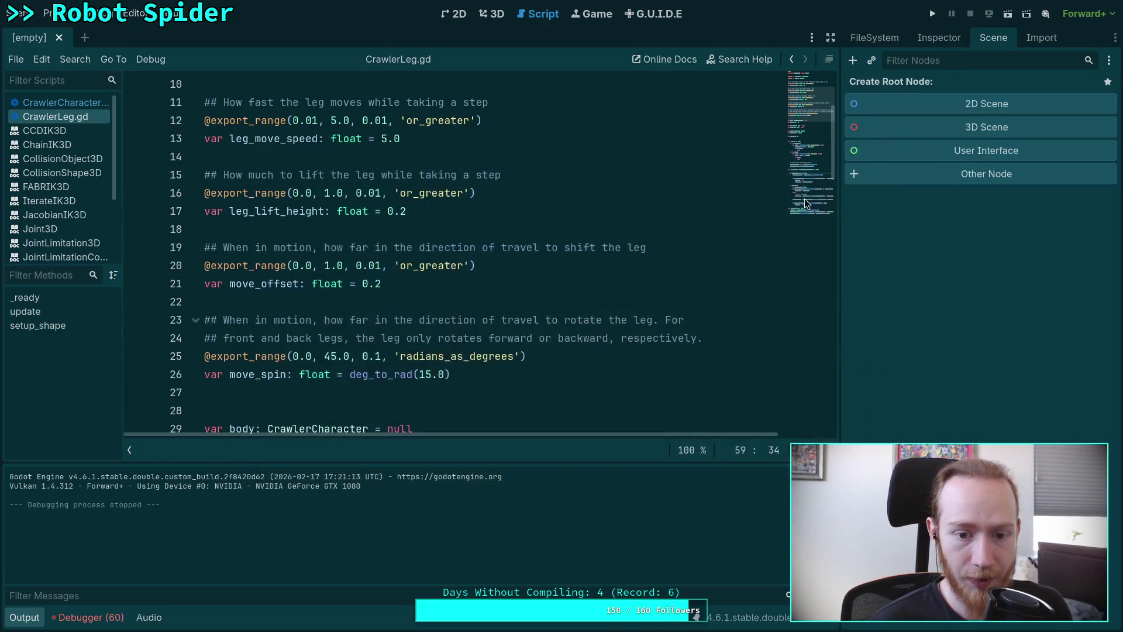
- Test-run the spider with the current 0.4 leg_lift_height on line 17
scroll(529, 325, down, 1)
click(471, 226)
click(457, 154)
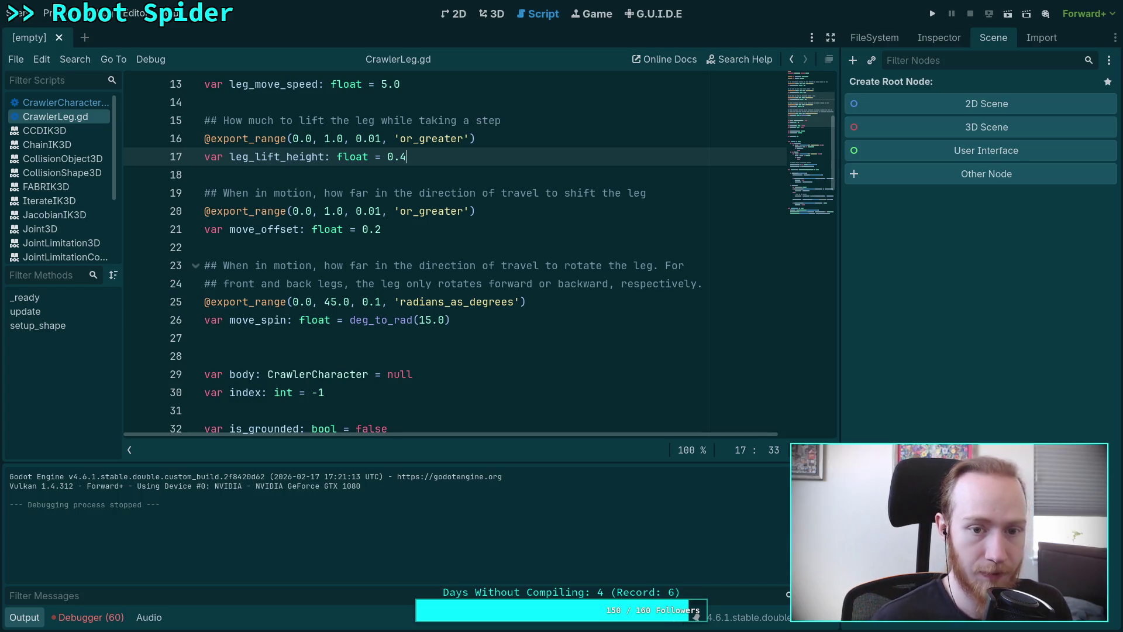
click(935, 15)
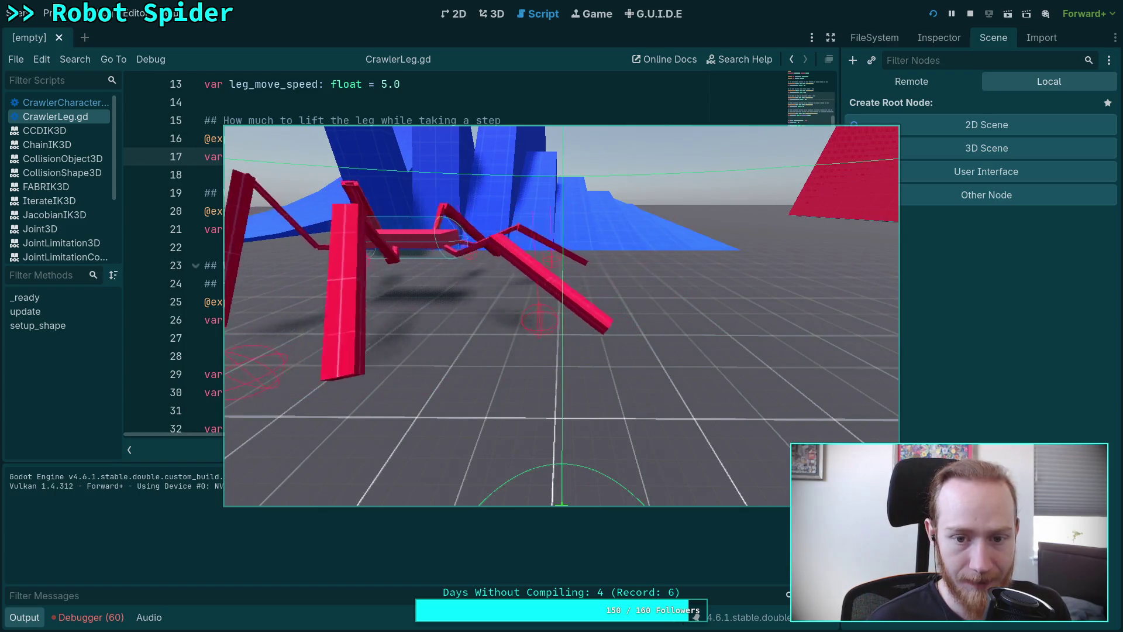
click(970, 18)
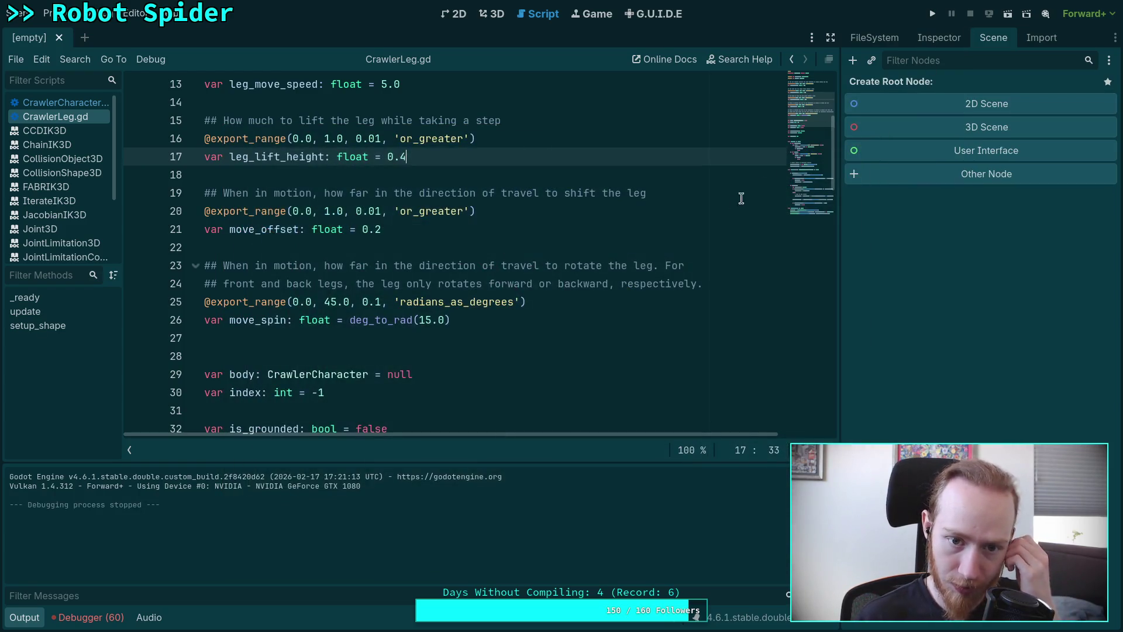
- Raise leg_lift_height to 0.6 and test-run the walking spider again
key(BackSpace)
text(6)
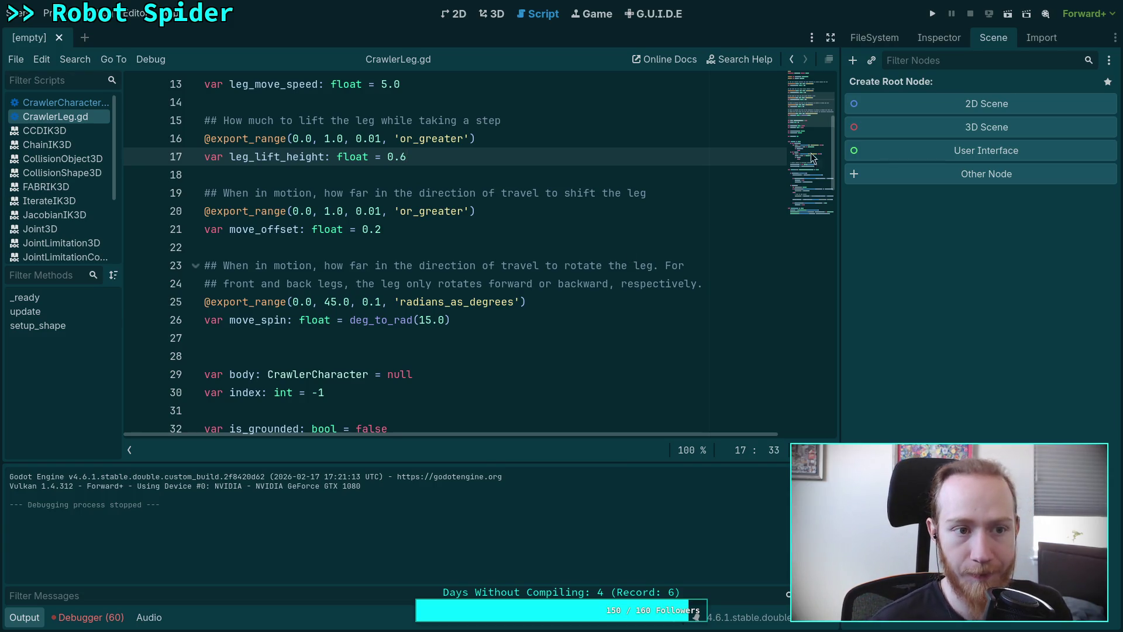
click(932, 18)
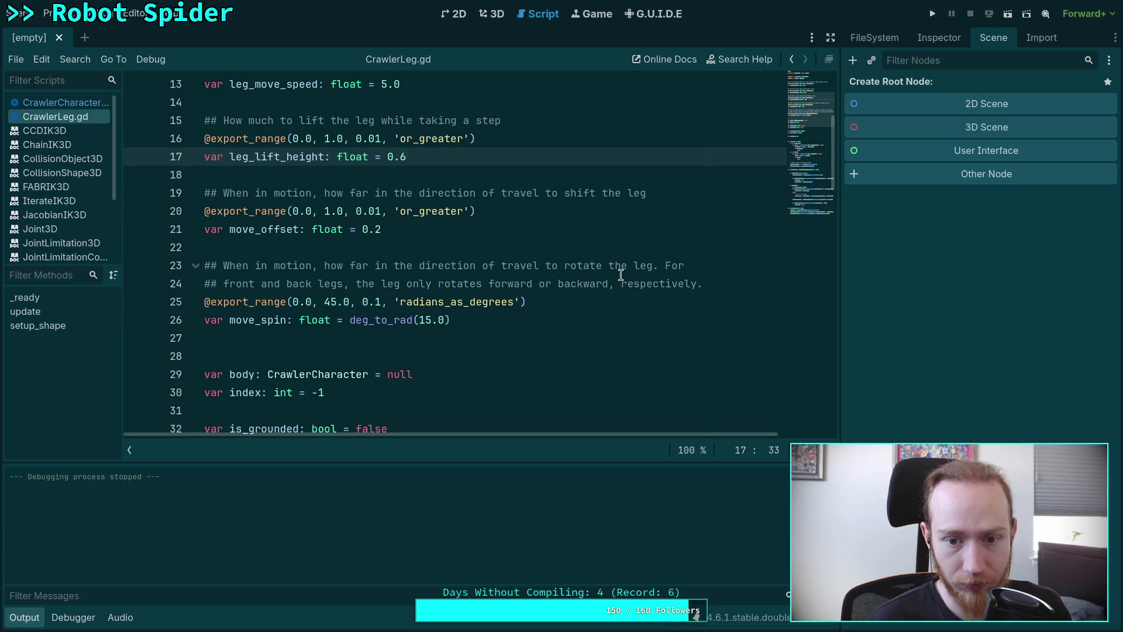
click(933, 14)
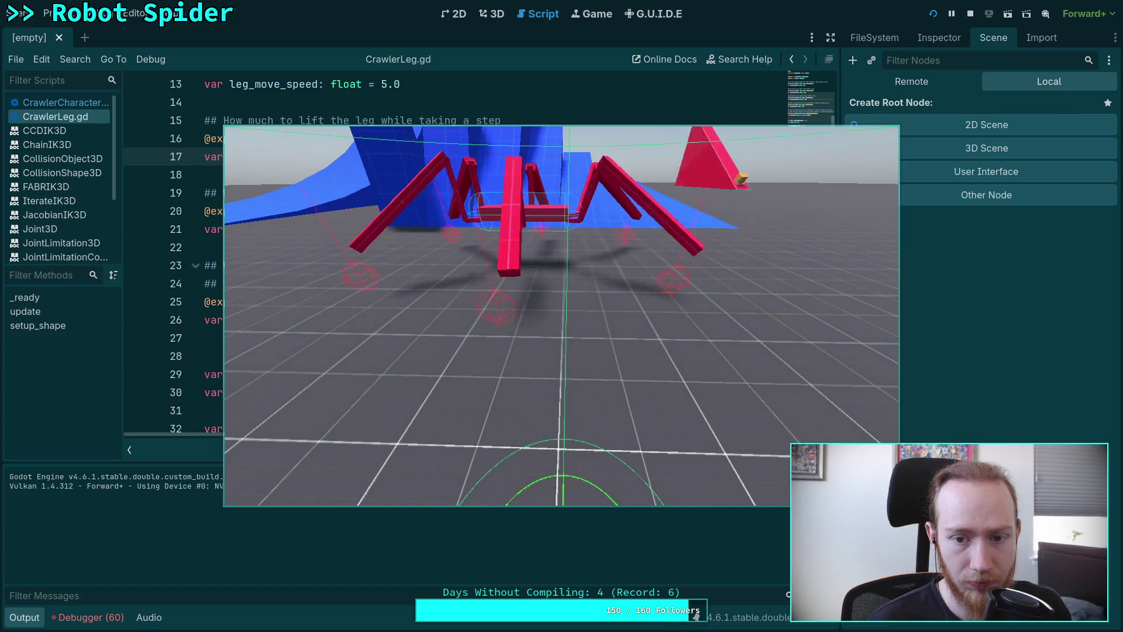
click(970, 13)
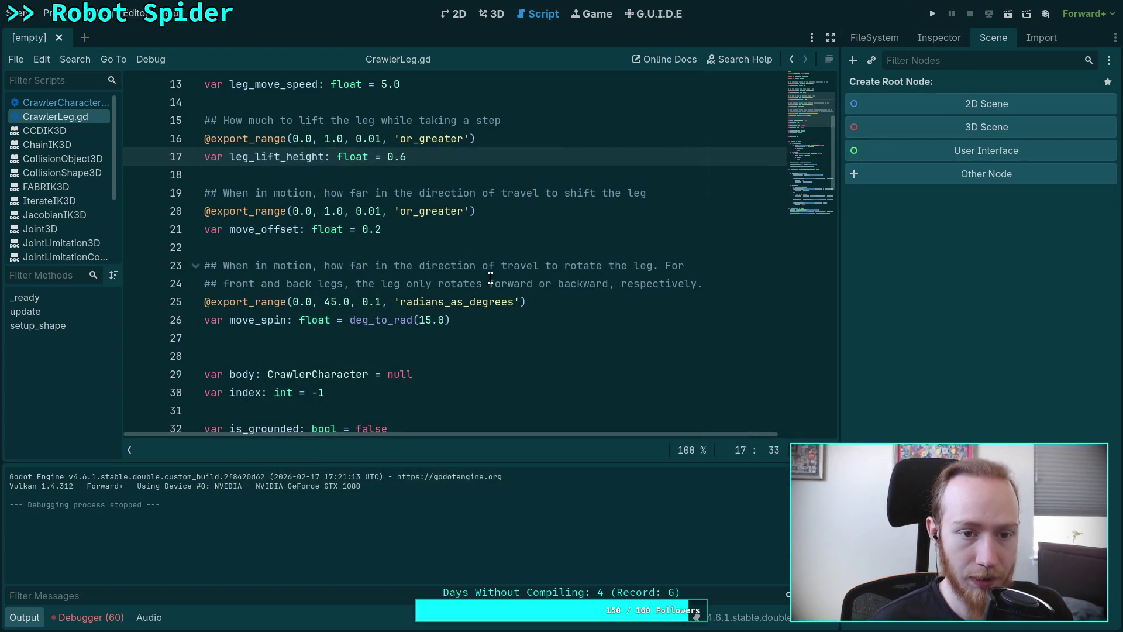
- Insert 'not is_moving and' into line 62's step condition
scroll(471, 273, down, 4)
scroll(471, 273, down, 13)
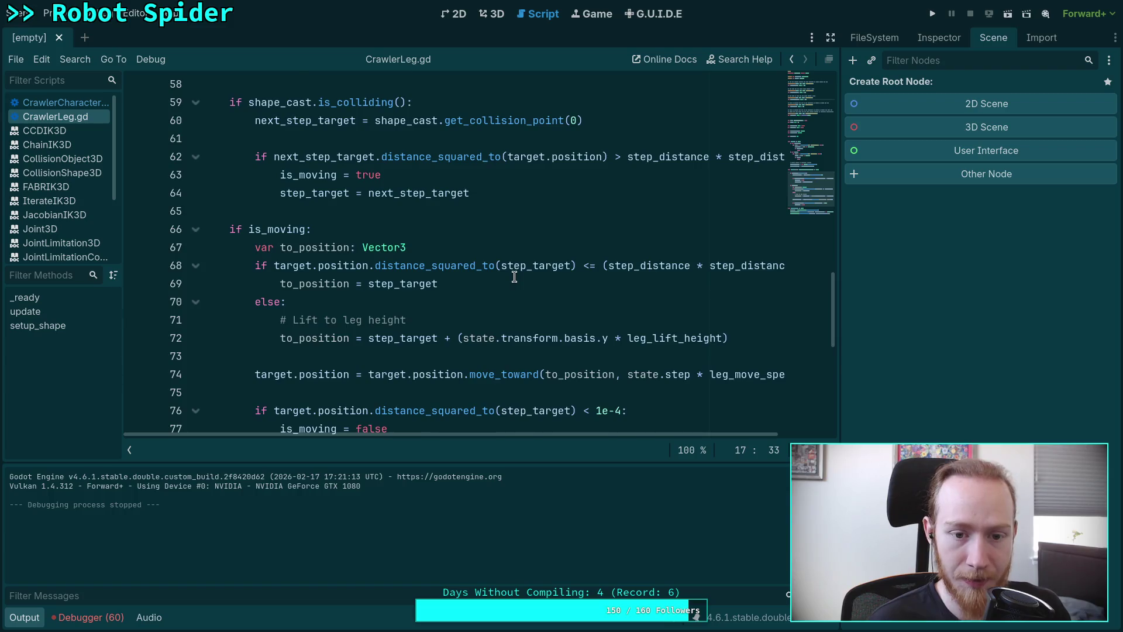
scroll(499, 350, up, 1)
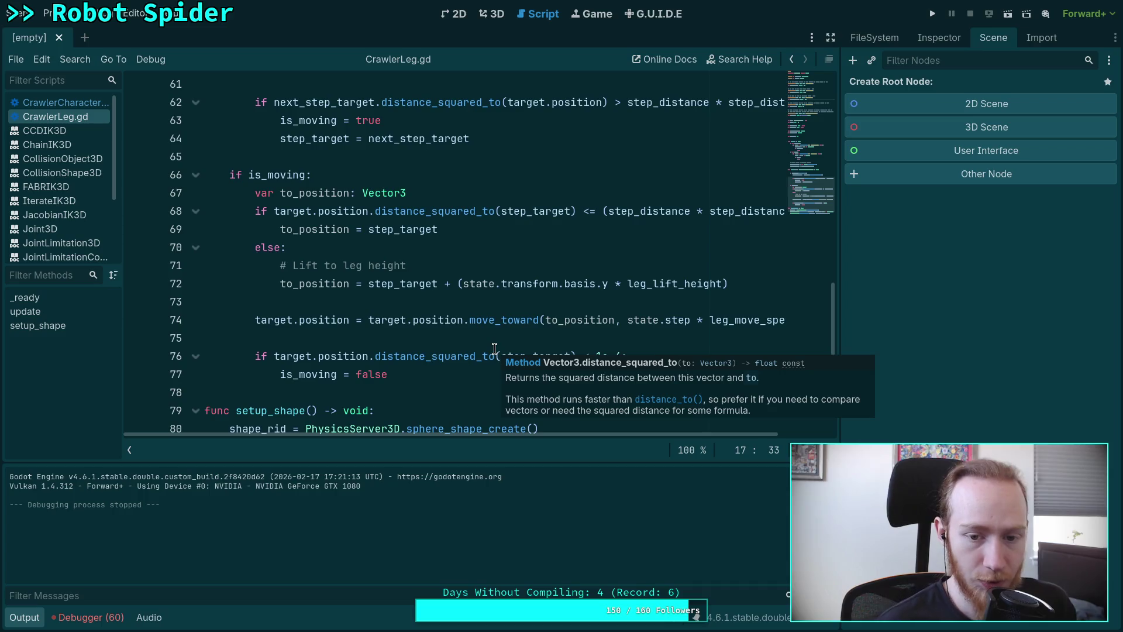
click(515, 339)
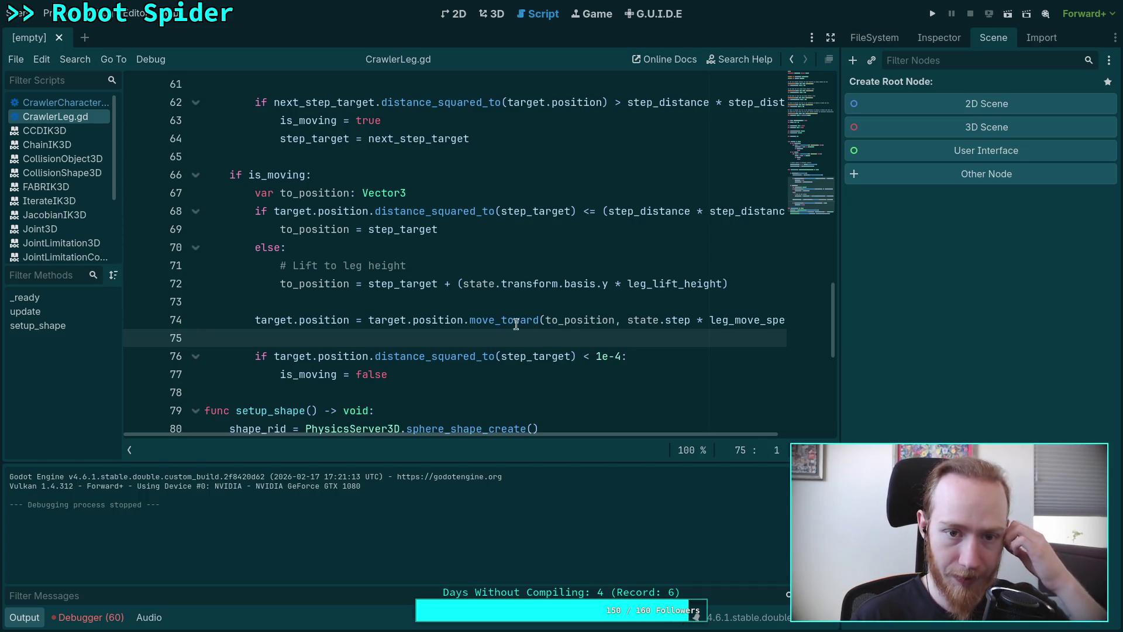
scroll(544, 325, up, 2)
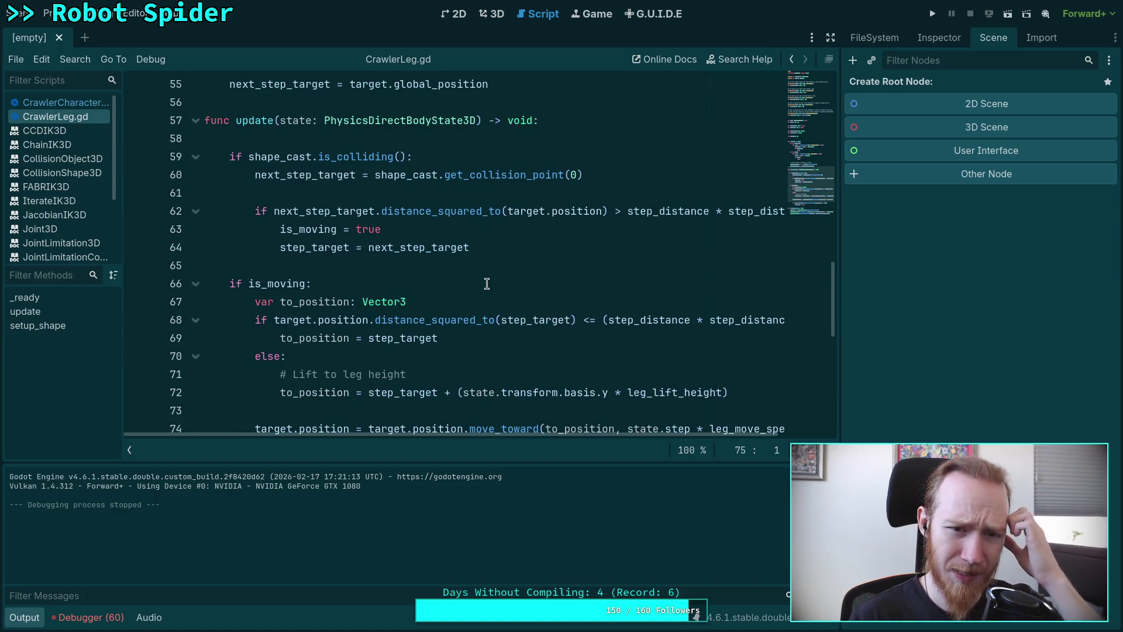
click(268, 211)
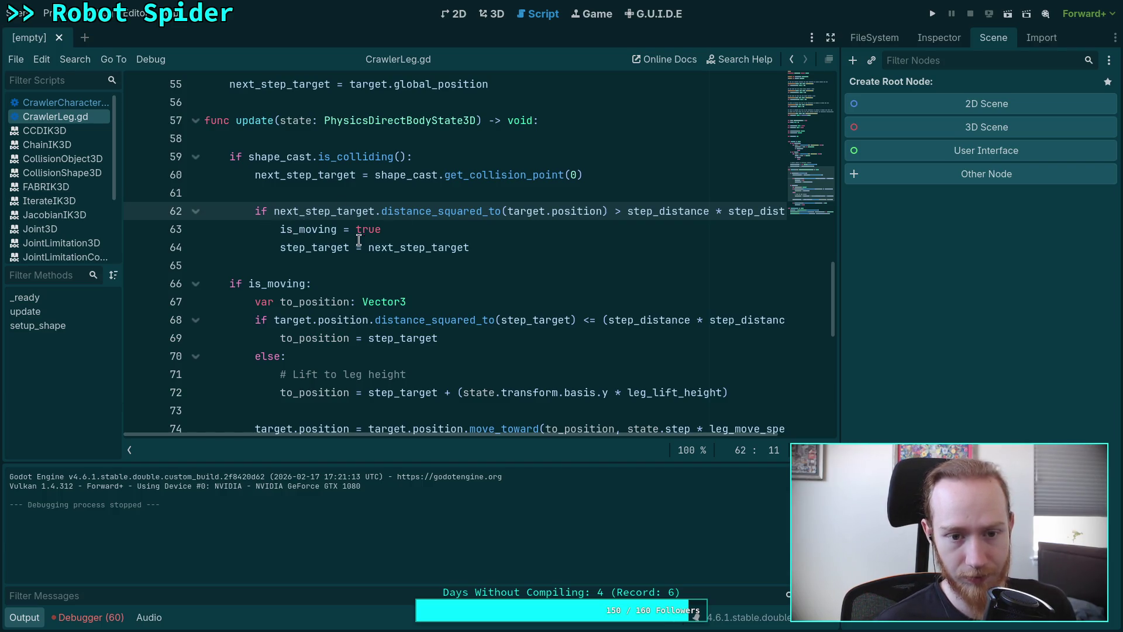
text(not is)
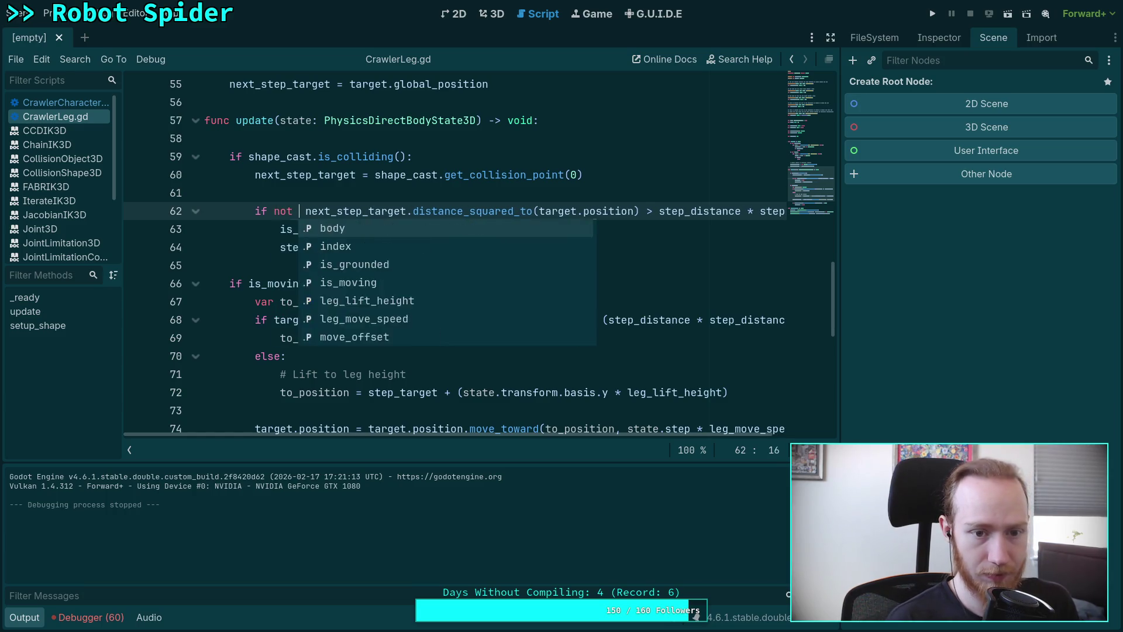
text(_moving )
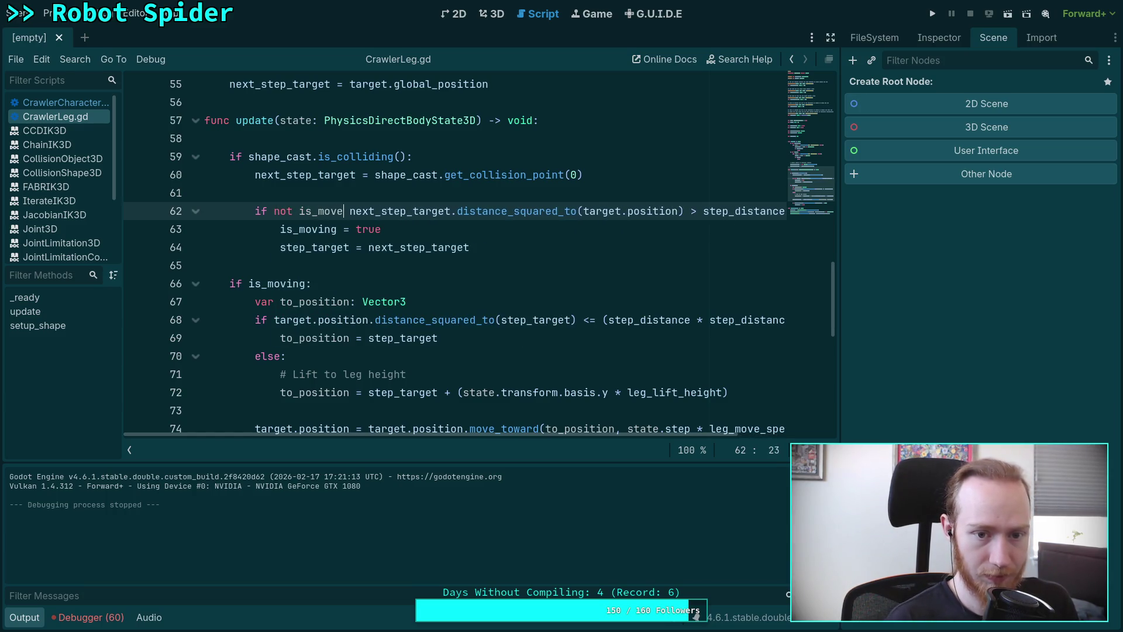
text(and)
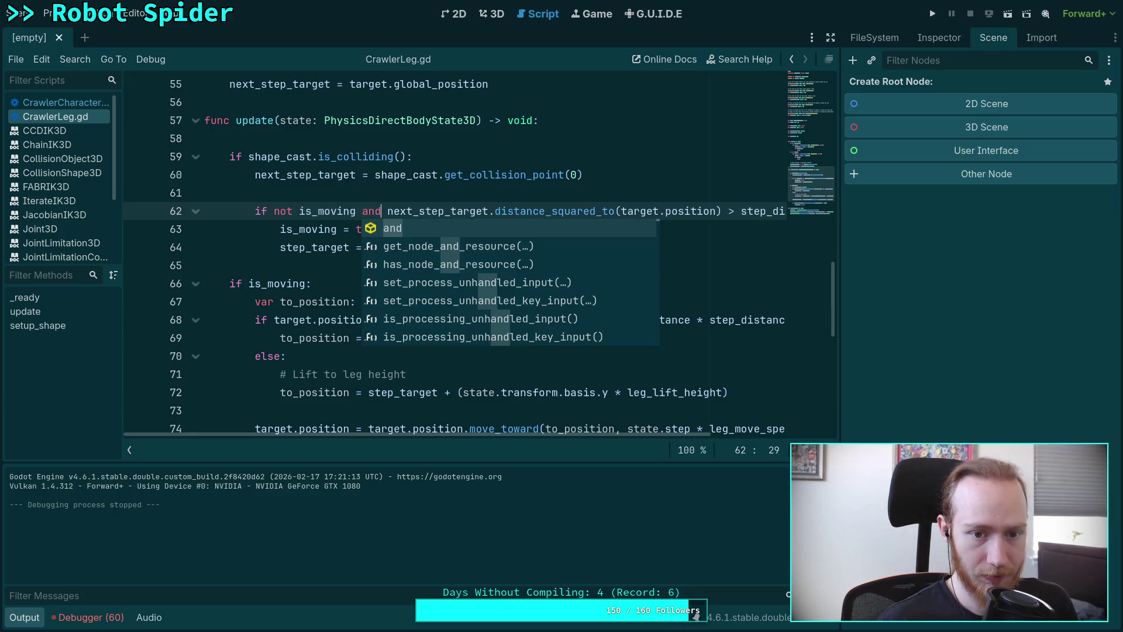
click(204, 192)
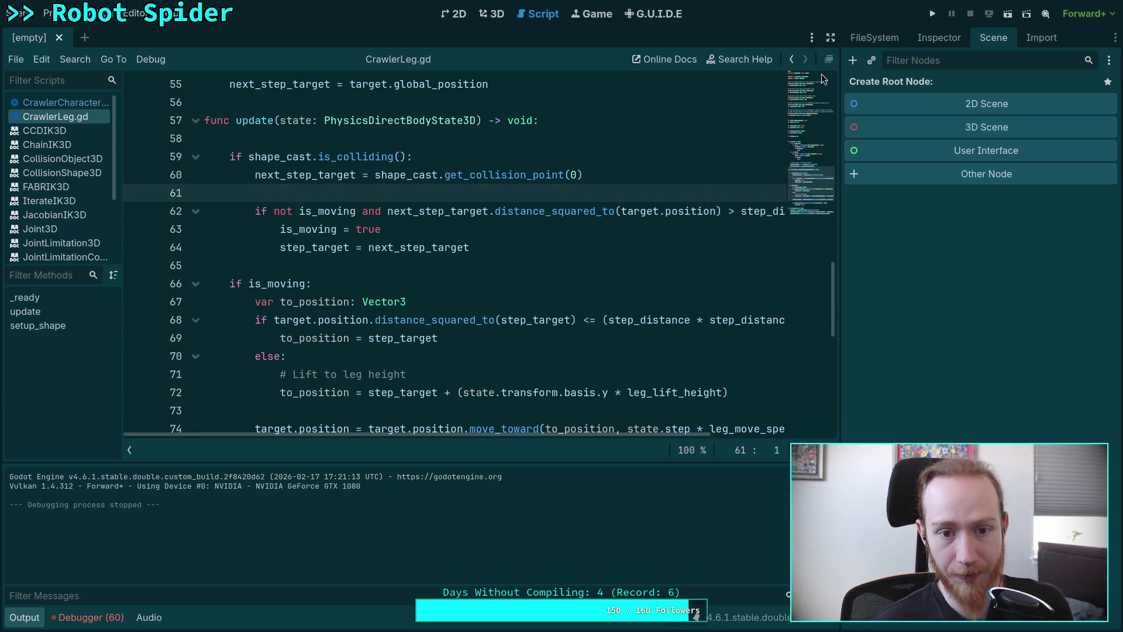
- Test-run the spider with the new step condition and stop it
click(932, 14)
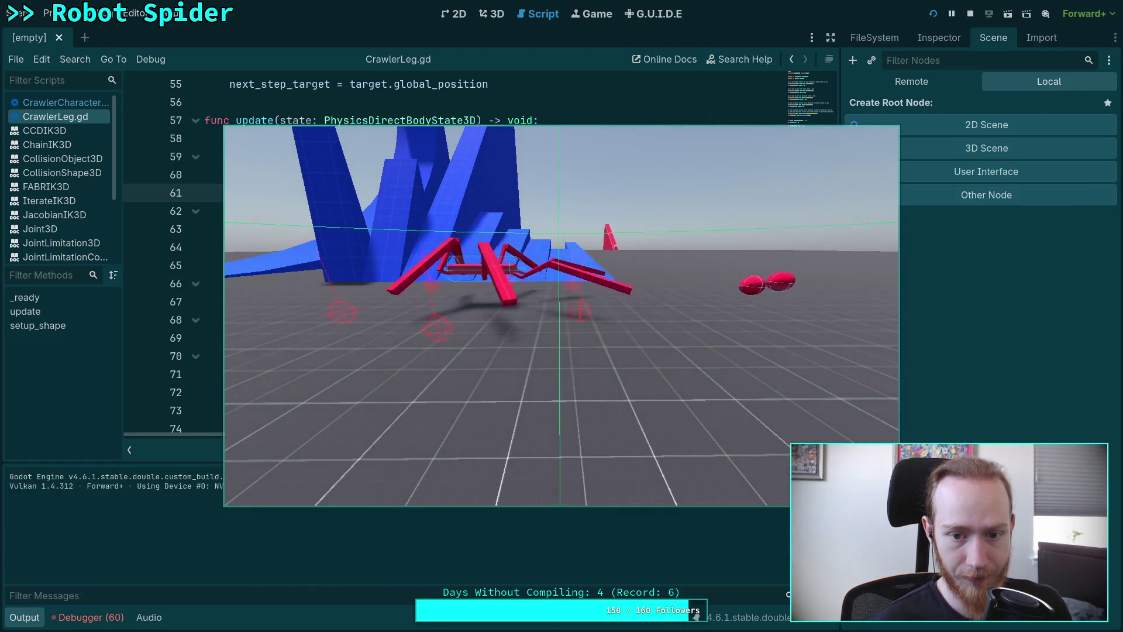
click(969, 14)
scroll(468, 354, down, 3)
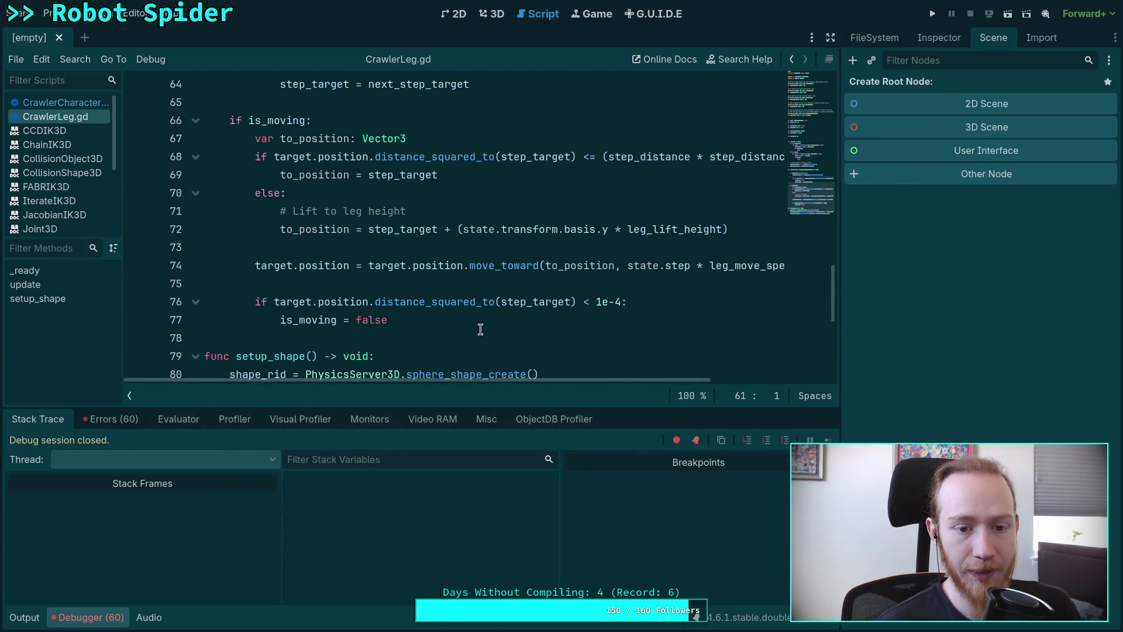
- Hide the debugger panel and change line 68 from distance_squared_to to distance_to
scroll(468, 353, up, 1)
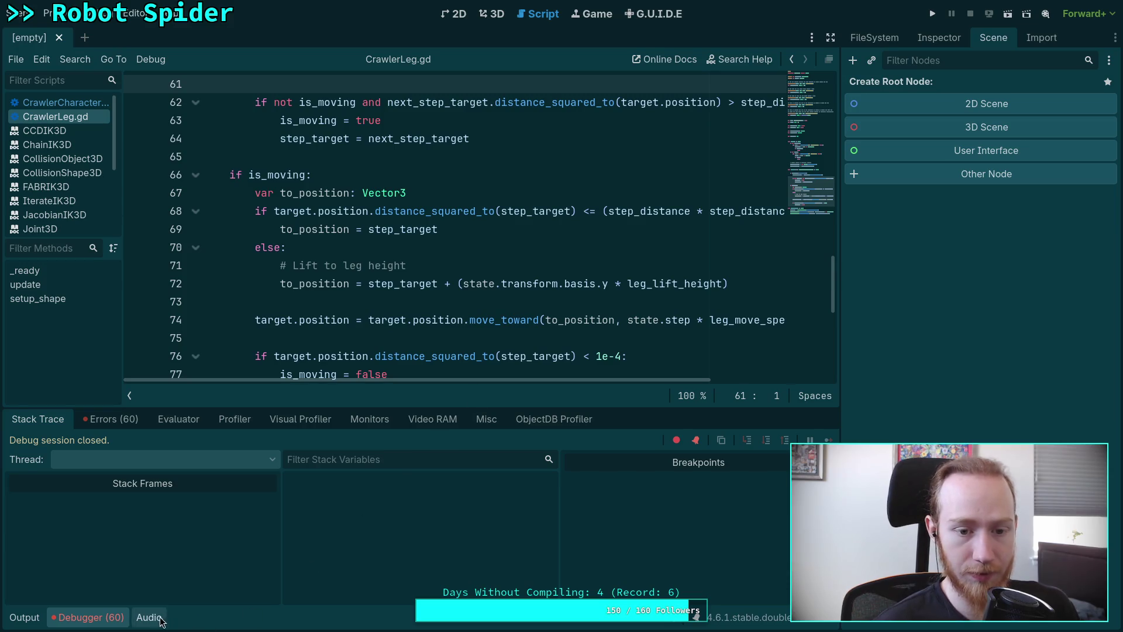
click(93, 617)
scroll(409, 375, up, 1)
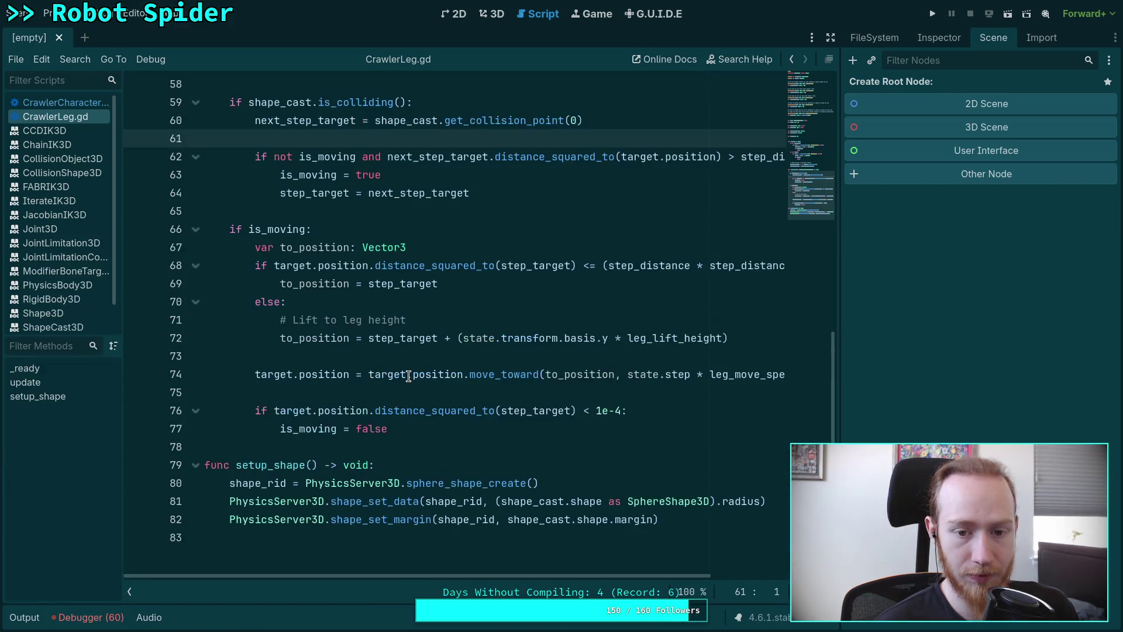
double_click(319, 247)
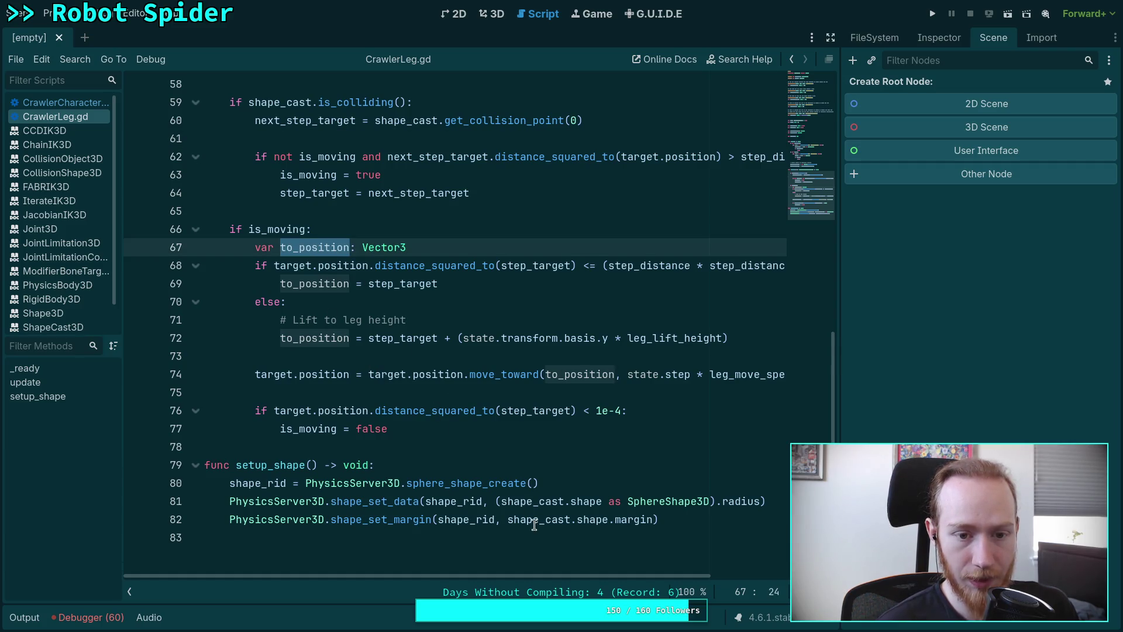
mouse_move(581, 576)
mouse_down()
mouse_move(658, 575)
mouse_move(627, 567)
mouse_up()
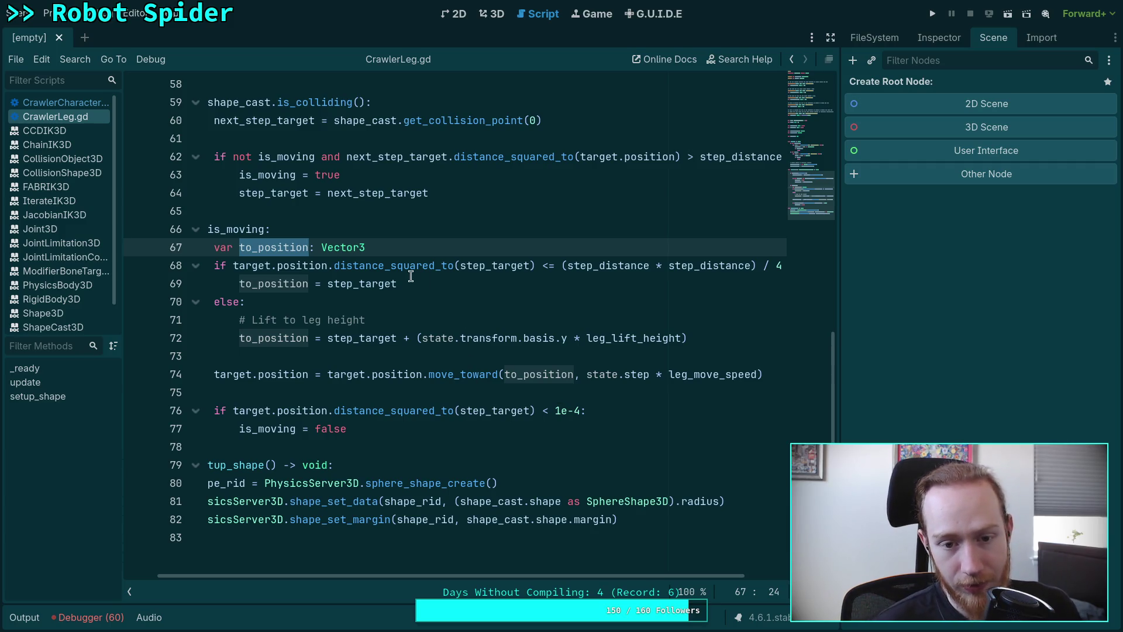
drag(385, 268, 436, 269)
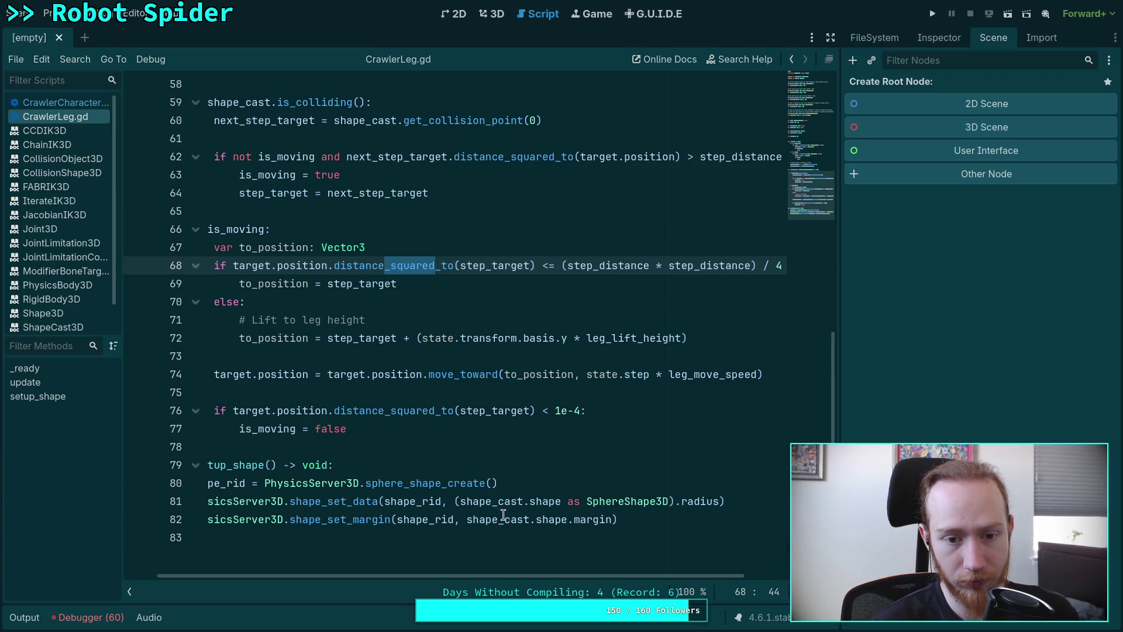
scroll(398, 437, up, 1)
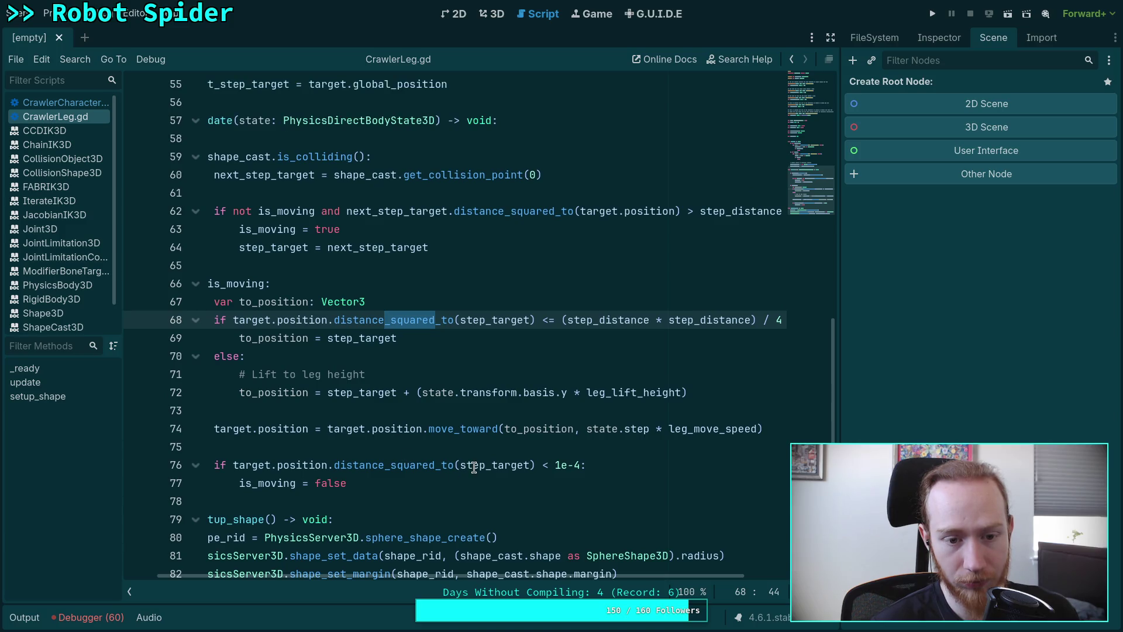
key(BackSpace)
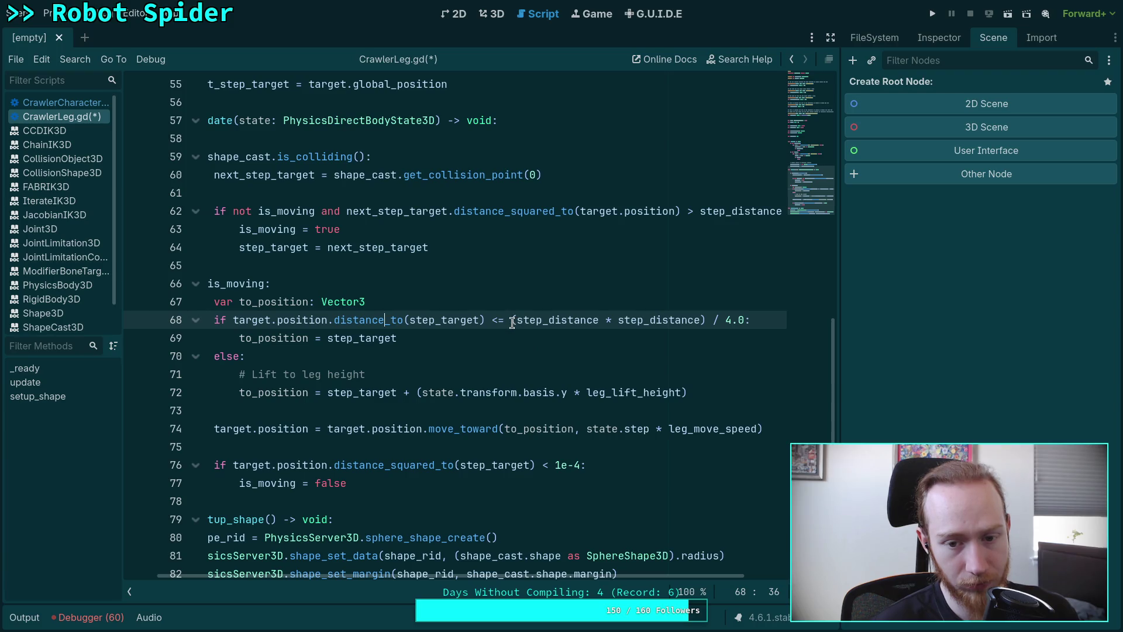
- Make line 68's threshold step_distance / 2.0, save, and relaunch the spider test
key(BackSpace)
drag(599, 322, 719, 324)
key(BackSpace)
key(Delete)
text(2)
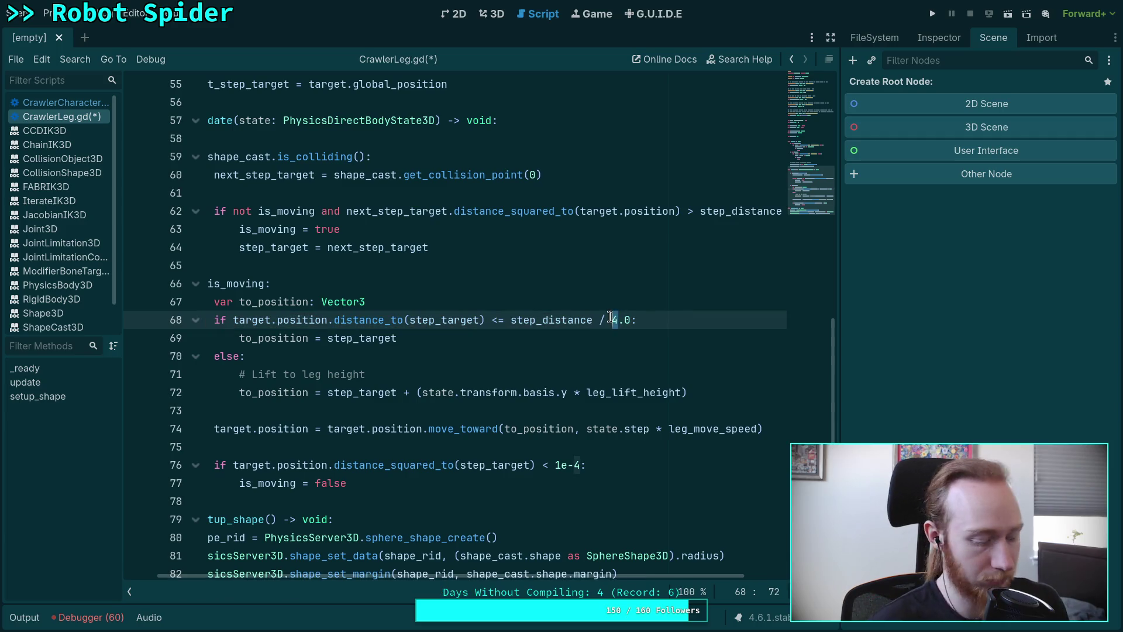
scroll(562, 583, left, 3)
key(ctrl+s)
click(932, 13)
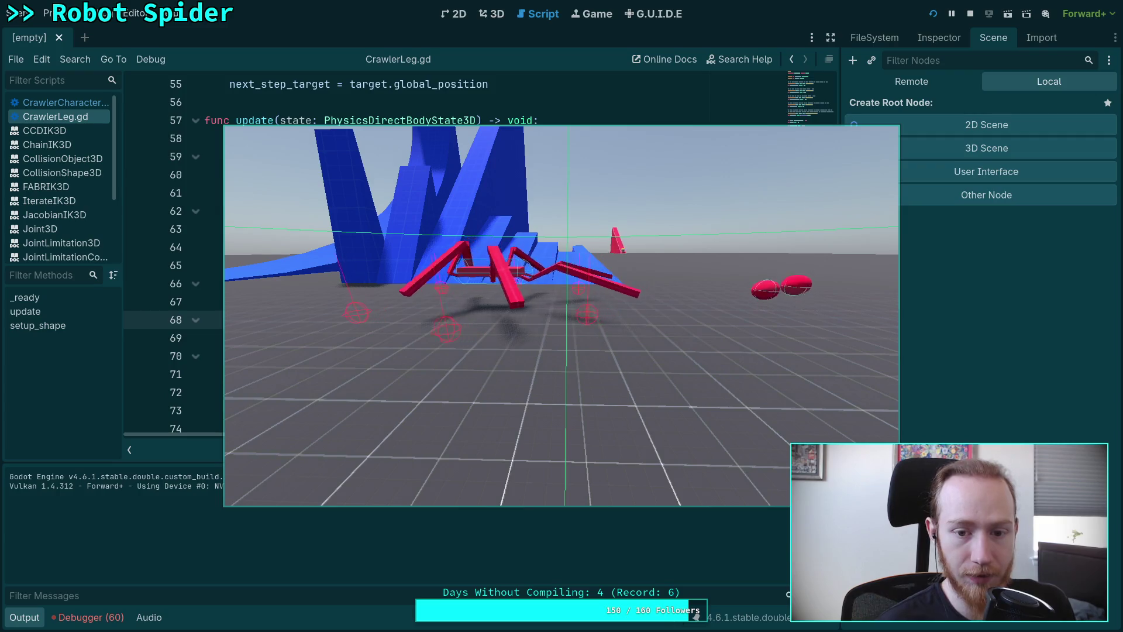
- Stop the spider test with F8 and place the caret on line 75 of CrawlerLeg.gd
key(F8)
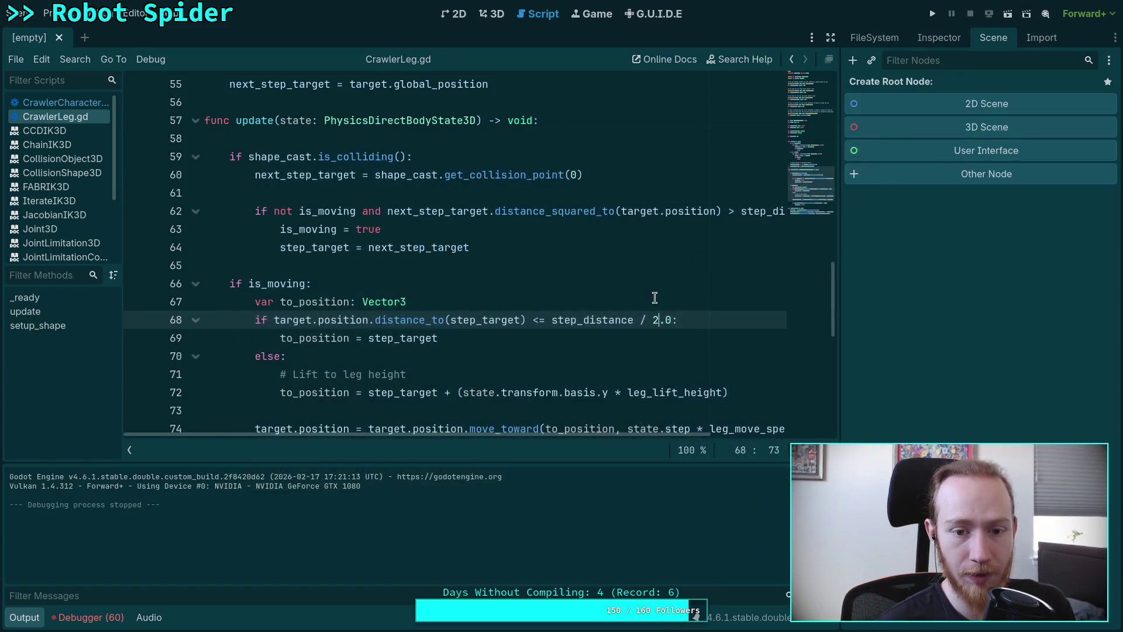
scroll(439, 405, down, 1)
scroll(440, 404, down, 1)
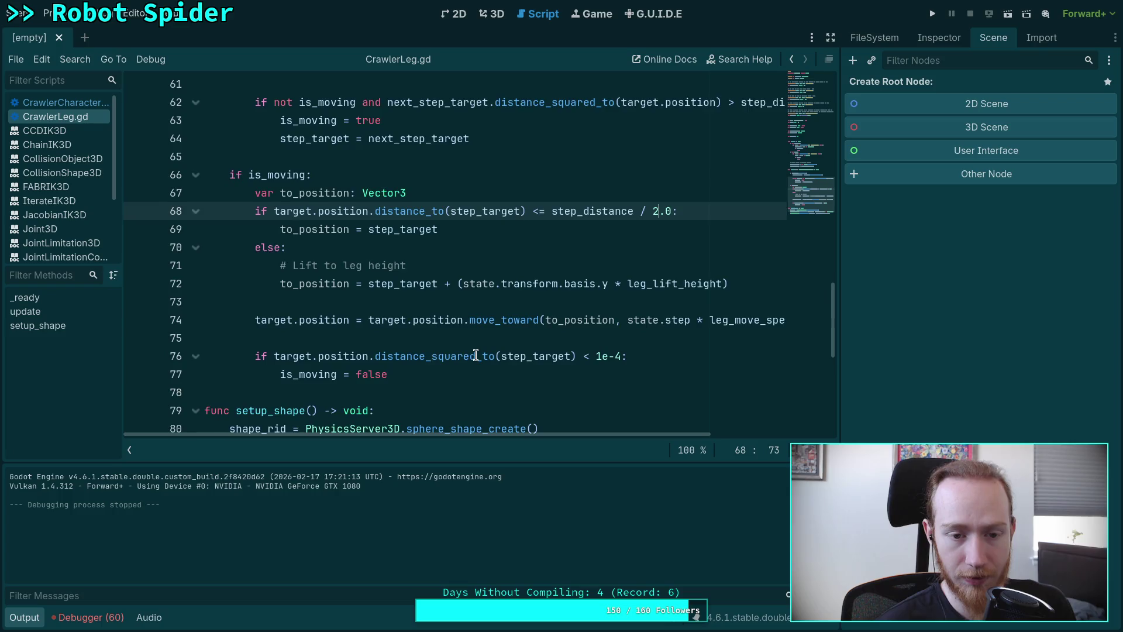
click(415, 339)
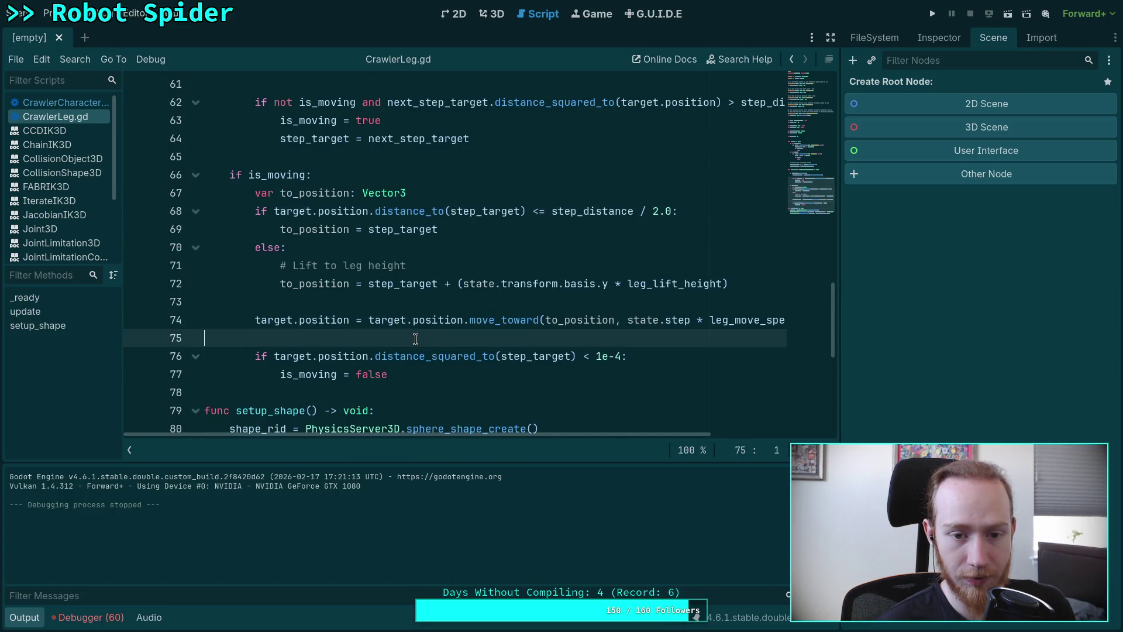